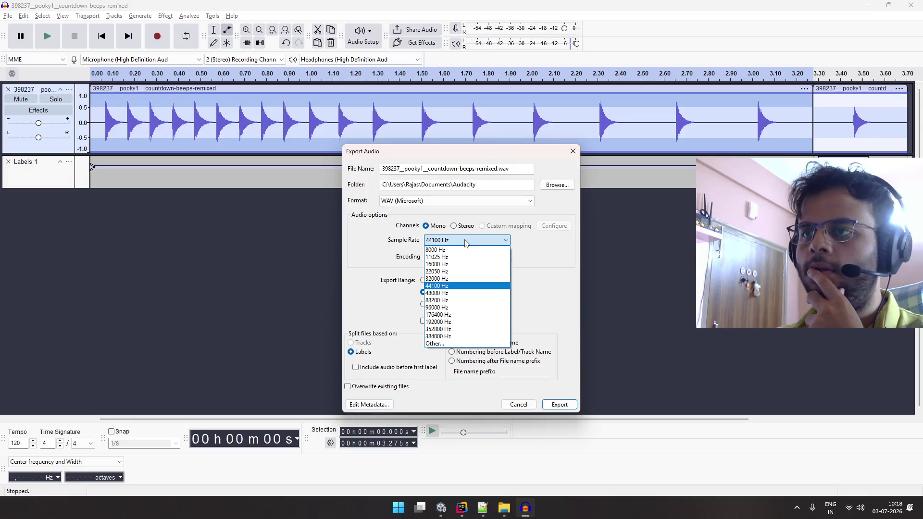
- Export the labelled regions at 44100 Hz as numbers-counting.wav and numbers-settled.wav
{"action": "left_click", "coordinate": [447, 271]}
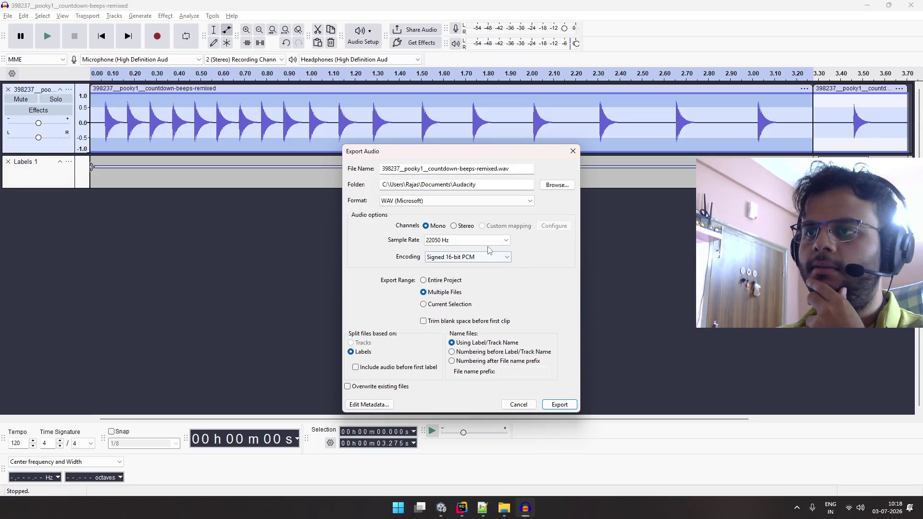
{"action": "left_click", "coordinate": [484, 245]}
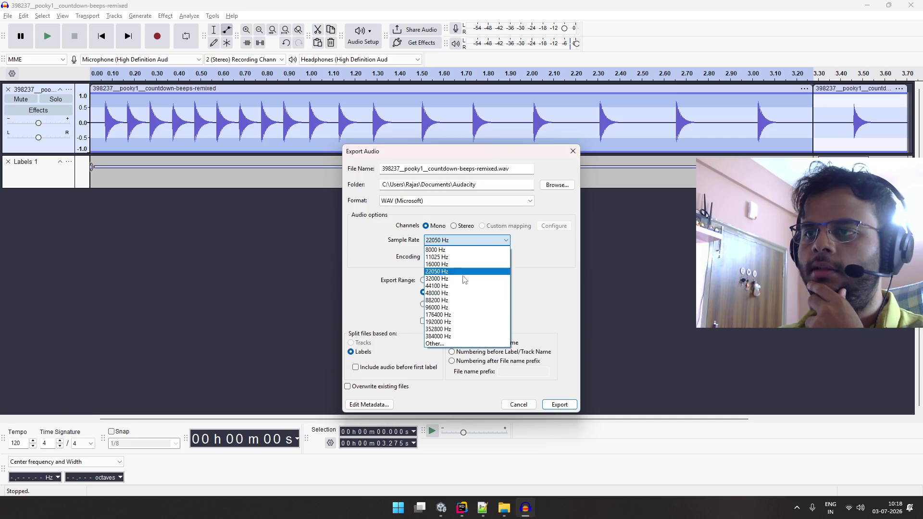
{"action": "left_click", "coordinate": [457, 286]}
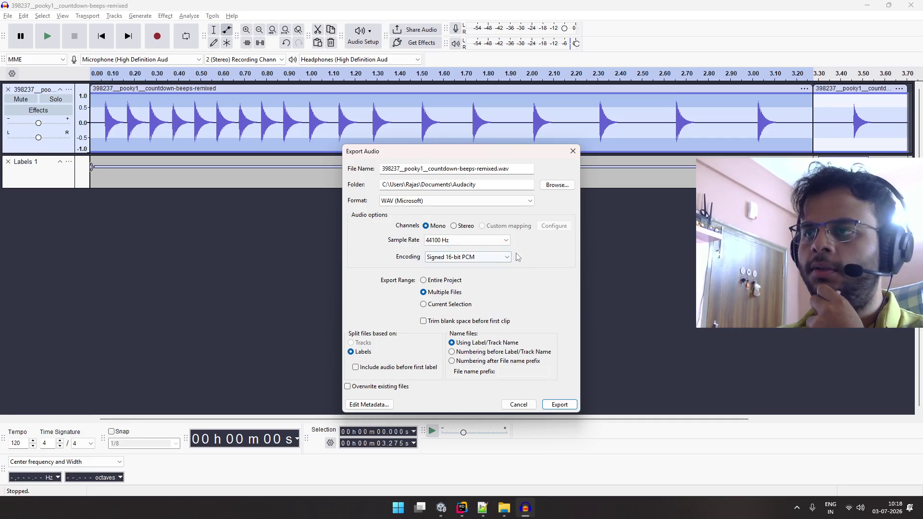
{"action": "left_click", "coordinate": [566, 403]}
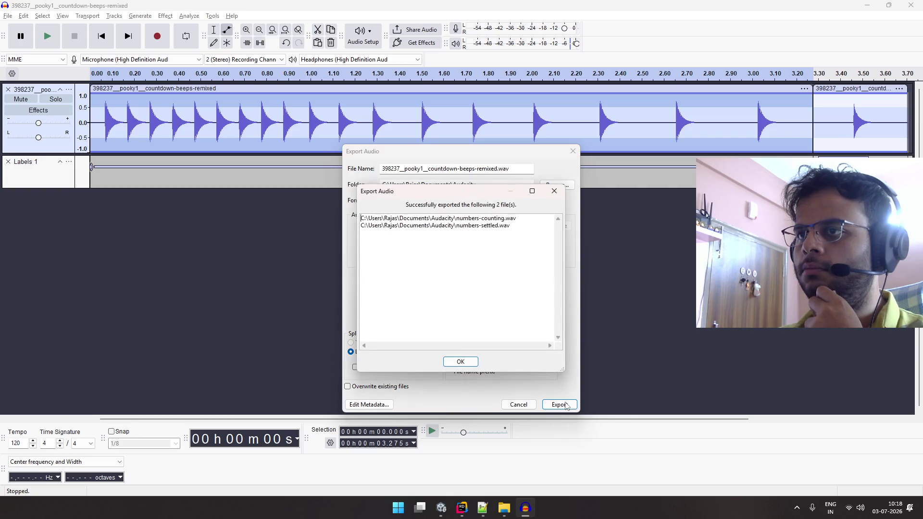
{"action": "left_click", "coordinate": [461, 361]}
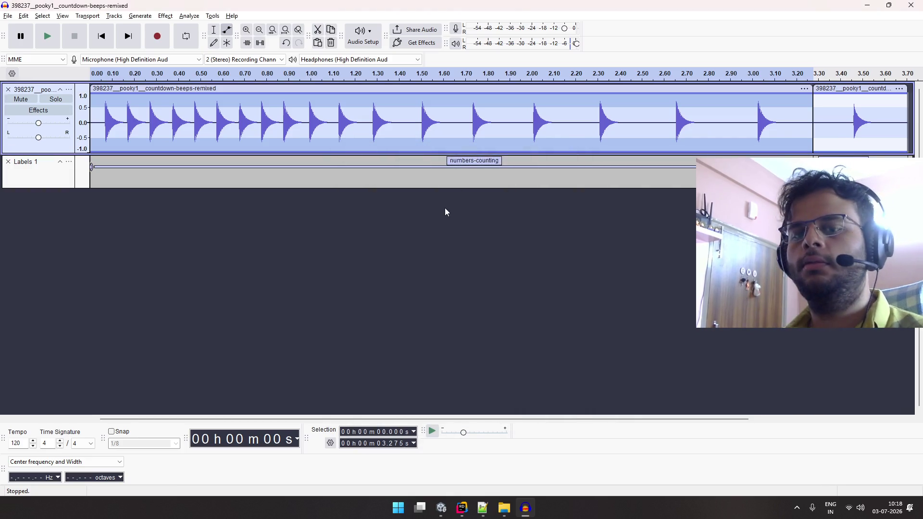
{"action": "key", "text": "super+e"}
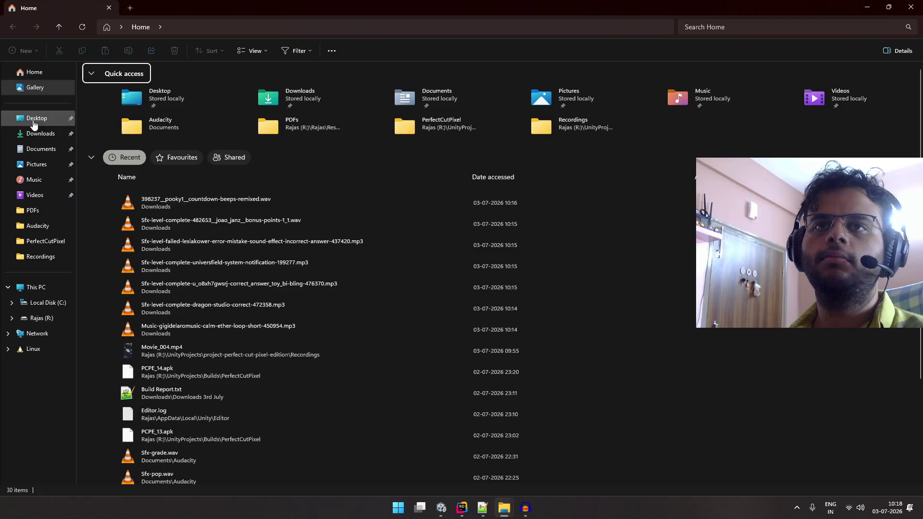
- Open Documents › Audacity and preview numbers-counting.wav and numbers-settled.wav in the media player
{"action": "left_click", "coordinate": [43, 150]}
{"action": "double_click", "coordinate": [133, 94]}
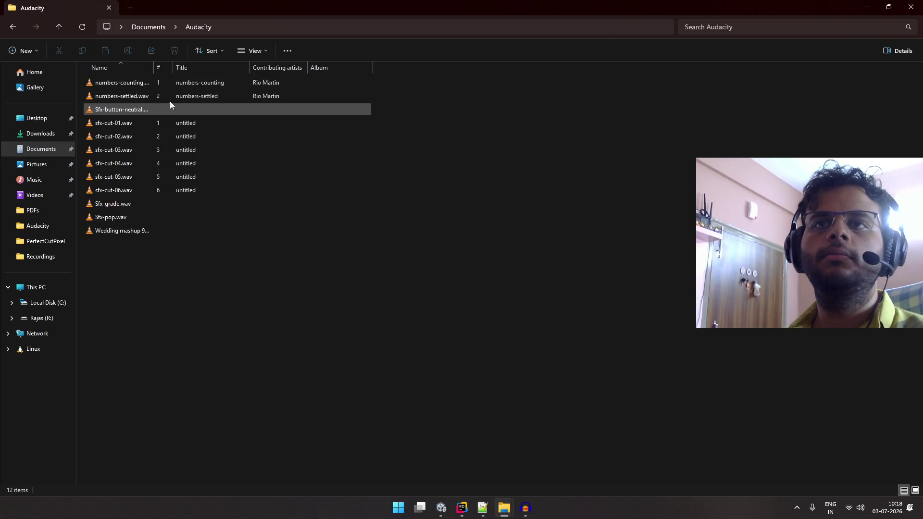
{"action": "double_click", "coordinate": [155, 85]}
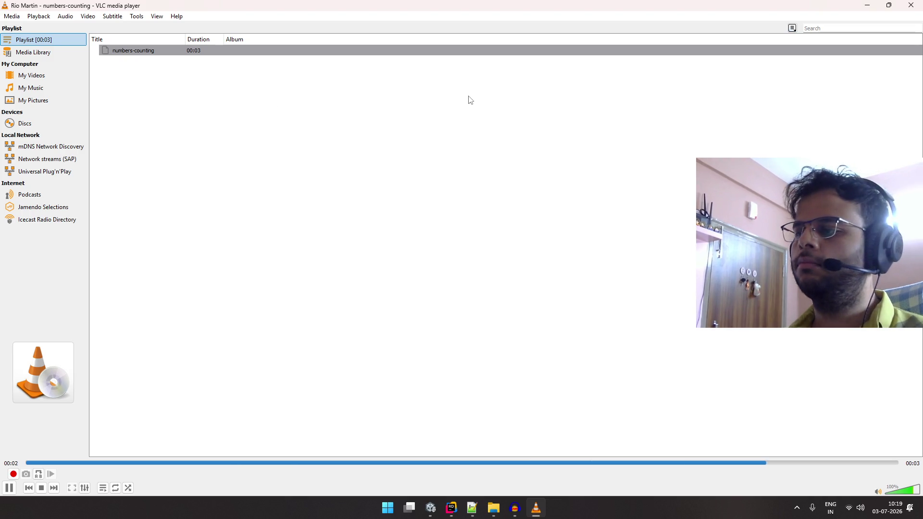
{"action": "left_click", "coordinate": [911, 5]}
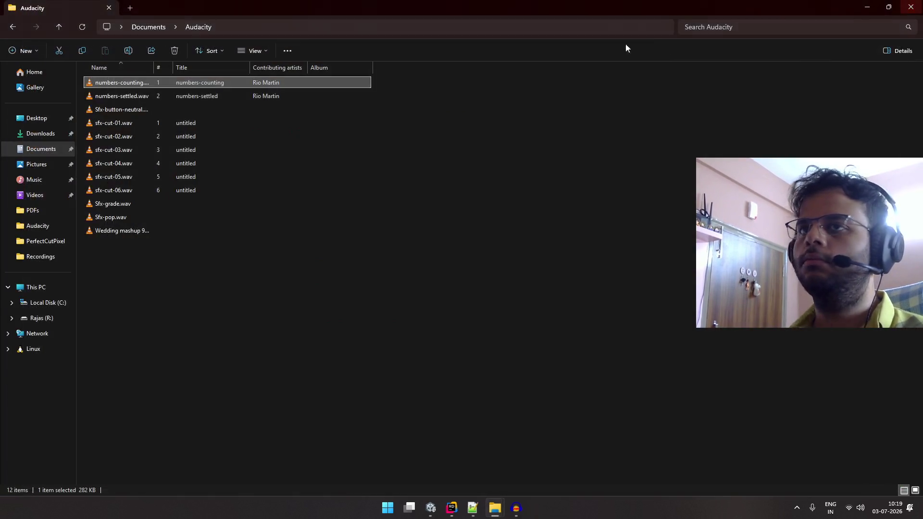
{"action": "double_click", "coordinate": [238, 94]}
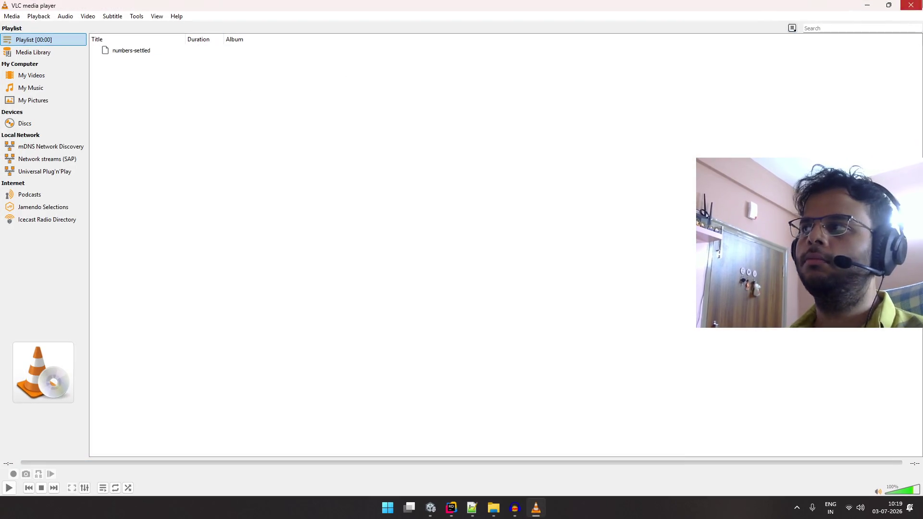
{"action": "key", "text": "ctrl+q"}
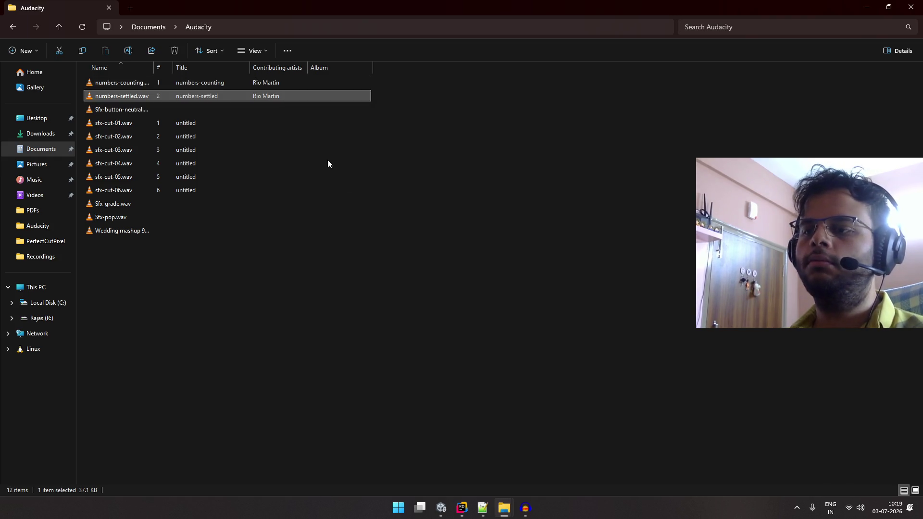
- Close Audacity without saving the project
{"action": "left_click", "coordinate": [526, 509]}
{"action": "left_click", "coordinate": [910, 5]}
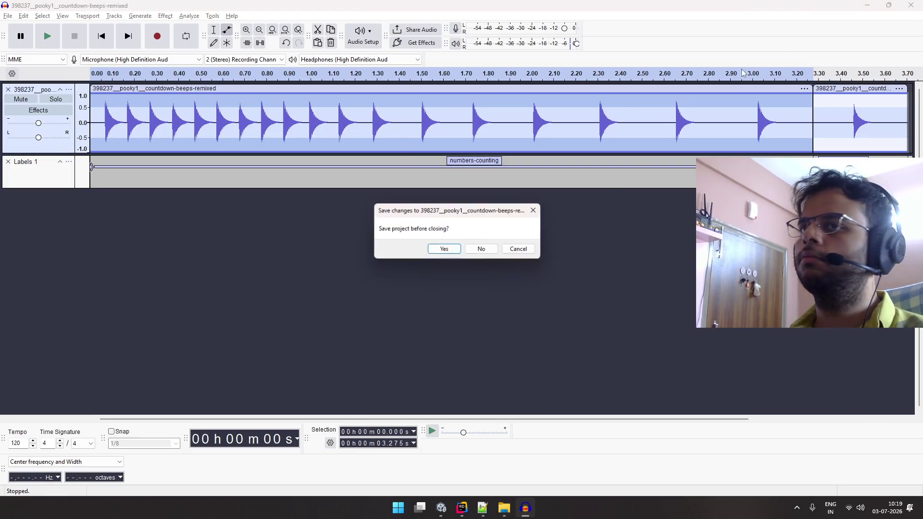
{"action": "left_click", "coordinate": [439, 249]}
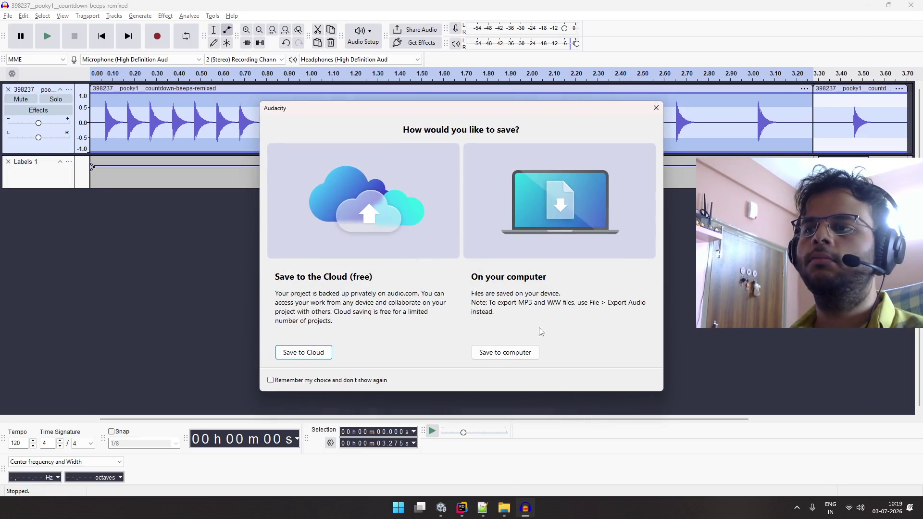
{"action": "left_click", "coordinate": [648, 118]}
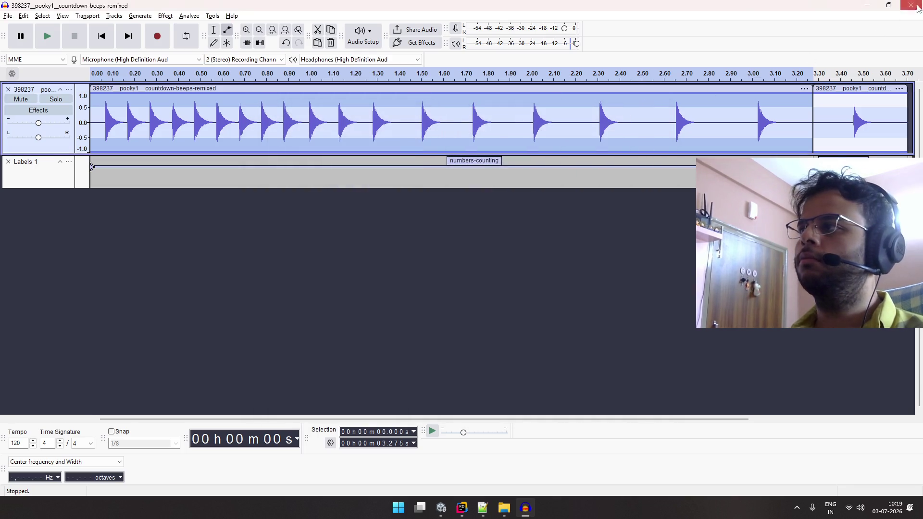
{"action": "left_click", "coordinate": [482, 249]}
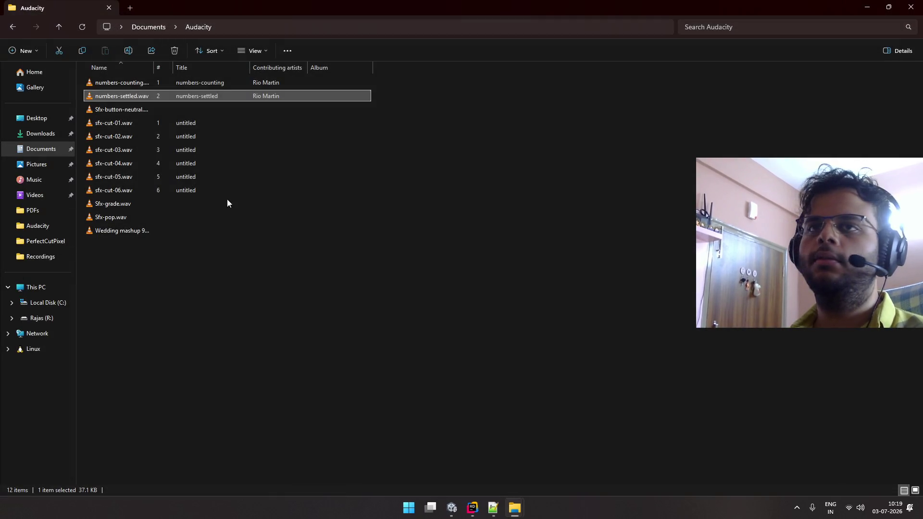
- Rename numbers-settled.wav to Sfx-numbers-settled.wav
{"action": "left_click", "coordinate": [126, 87]}
{"action": "left_click", "coordinate": [130, 96]}
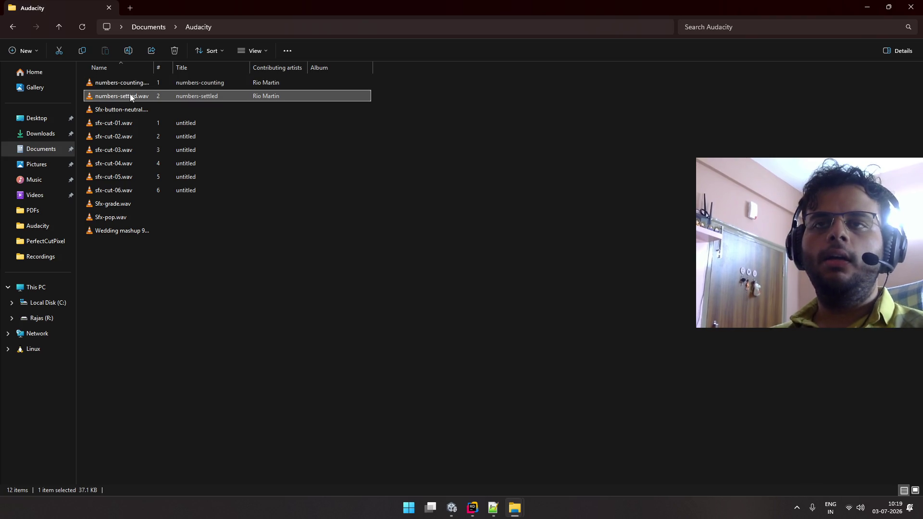
{"action": "left_click", "coordinate": [131, 96]}
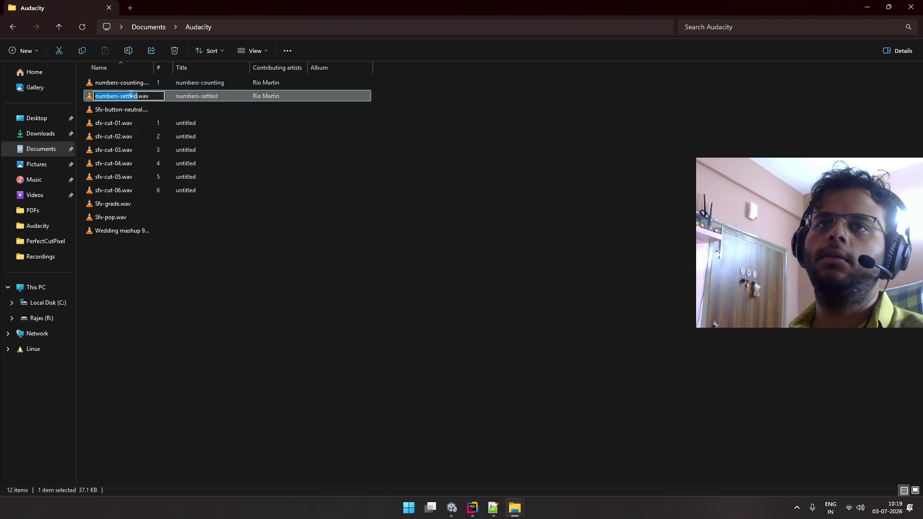
{"action": "key", "text": "Home"}
{"action": "type", "text": "Sfx-"}
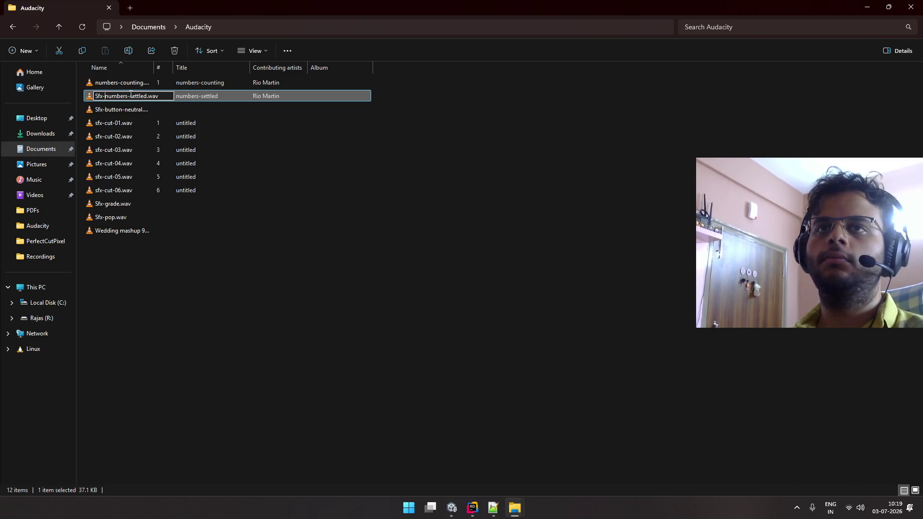
{"action": "key", "text": "Return"}
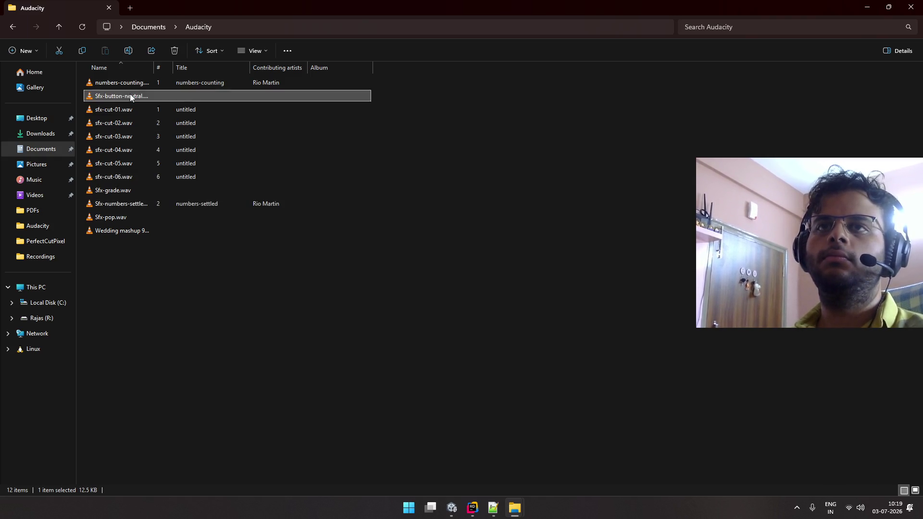
- Rename numbers-counting.wav to Sfx-numbers-counting.wav and select both renamed clips
{"action": "key", "text": "Home"}
{"action": "key", "text": "F2"}
{"action": "key", "text": "Home"}
{"action": "type", "text": "Sfx-"}
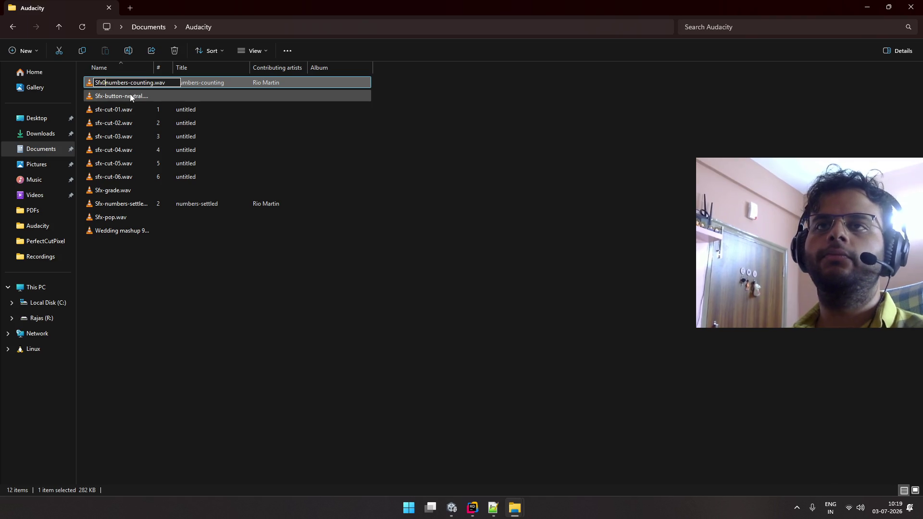
{"action": "key", "text": "Return"}
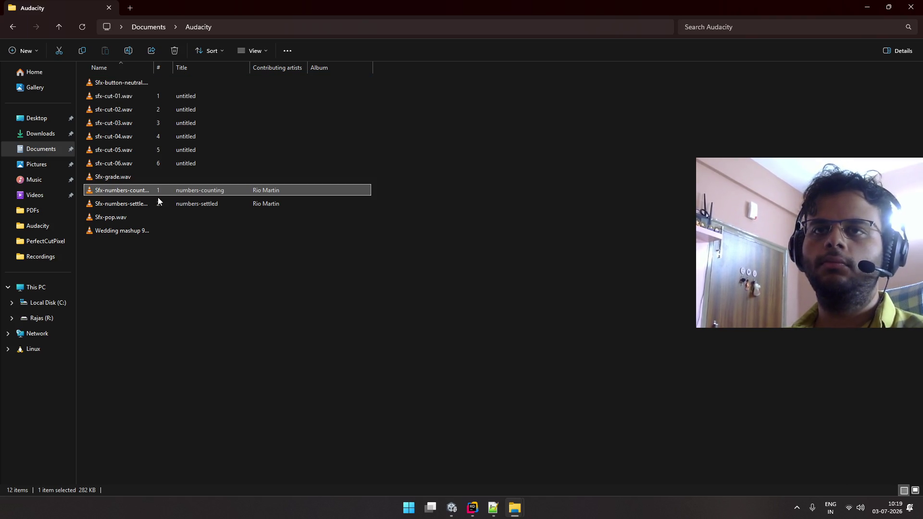
{"action": "left_click", "coordinate": [153, 203], "text": "ctrl"}
- Open _Project › Audio › SFX in Unity, reveal it in File Explorer, and dock Explorer right
{"action": "left_click", "coordinate": [451, 508]}
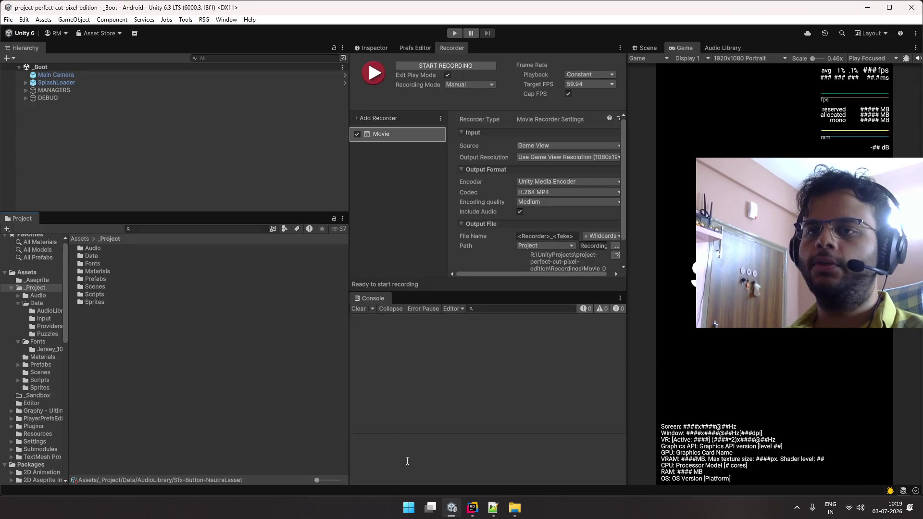
{"action": "left_click", "coordinate": [39, 297]}
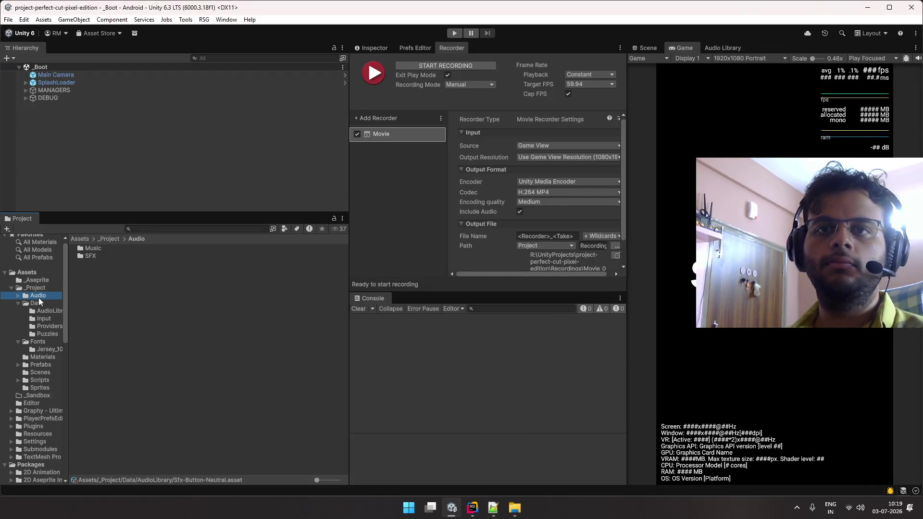
{"action": "double_click", "coordinate": [90, 258]}
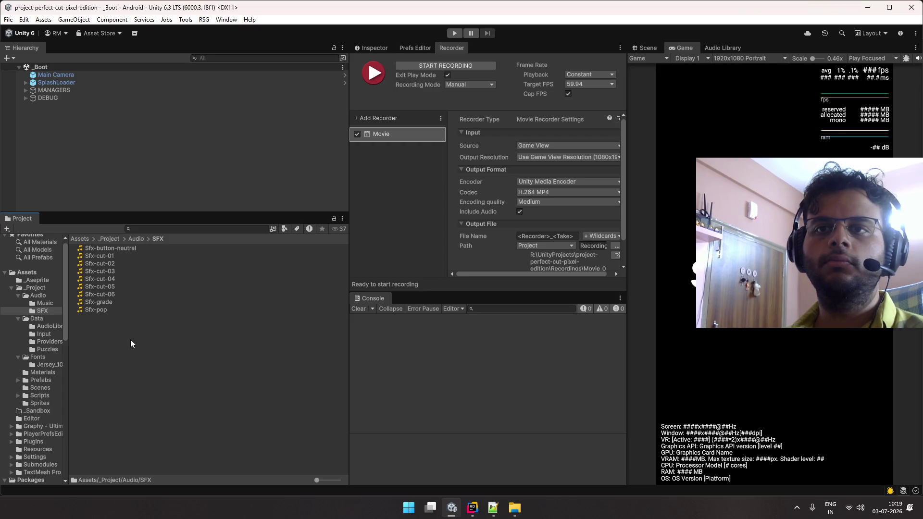
{"action": "right_click", "coordinate": [131, 340]}
{"action": "left_click", "coordinate": [163, 78]}
{"action": "mouse_move", "coordinate": [408, 8]}
{"action": "left_mouse_down"}
{"action": "mouse_move", "coordinate": [413, 69]}
{"action": "mouse_move", "coordinate": [477, 10]}
{"action": "mouse_move", "coordinate": [355, 29]}
{"action": "mouse_move", "coordinate": [384, 39]}
{"action": "left_mouse_up"}
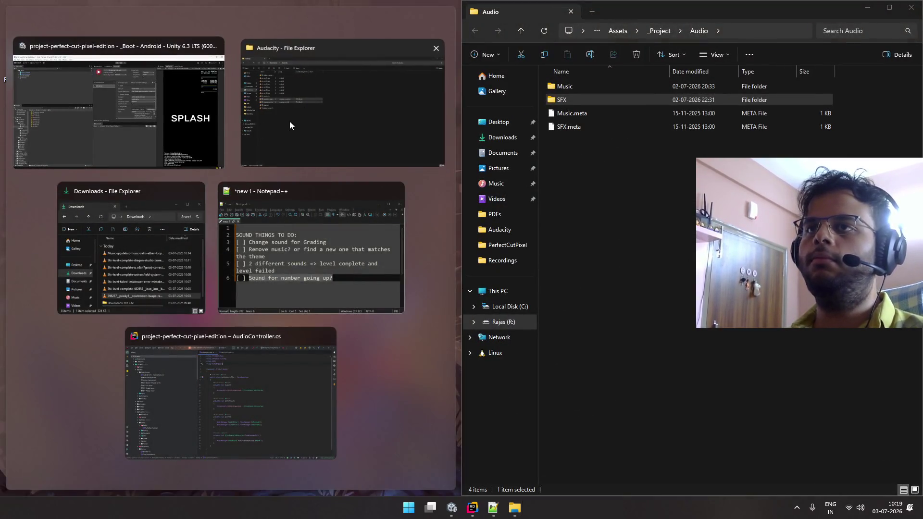
- Copy both Sfx-numbers clips into the project's Audio › SFX folder
{"action": "left_click", "coordinate": [290, 122]}
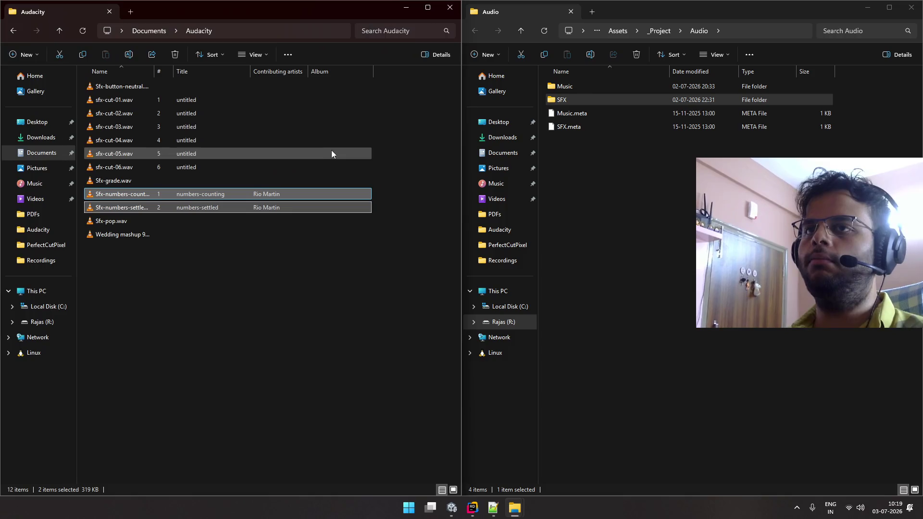
{"action": "double_click", "coordinate": [561, 100]}
{"action": "mouse_move", "coordinate": [188, 196]}
{"action": "left_mouse_down"}
{"action": "mouse_move", "coordinate": [679, 393]}
{"action": "mouse_move", "coordinate": [590, 378]}
{"action": "mouse_move", "coordinate": [586, 370]}
{"action": "left_mouse_up"}
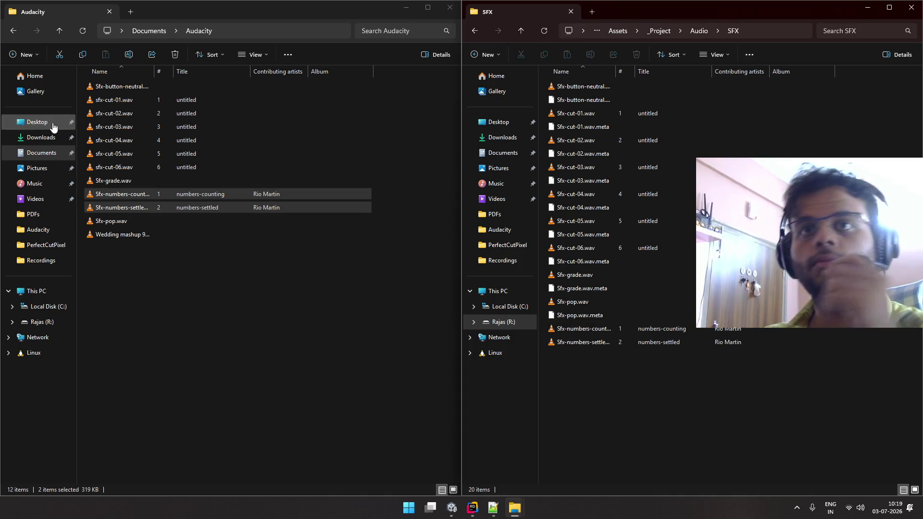
- Copy the five level-complete sounds from Downloads into the SFX folder
{"action": "left_click", "coordinate": [48, 138]}
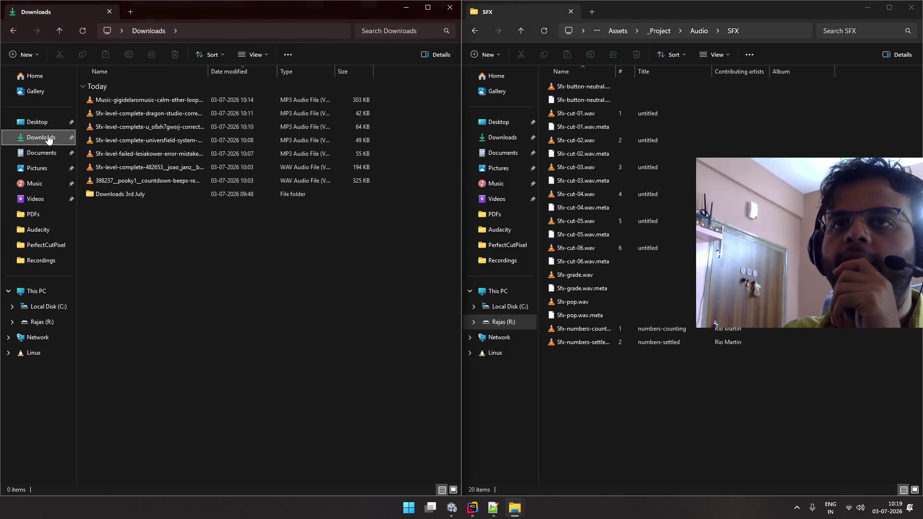
{"action": "left_click", "coordinate": [160, 114]}
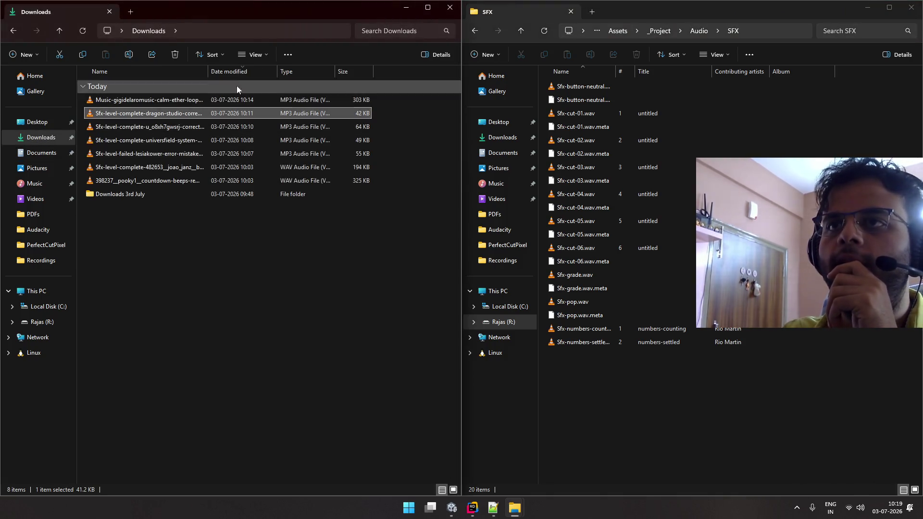
{"action": "left_click_drag", "start_coordinate": [208, 71], "coordinate": [326, 66]}
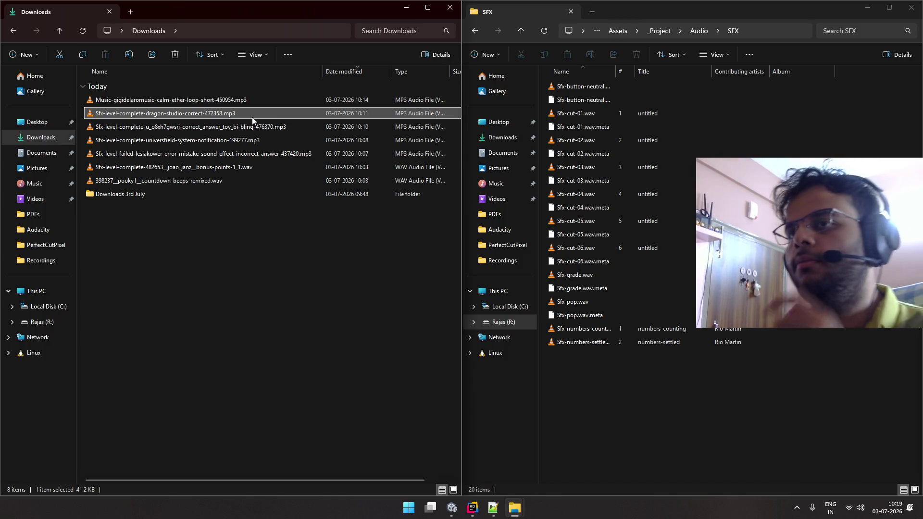
{"action": "left_click", "coordinate": [205, 170], "text": "shift"}
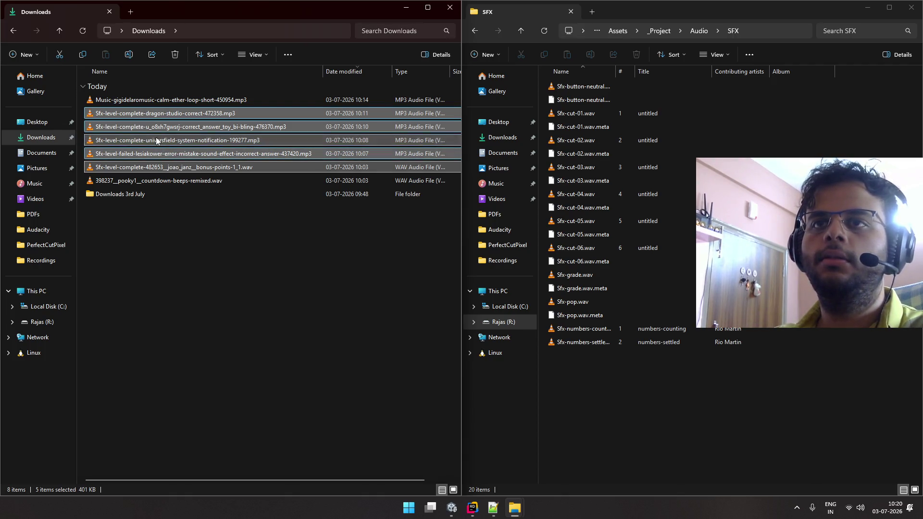
{"action": "left_click", "coordinate": [273, 247]}
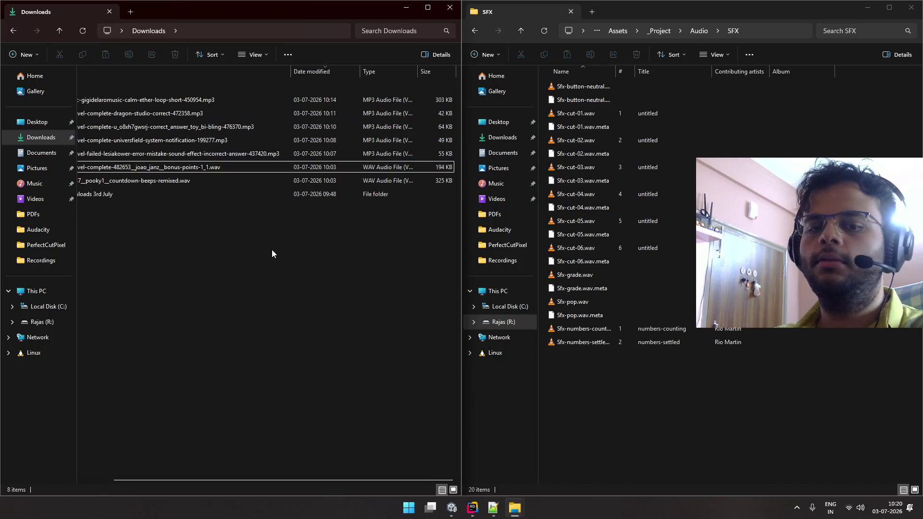
{"action": "left_click_drag", "start_coordinate": [297, 479], "coordinate": [268, 479]}
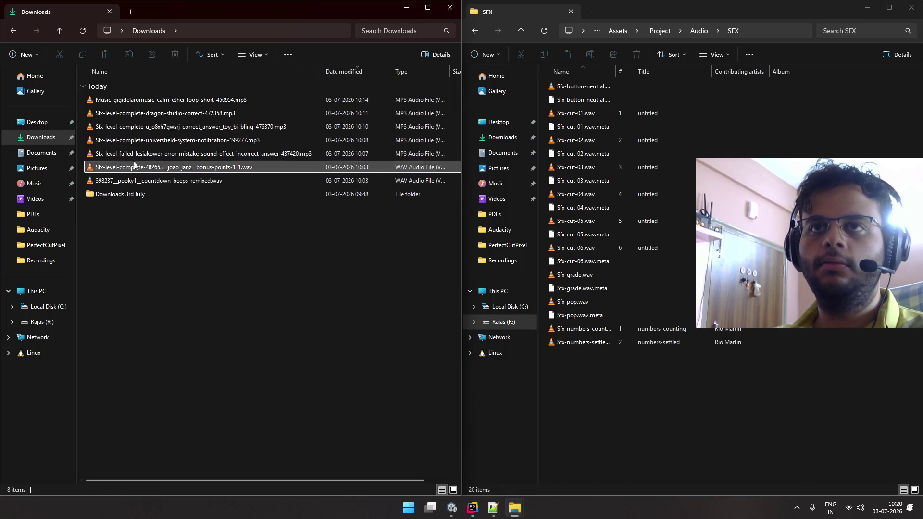
{"action": "left_click", "coordinate": [147, 116]}
{"action": "left_click", "coordinate": [158, 167], "text": "shift"}
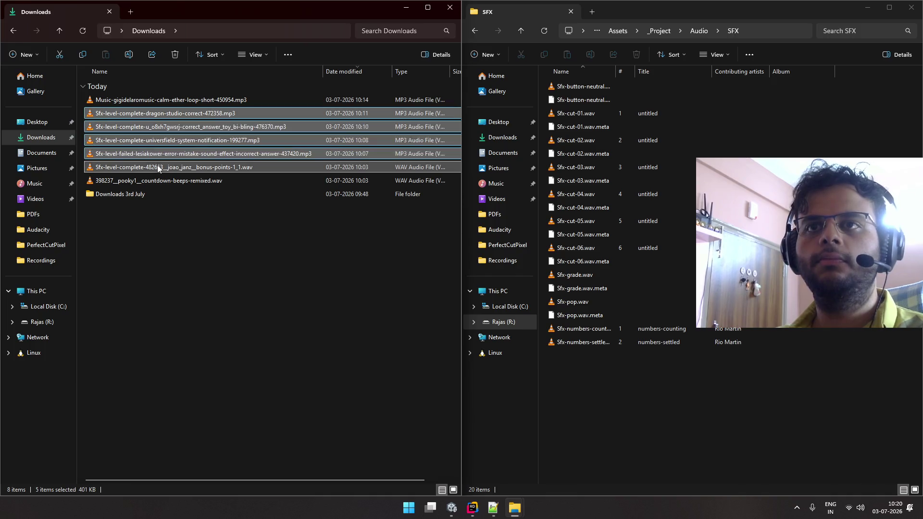
{"action": "mouse_move", "coordinate": [139, 113]}
{"action": "left_mouse_down"}
{"action": "mouse_move", "coordinate": [635, 388]}
{"action": "mouse_move", "coordinate": [624, 398]}
{"action": "left_mouse_up"}
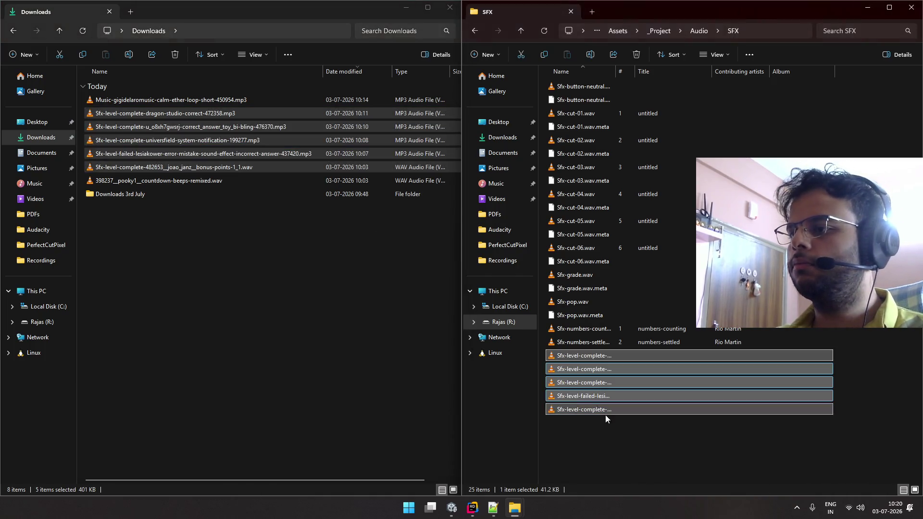
{"action": "left_click", "coordinate": [612, 436]}
- Copy the calm ether music loop into Audio › Music and close Downloads
{"action": "left_click", "coordinate": [145, 100]}
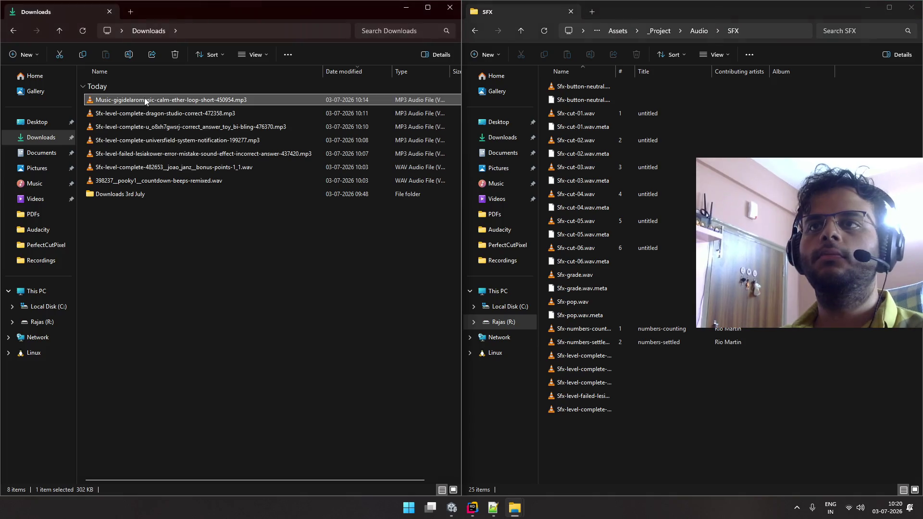
{"action": "left_click", "coordinate": [693, 33]}
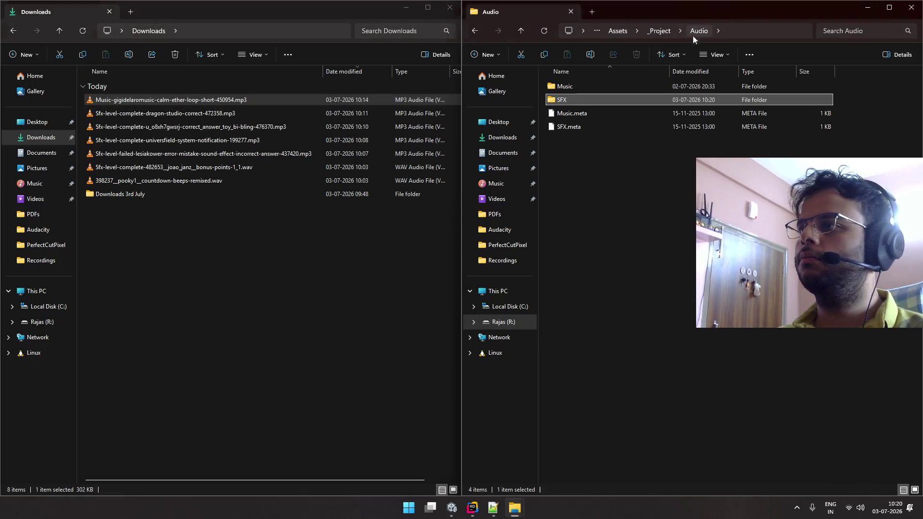
{"action": "double_click", "coordinate": [566, 88]}
{"action": "left_click", "coordinate": [182, 99]}
{"action": "mouse_move", "coordinate": [161, 102]}
{"action": "left_mouse_down"}
{"action": "mouse_move", "coordinate": [515, 149]}
{"action": "mouse_move", "coordinate": [689, 214]}
{"action": "left_mouse_up"}
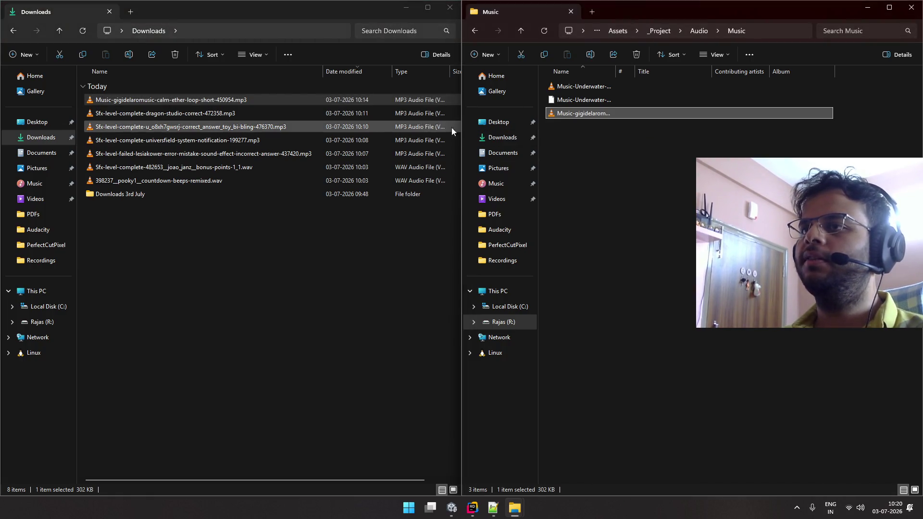
{"action": "mouse_move", "coordinate": [271, 479]}
{"action": "left_mouse_down"}
{"action": "mouse_move", "coordinate": [332, 482]}
{"action": "mouse_move", "coordinate": [203, 451]}
{"action": "left_mouse_up"}
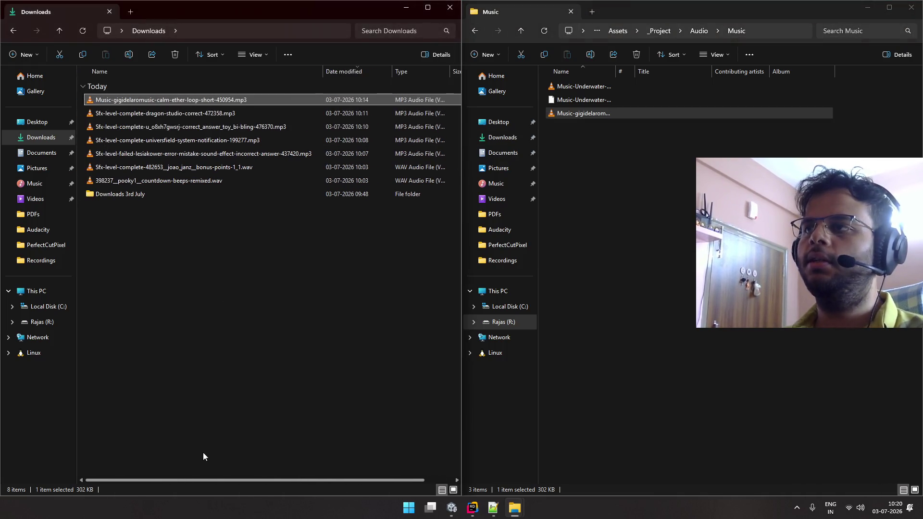
{"action": "left_click", "coordinate": [449, 7]}
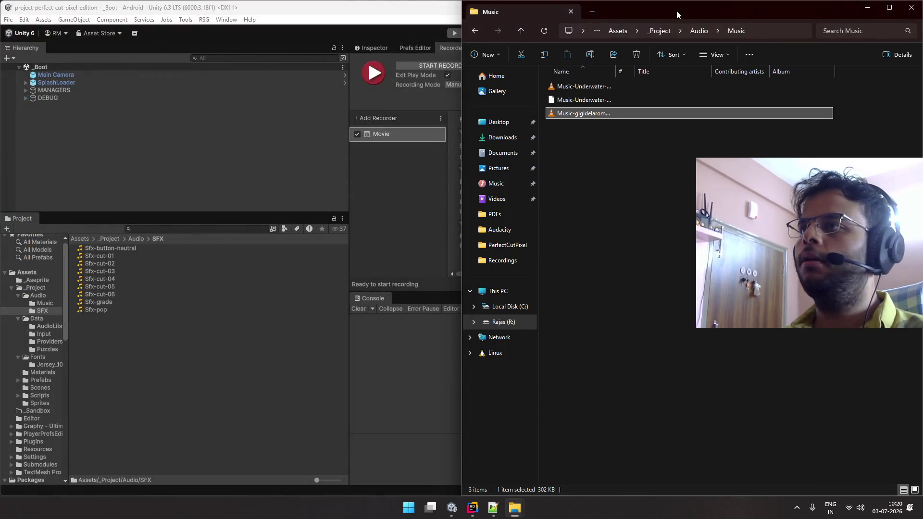
- Find Sfx-Grade with a 'gr' search and drag the four level-complete clips into its Files list
{"action": "left_click", "coordinate": [223, 118]}
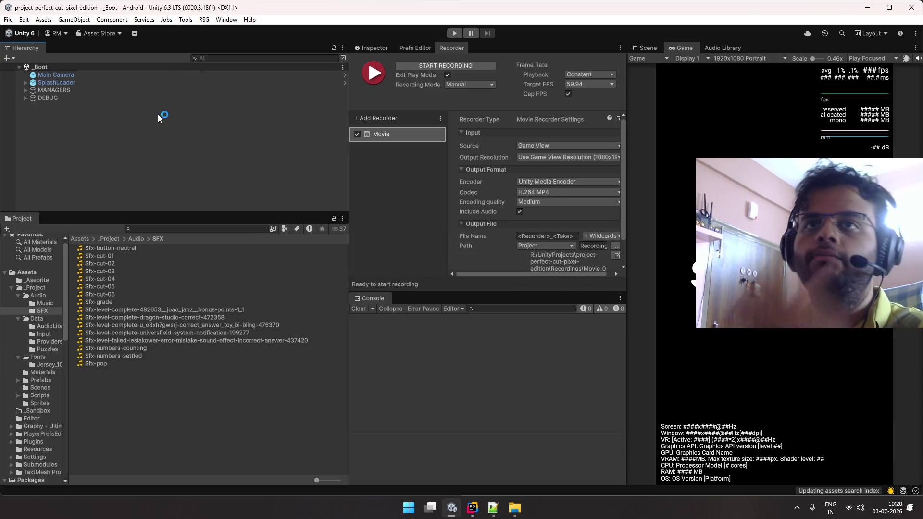
{"action": "left_click", "coordinate": [204, 228]}
{"action": "type", "text": "grade"}
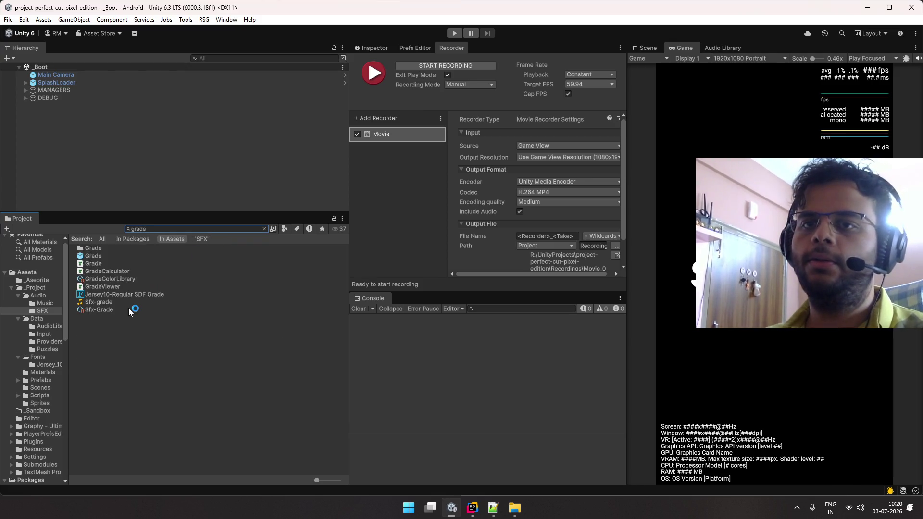
{"action": "left_click", "coordinate": [127, 309]}
{"action": "left_click", "coordinate": [372, 48]}
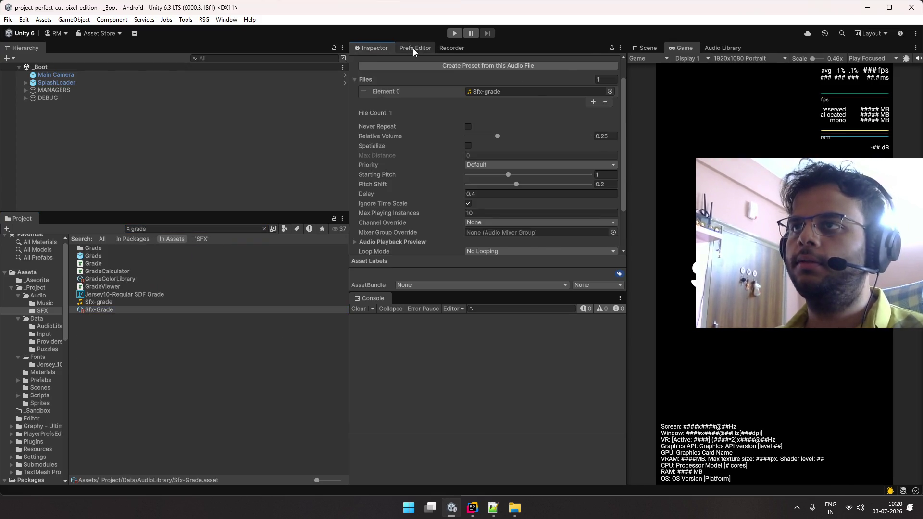
{"action": "left_click", "coordinate": [572, 93]}
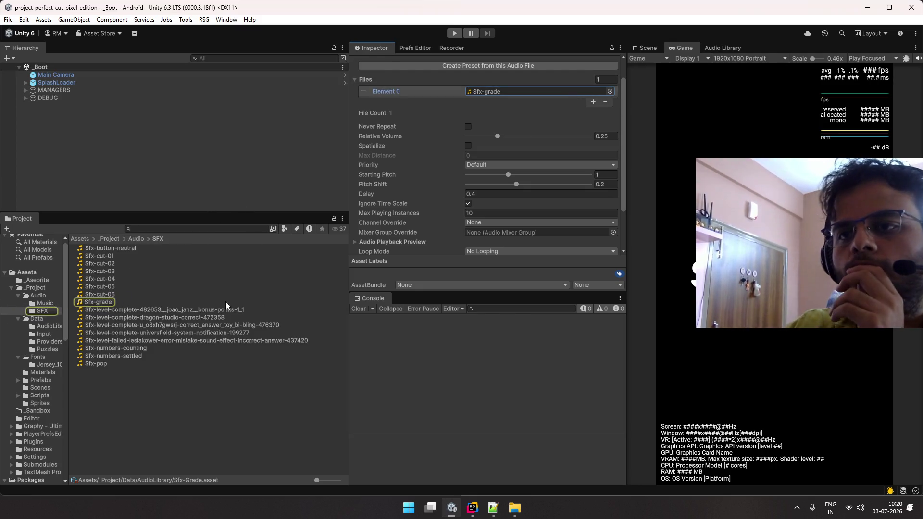
{"action": "scroll", "coordinate": [430, 215], "scroll_direction": "up", "scroll_amount": 2}
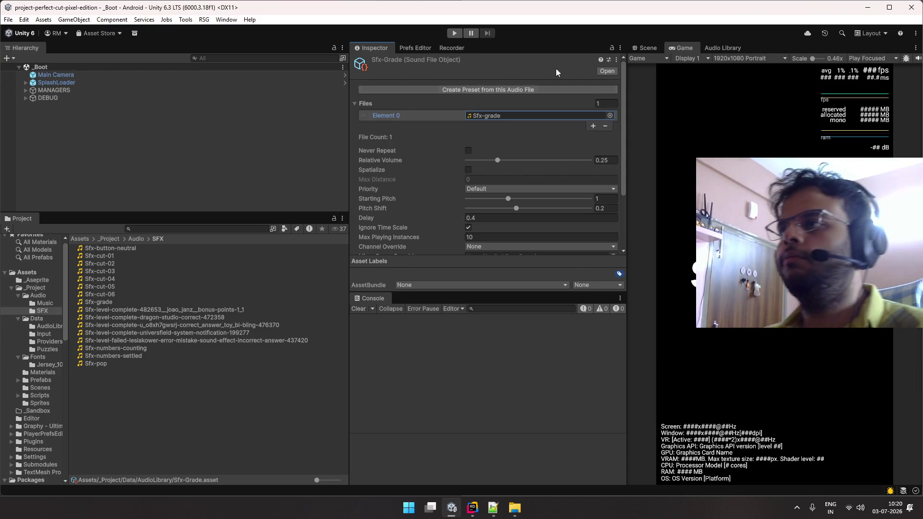
{"action": "left_click", "coordinate": [615, 47]}
{"action": "mouse_move", "coordinate": [162, 310]}
{"action": "left_mouse_down"}
{"action": "mouse_move", "coordinate": [162, 332]}
{"action": "mouse_move", "coordinate": [453, 142]}
{"action": "mouse_move", "coordinate": [368, 108]}
{"action": "left_mouse_up"}
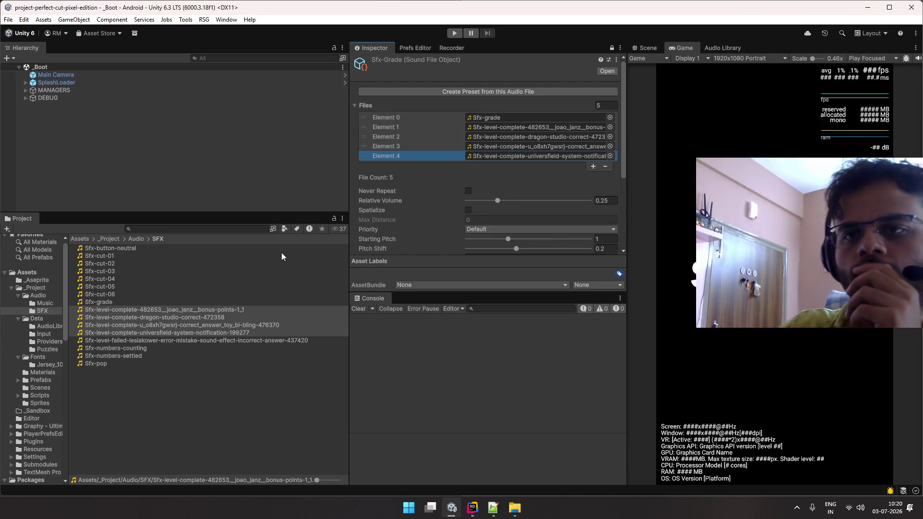
{"action": "left_click", "coordinate": [328, 178]}
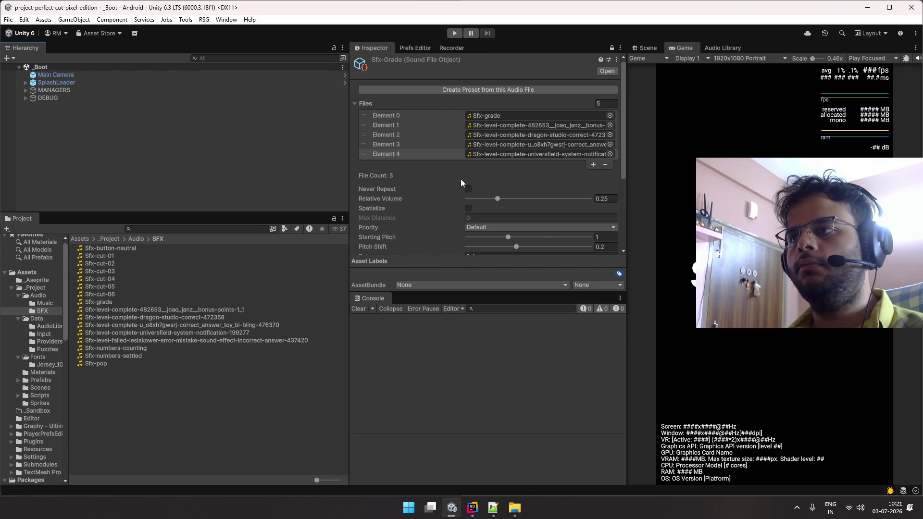
- Drag the Sfx-Grade Pitch Shift slider from 0.2 down to 0, leaving loop and channel options unchanged
{"action": "scroll", "coordinate": [460, 178], "scroll_direction": "down", "scroll_amount": 3}
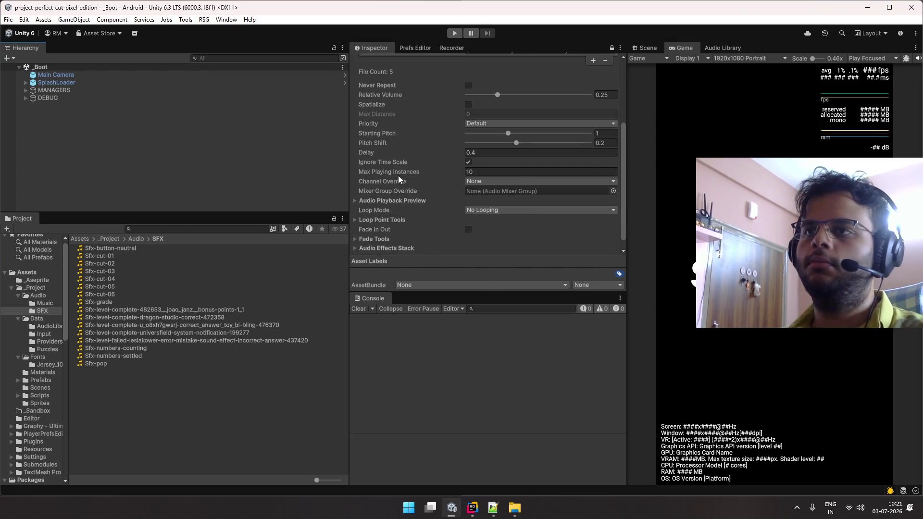
{"action": "scroll", "coordinate": [456, 170], "scroll_direction": "up", "scroll_amount": 1}
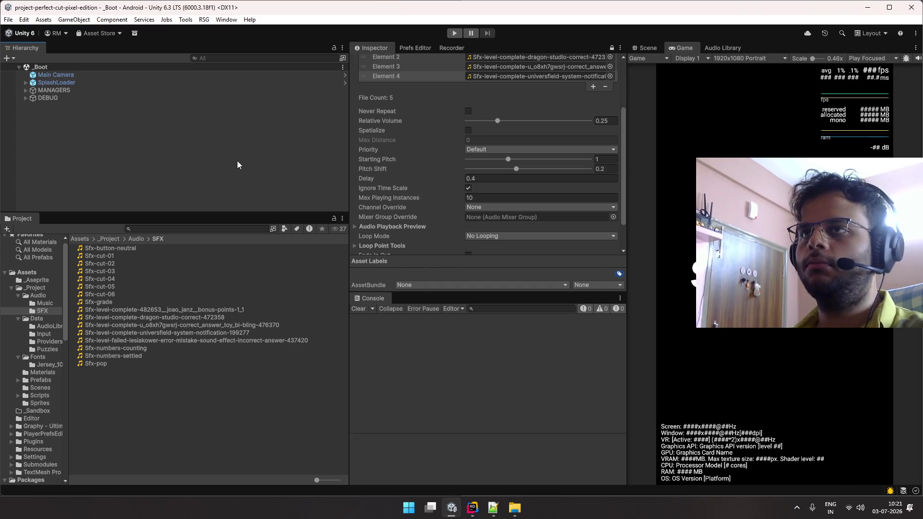
{"action": "scroll", "coordinate": [443, 139], "scroll_direction": "down", "scroll_amount": 2}
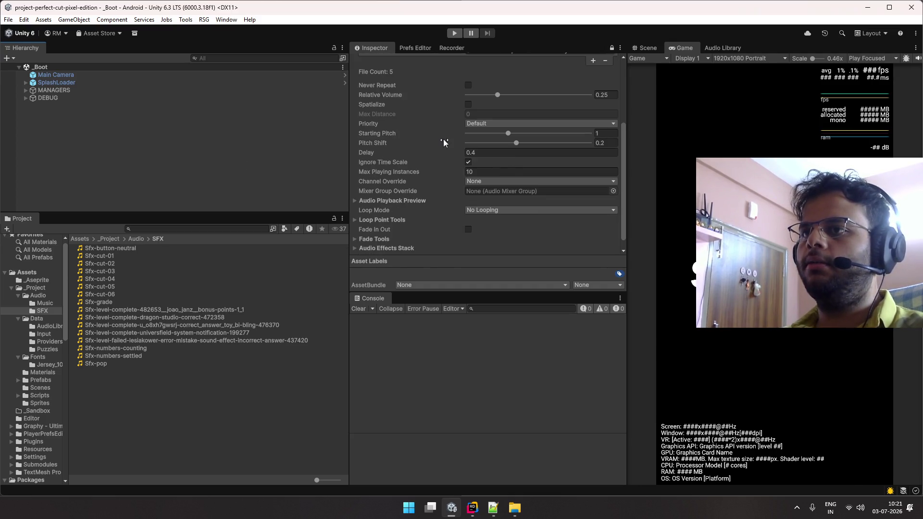
{"action": "left_click", "coordinate": [487, 197]}
{"action": "left_click", "coordinate": [473, 170]}
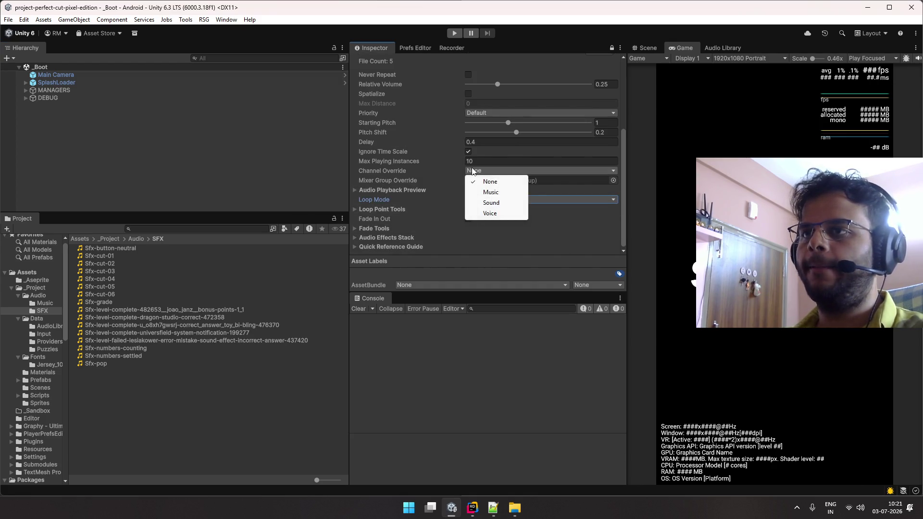
{"action": "left_click", "coordinate": [432, 159]}
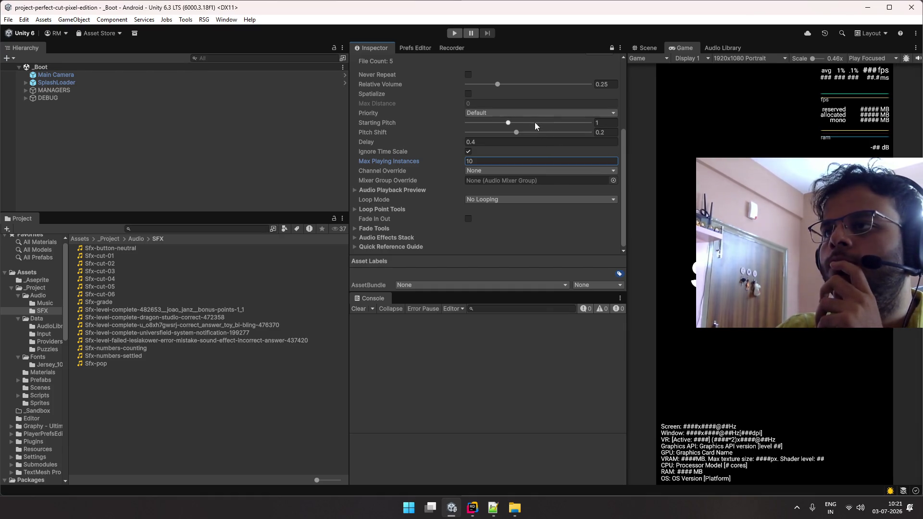
{"action": "left_click_drag", "start_coordinate": [517, 132], "coordinate": [396, 137]}
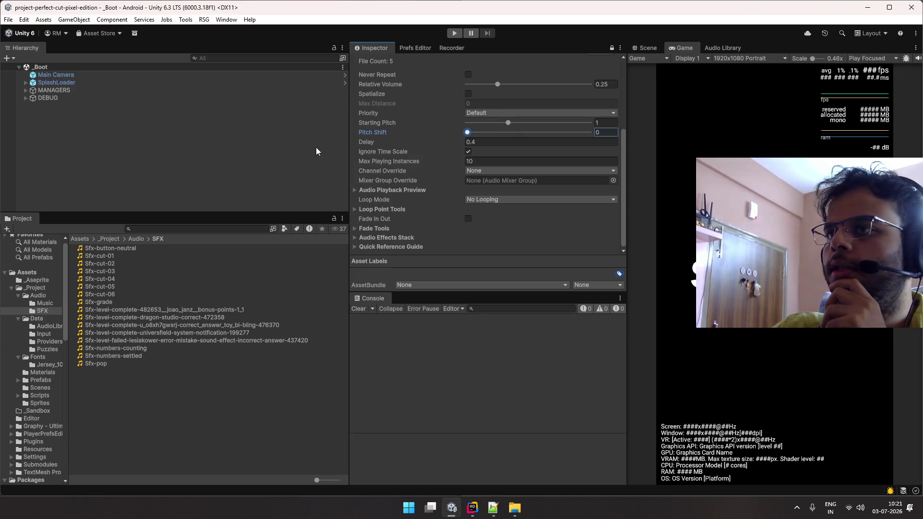
{"action": "scroll", "coordinate": [371, 154], "scroll_direction": "up", "scroll_amount": 5}
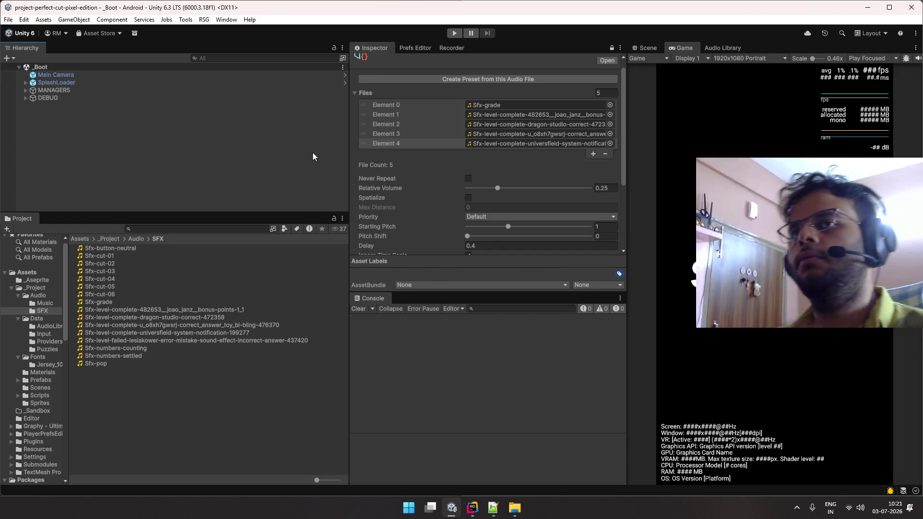
- Close the Music Explorer window and pause the video on the other desktop
{"action": "key", "text": "alt+Tab"}
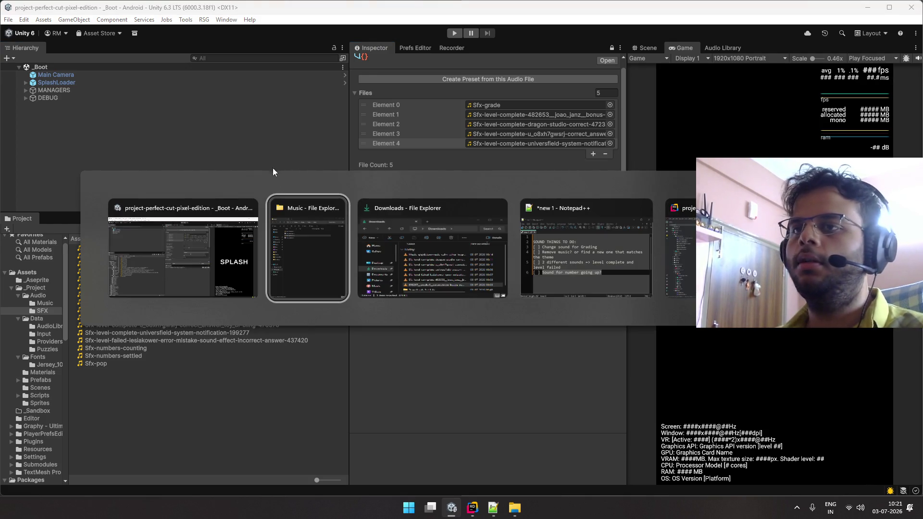
{"action": "left_click", "coordinate": [338, 208]}
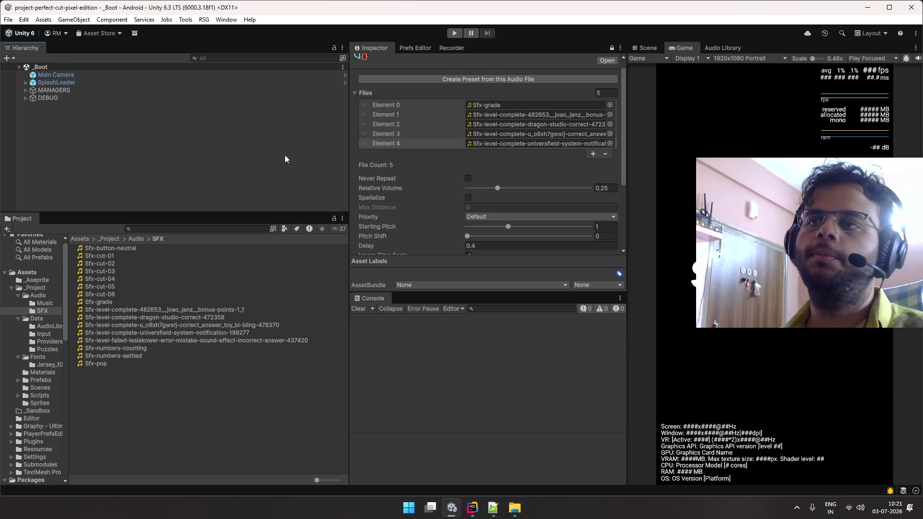
{"action": "key", "text": "ctrl+super+Right"}
{"action": "key", "text": "space"}
{"action": "key", "text": "ctrl+super+Left"}
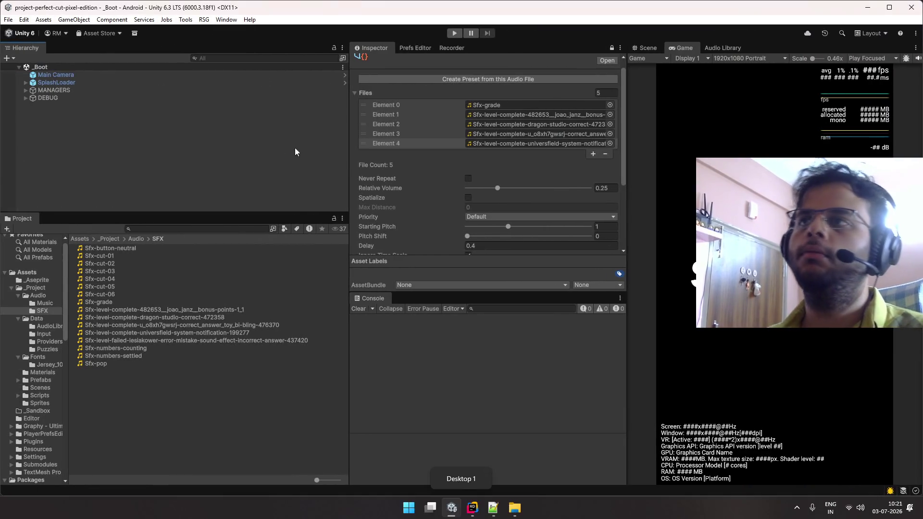
- Enter play mode and cut through the shapes up to Level 5's GREAT JOB screen
{"action": "left_click", "coordinate": [459, 33]}
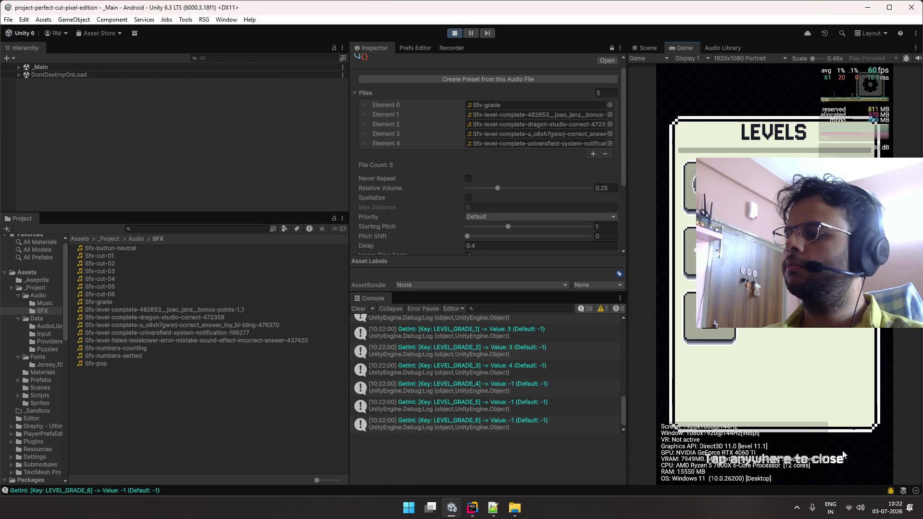
{"action": "left_click", "coordinate": [843, 454]}
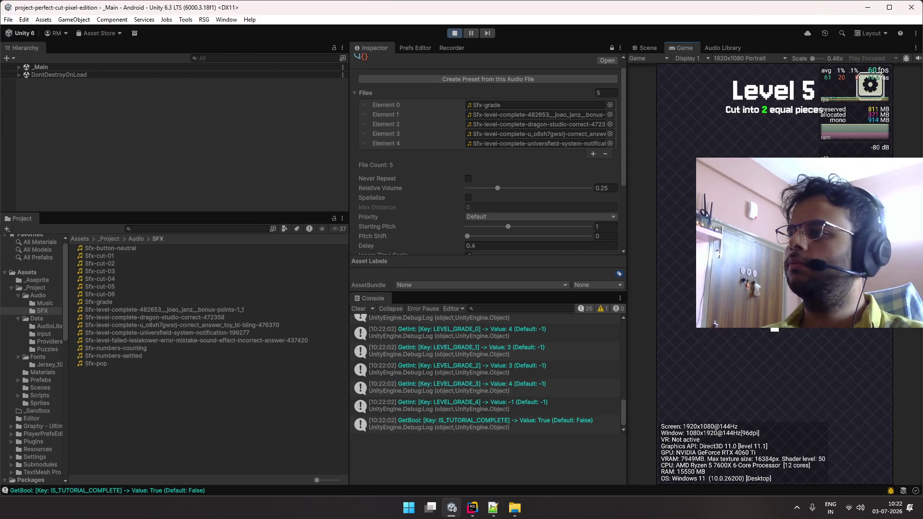
{"action": "left_click_drag", "start_coordinate": [774, 327], "coordinate": [778, 401]}
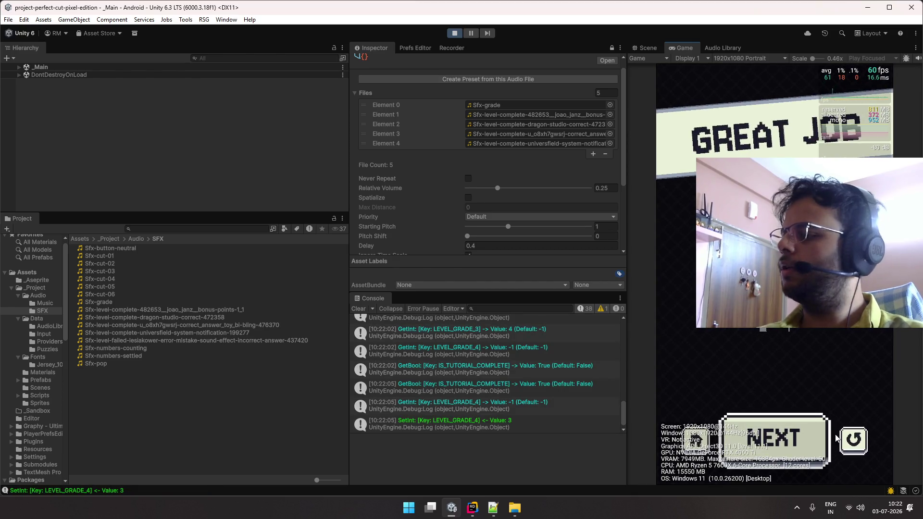
{"action": "left_click", "coordinate": [774, 437]}
{"action": "mouse_move", "coordinate": [774, 330]}
{"action": "left_mouse_down"}
{"action": "mouse_move", "coordinate": [780, 377]}
{"action": "mouse_move", "coordinate": [763, 392]}
{"action": "left_mouse_up"}
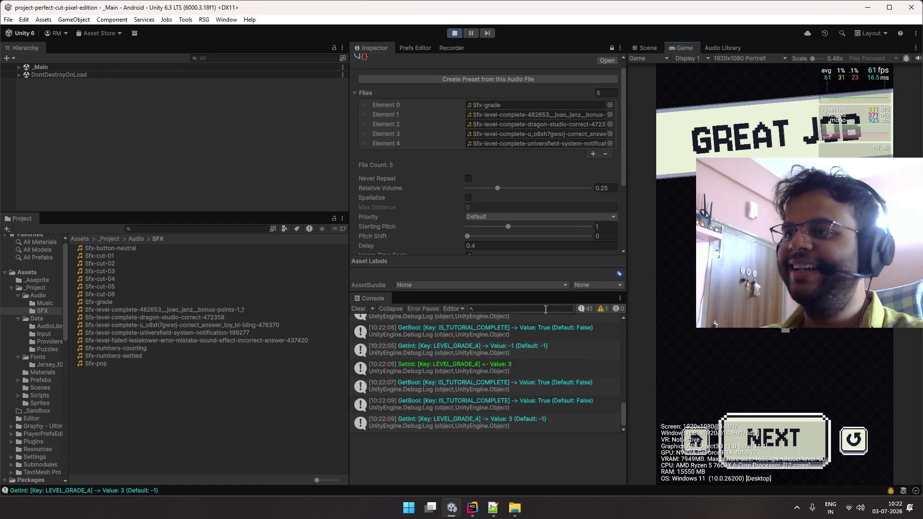
- Select the bonus-points level-complete clip and show its preview in the Inspector
{"action": "scroll", "coordinate": [564, 209], "scroll_direction": "down", "scroll_amount": 2}
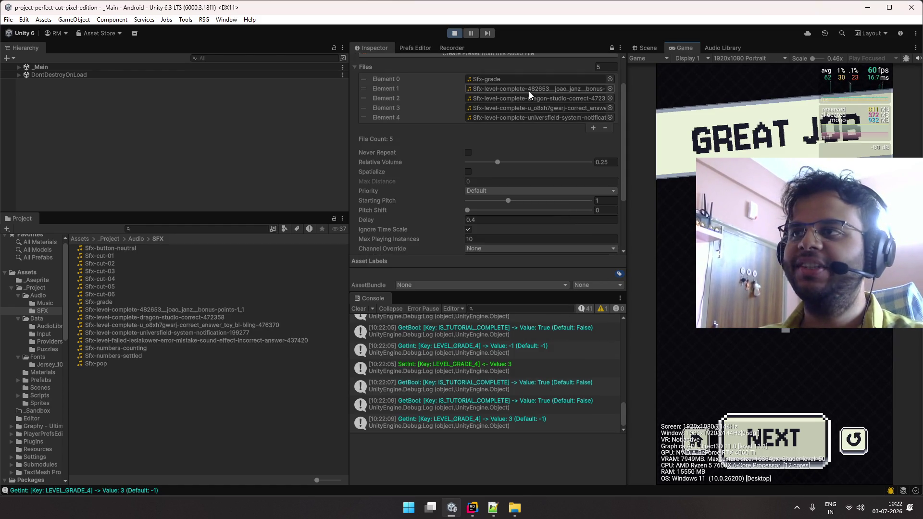
{"action": "left_click", "coordinate": [263, 309]}
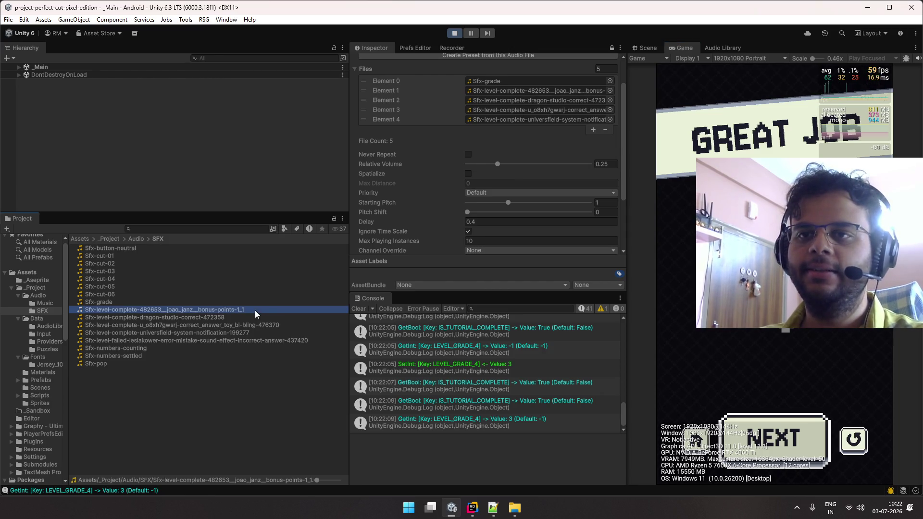
{"action": "scroll", "coordinate": [463, 205], "scroll_direction": "down", "scroll_amount": 5}
{"action": "scroll", "coordinate": [418, 249], "scroll_direction": "up", "scroll_amount": 5}
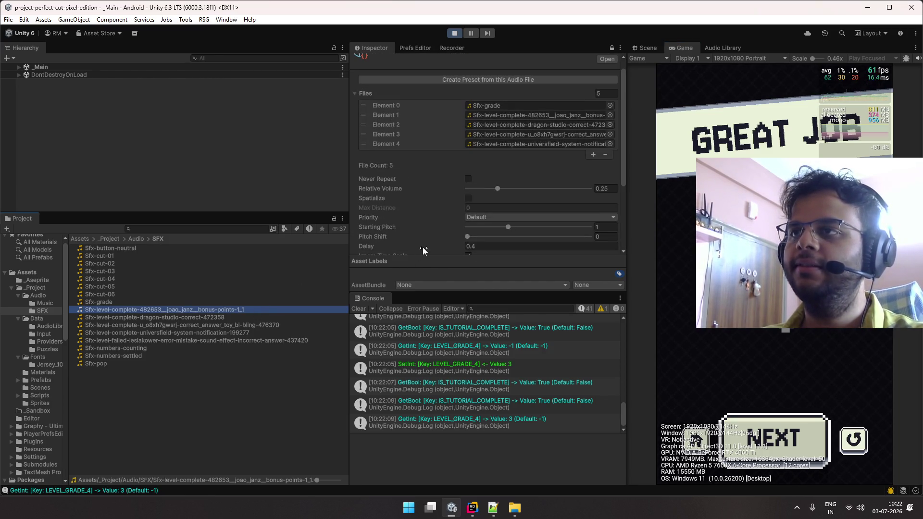
{"action": "left_click", "coordinate": [587, 58]}
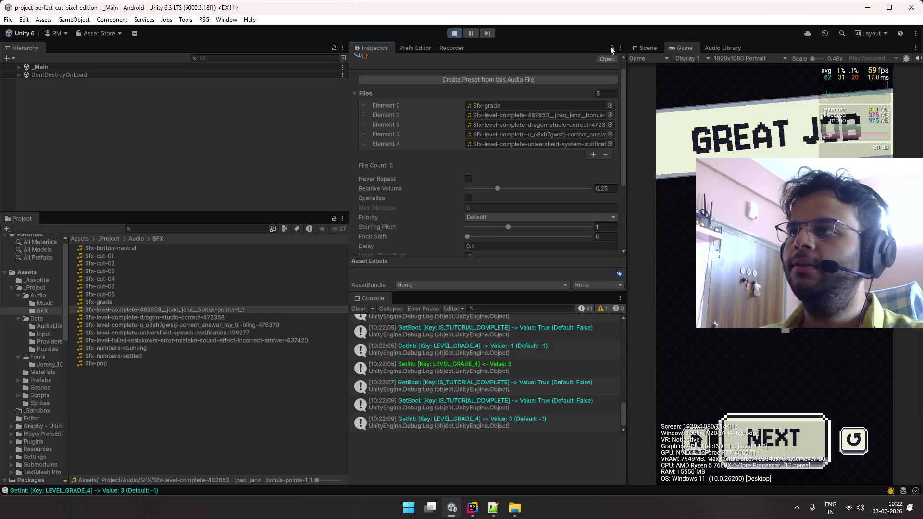
{"action": "scroll", "coordinate": [547, 142], "scroll_direction": "down", "scroll_amount": 10}
- Play the bonus-points, dragon-studio, bi-bling and universfield level-complete clips in the preview
{"action": "left_click", "coordinate": [586, 214]}
{"action": "left_click", "coordinate": [265, 317]}
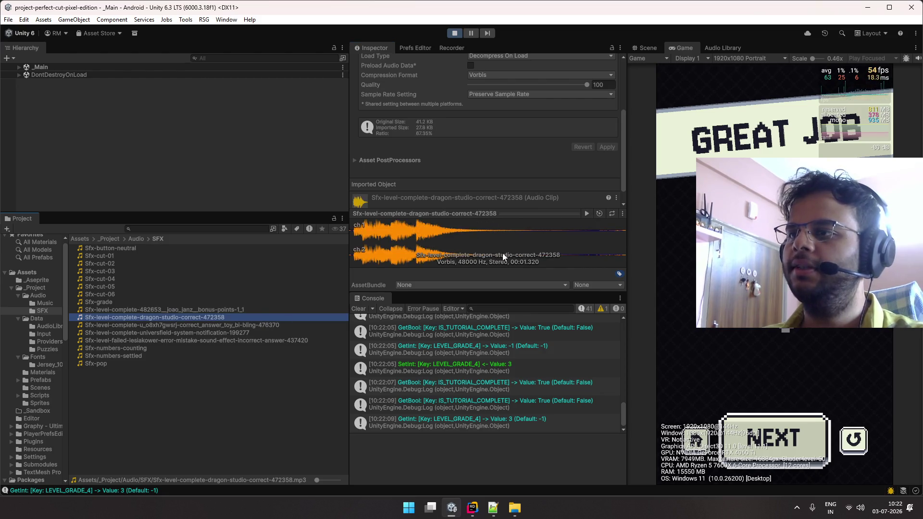
{"action": "left_click", "coordinate": [588, 213]}
{"action": "left_click", "coordinate": [270, 325]}
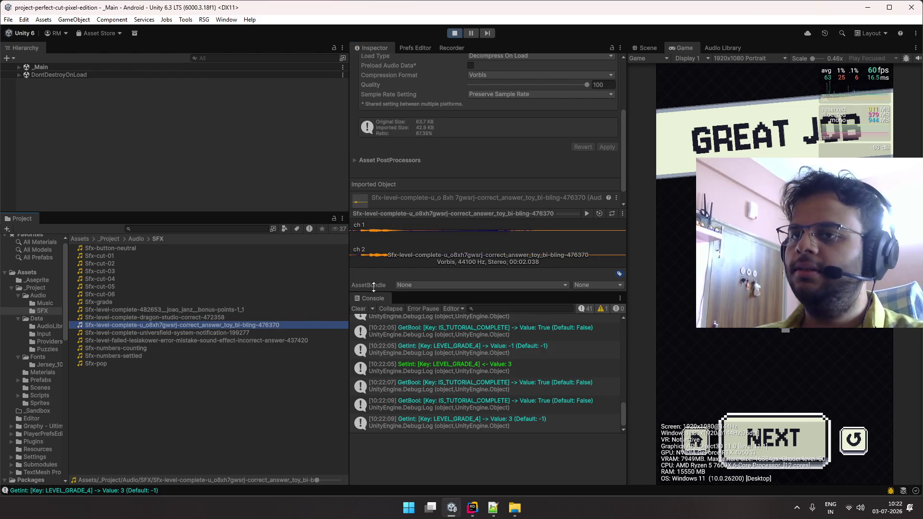
{"action": "left_click", "coordinate": [587, 213]}
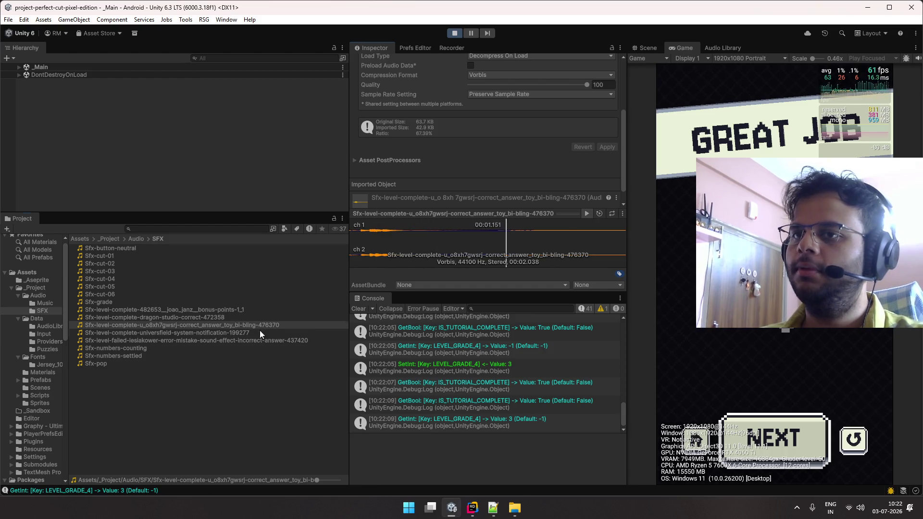
{"action": "left_click", "coordinate": [259, 332]}
{"action": "left_click", "coordinate": [587, 213]}
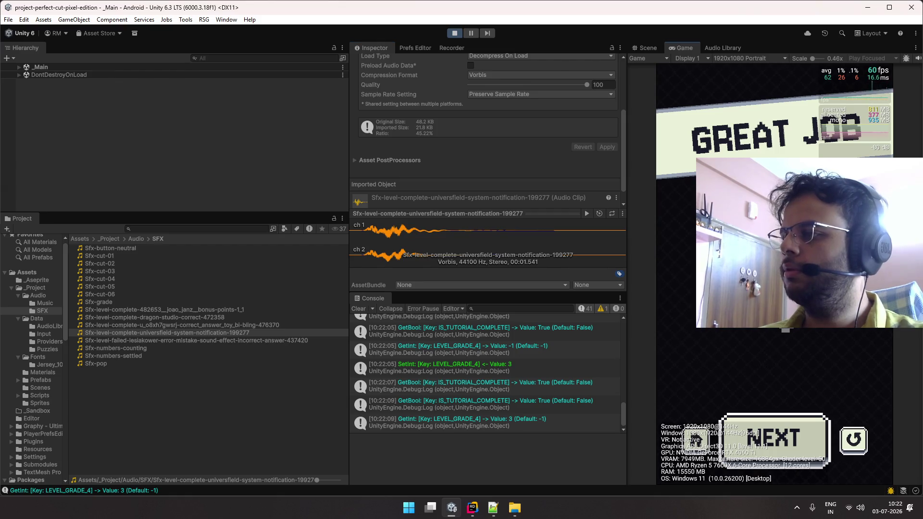
- Retry Level 5 repeatedly until the cut scores a PERFECT CUT
{"action": "left_click", "coordinate": [851, 436]}
{"action": "left_click_drag", "start_coordinate": [783, 330], "coordinate": [784, 397]}
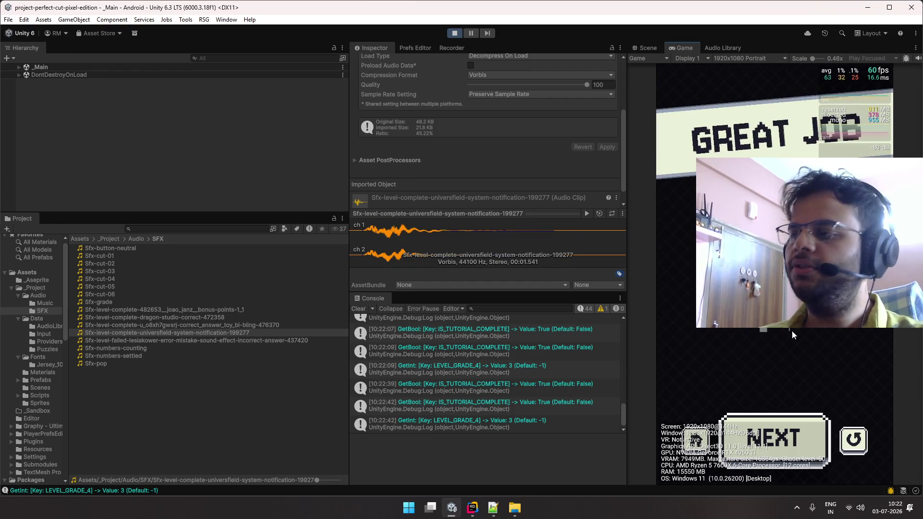
{"action": "left_click", "coordinate": [851, 442]}
{"action": "left_click_drag", "start_coordinate": [775, 332], "coordinate": [779, 393]}
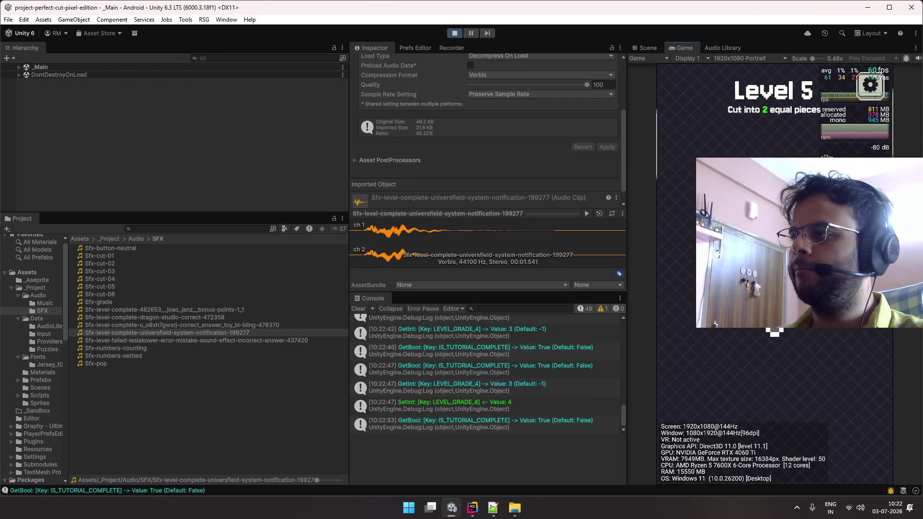
{"action": "left_click_drag", "start_coordinate": [777, 407], "coordinate": [777, 407]}
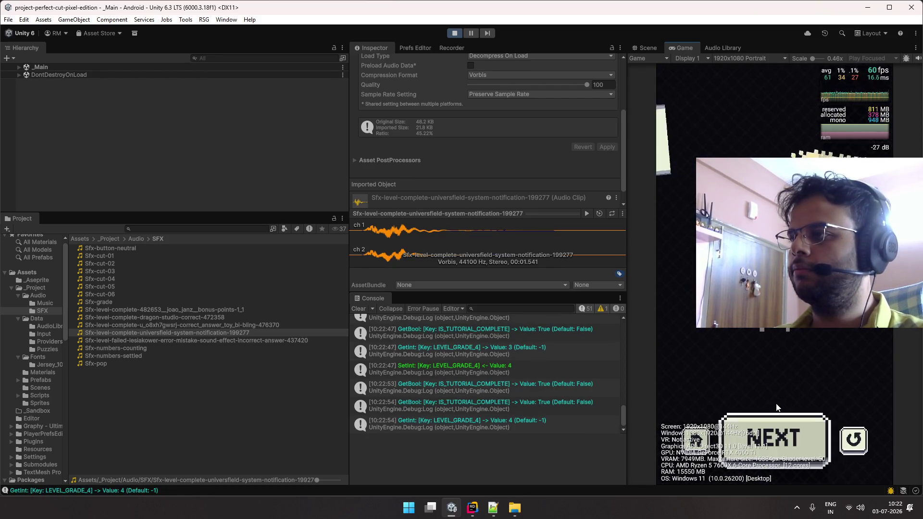
{"action": "left_click", "coordinate": [854, 446]}
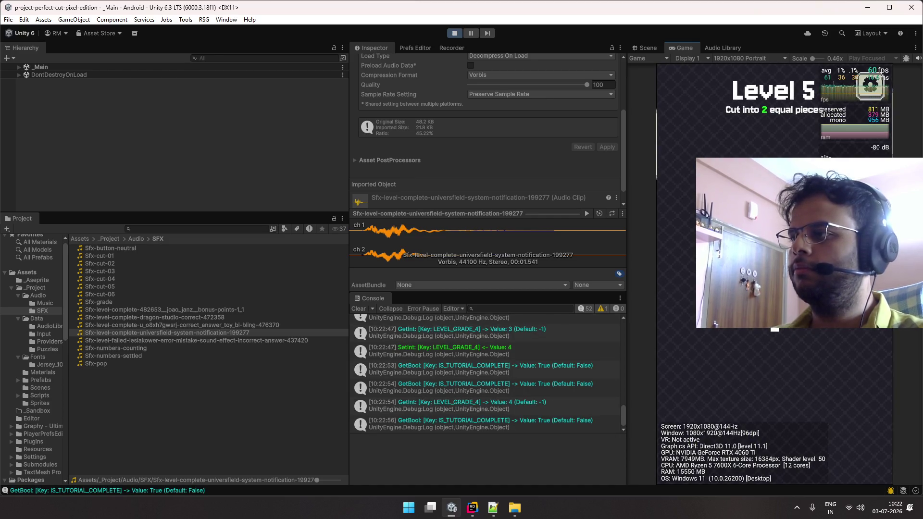
{"action": "left_click_drag", "start_coordinate": [776, 332], "coordinate": [777, 394]}
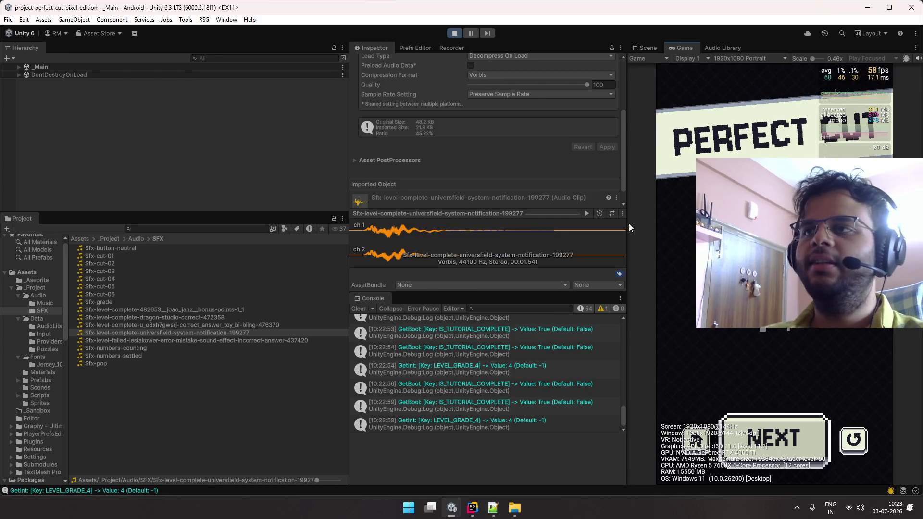
- Open Sfx-Grade via a 'gra' search, remove its Sfx-grade entry, and restart Level 5
{"action": "scroll", "coordinate": [508, 174], "scroll_direction": "up", "scroll_amount": 3}
{"action": "left_click", "coordinate": [231, 303]}
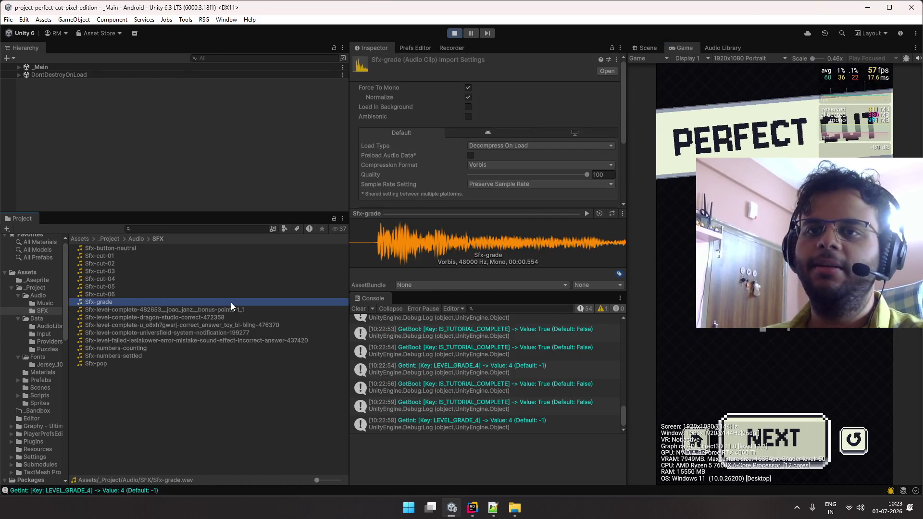
{"action": "scroll", "coordinate": [454, 175], "scroll_direction": "down", "scroll_amount": 4}
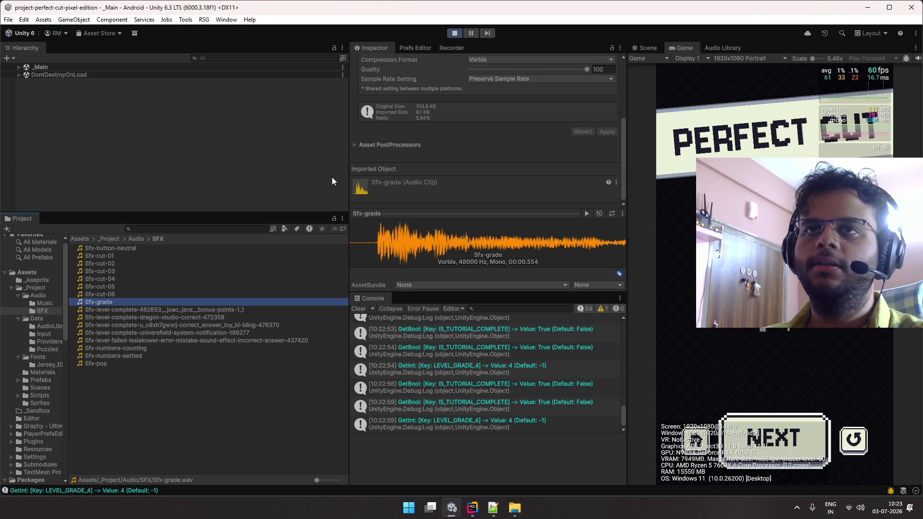
{"action": "left_click", "coordinate": [192, 228]}
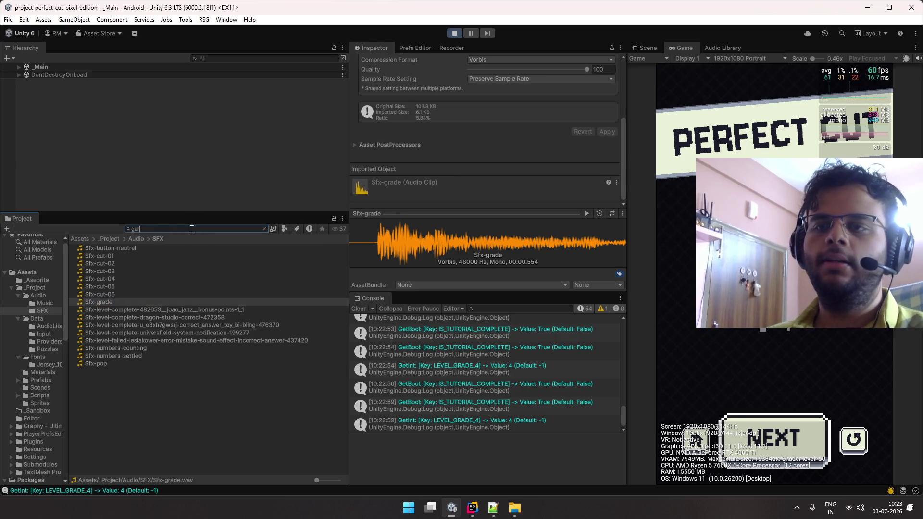
{"action": "type", "text": "gra"}
{"action": "key", "text": "BackSpace"}
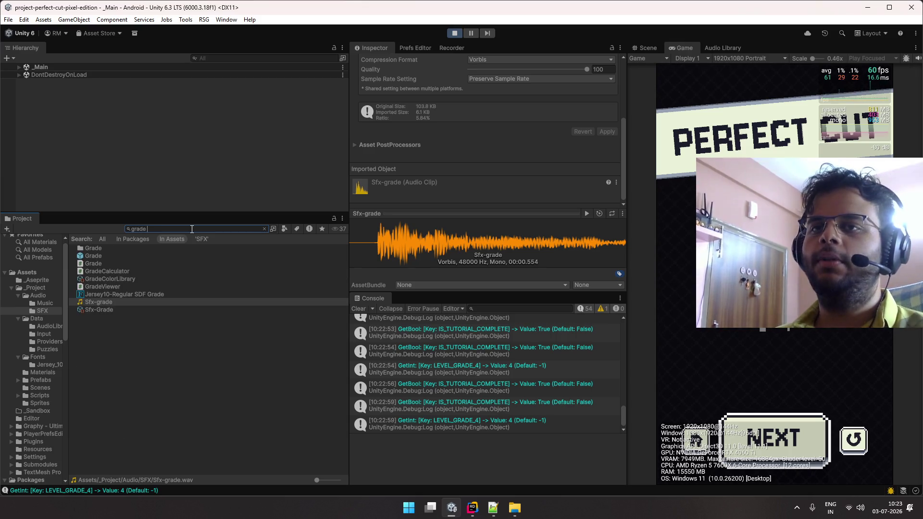
{"action": "left_click", "coordinate": [111, 310]}
{"action": "scroll", "coordinate": [476, 227], "scroll_direction": "up", "scroll_amount": 5}
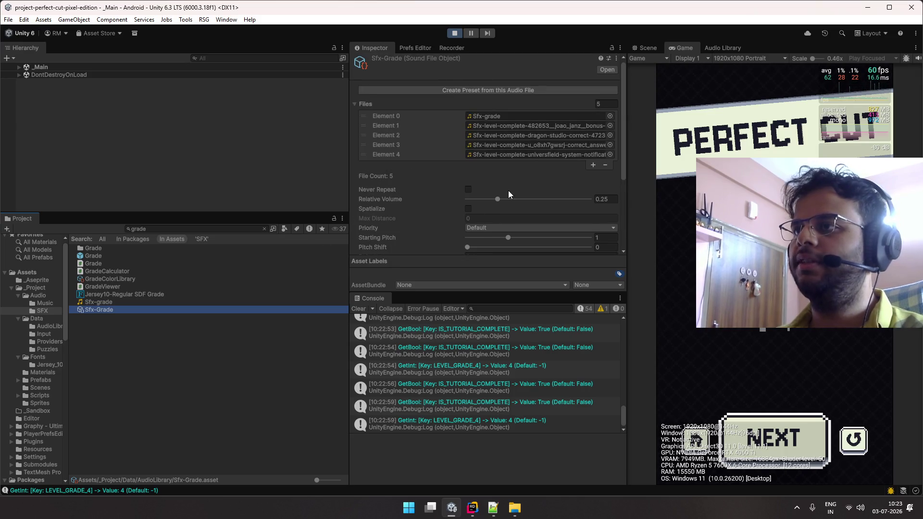
{"action": "left_click", "coordinate": [503, 114]}
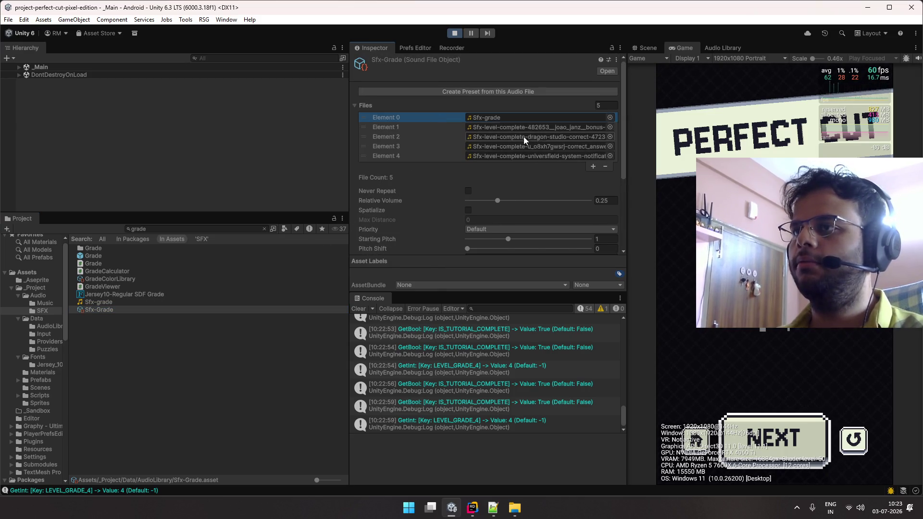
{"action": "left_click", "coordinate": [605, 167]}
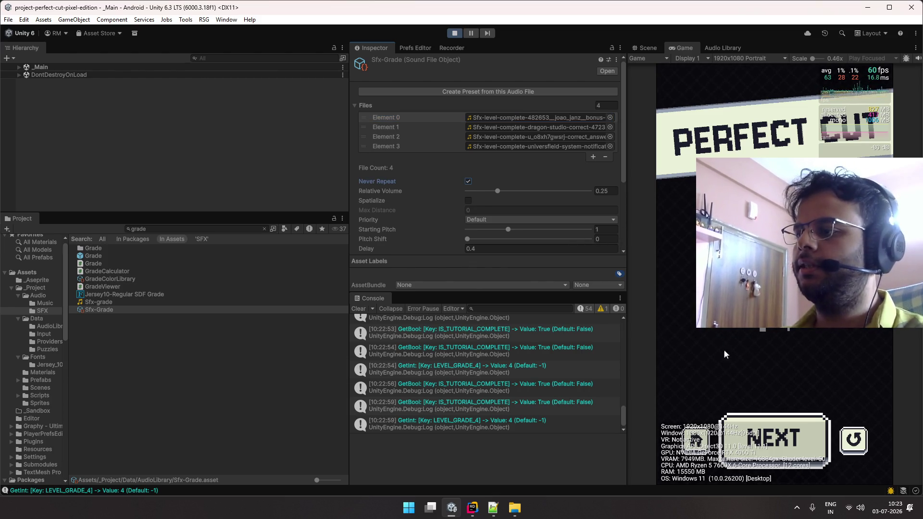
{"action": "left_click", "coordinate": [863, 438]}
- Replay and cut Level 5 four times to hear the grade sound at 0.25 volume
{"action": "left_click_drag", "start_coordinate": [774, 331], "coordinate": [780, 378]}
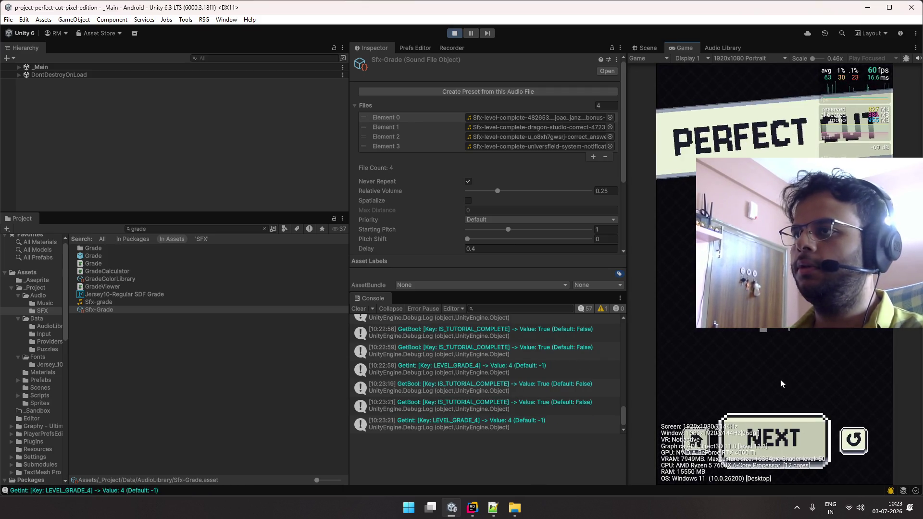
{"action": "left_click", "coordinate": [858, 448]}
{"action": "mouse_move", "coordinate": [774, 329]}
{"action": "left_mouse_down"}
{"action": "mouse_move", "coordinate": [762, 385]}
{"action": "mouse_move", "coordinate": [780, 400]}
{"action": "left_mouse_up"}
{"action": "left_click", "coordinate": [853, 440]}
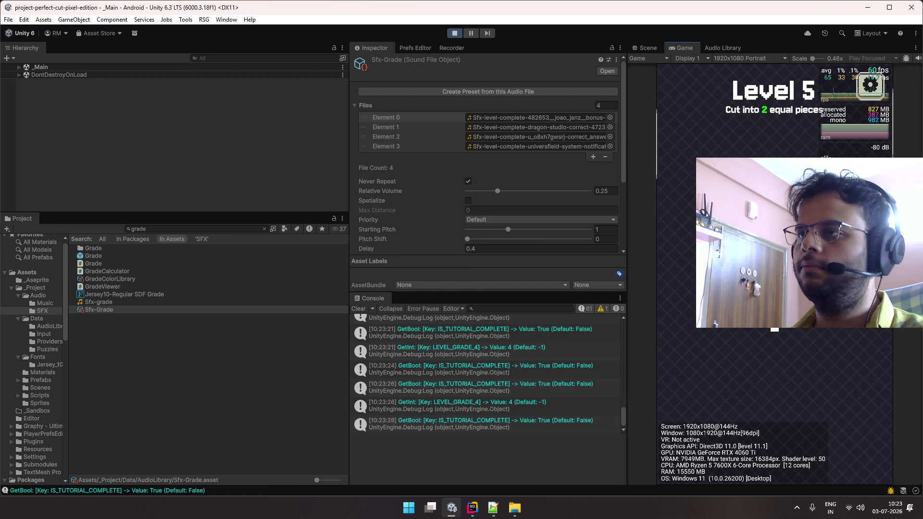
{"action": "left_click_drag", "start_coordinate": [775, 331], "coordinate": [783, 390]}
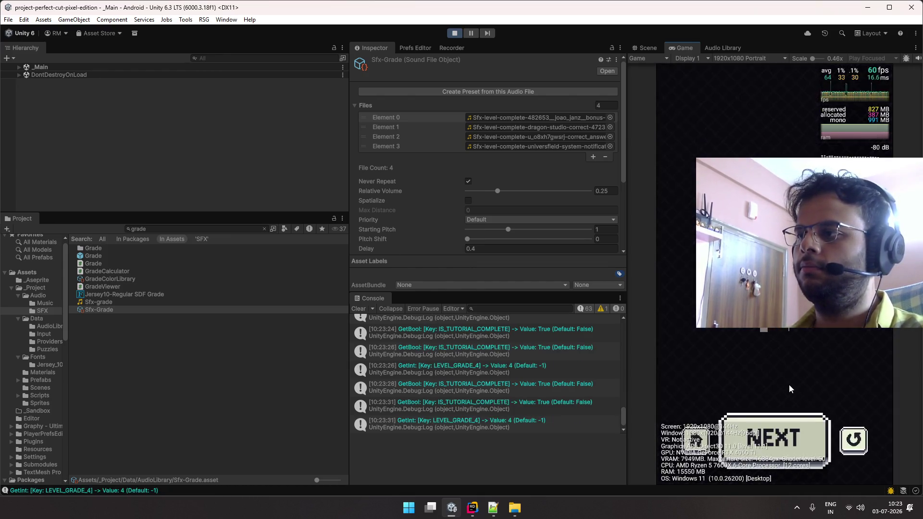
{"action": "left_click", "coordinate": [860, 441]}
{"action": "mouse_move", "coordinate": [775, 331]}
{"action": "left_mouse_down"}
{"action": "mouse_move", "coordinate": [797, 391]}
{"action": "mouse_move", "coordinate": [780, 414]}
{"action": "left_mouse_up"}
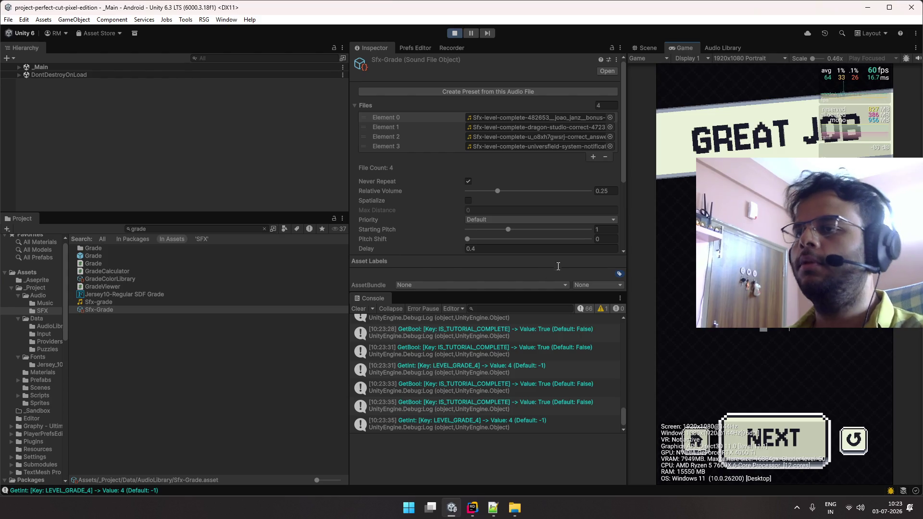
- Raise Sfx-Grade's Relative Volume to 1 and replay Level 5 twice to hear it louder
{"action": "left_click_drag", "start_coordinate": [496, 191], "coordinate": [533, 191]}
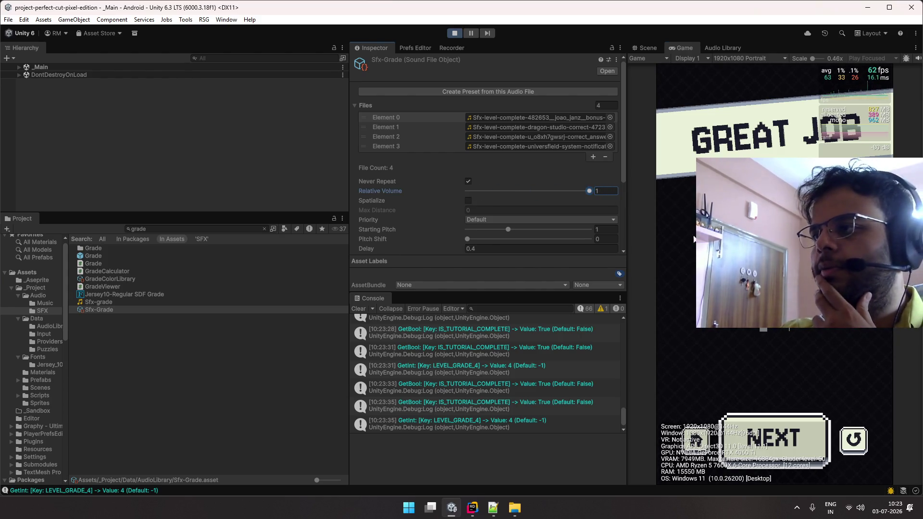
{"action": "left_click", "coordinate": [853, 440]}
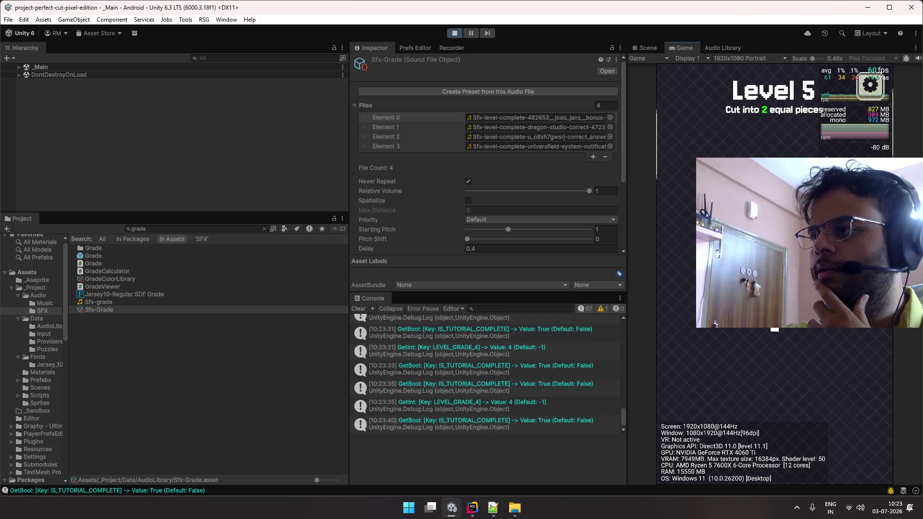
{"action": "left_click_drag", "start_coordinate": [774, 330], "coordinate": [775, 414]}
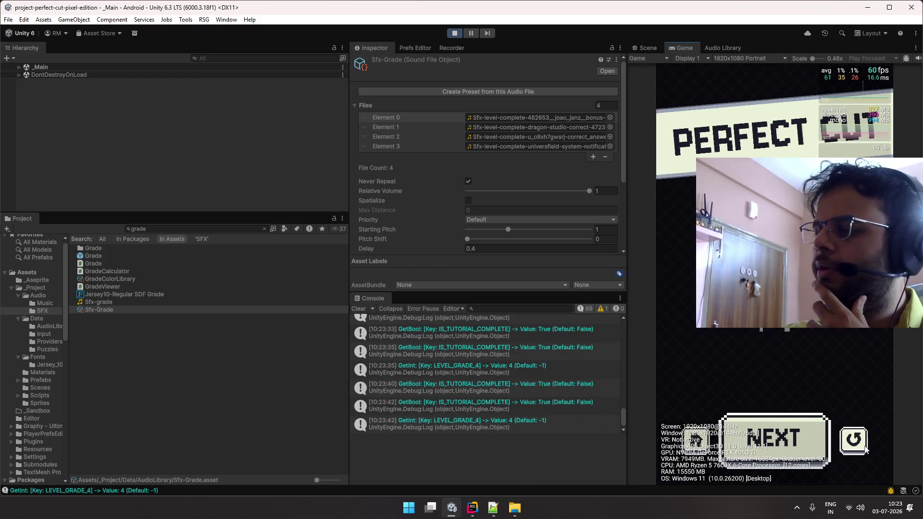
{"action": "left_click", "coordinate": [851, 438]}
{"action": "left_click_drag", "start_coordinate": [774, 330], "coordinate": [780, 394]}
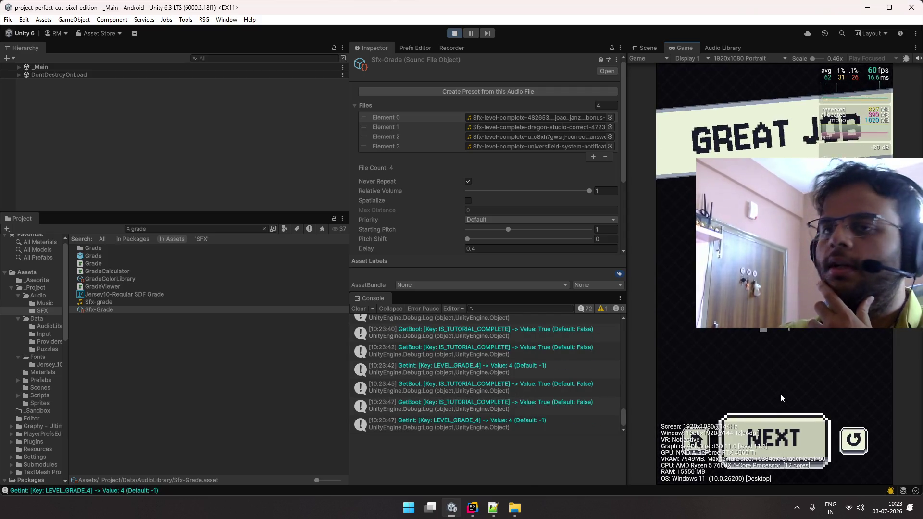
{"action": "left_click", "coordinate": [541, 117]}
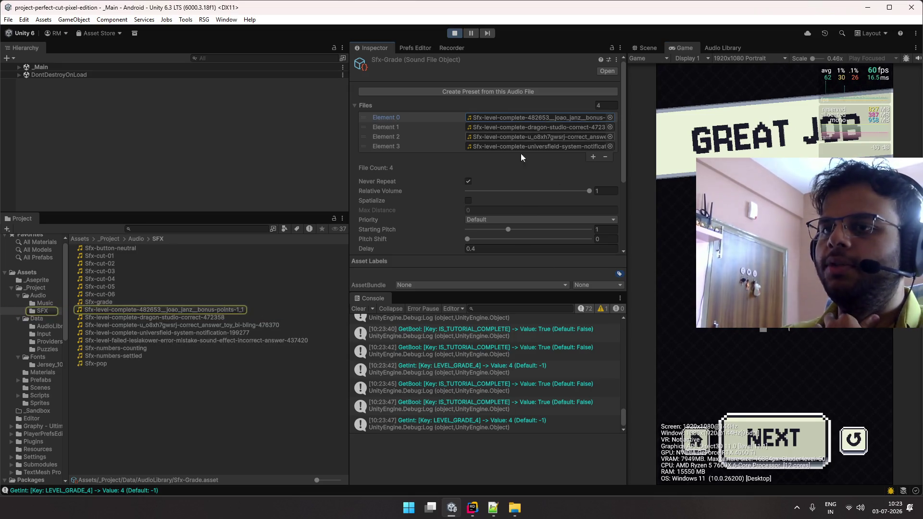
{"action": "left_click", "coordinate": [258, 309]}
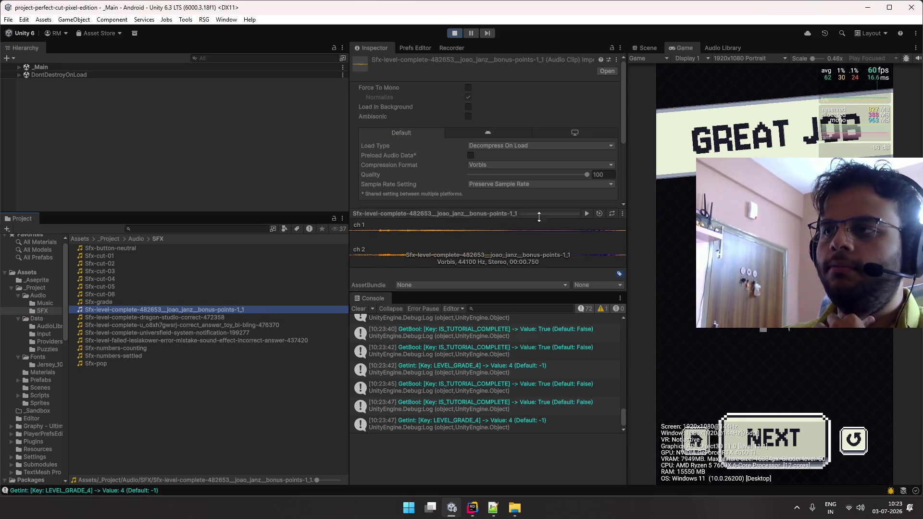
{"action": "left_click", "coordinate": [586, 213]}
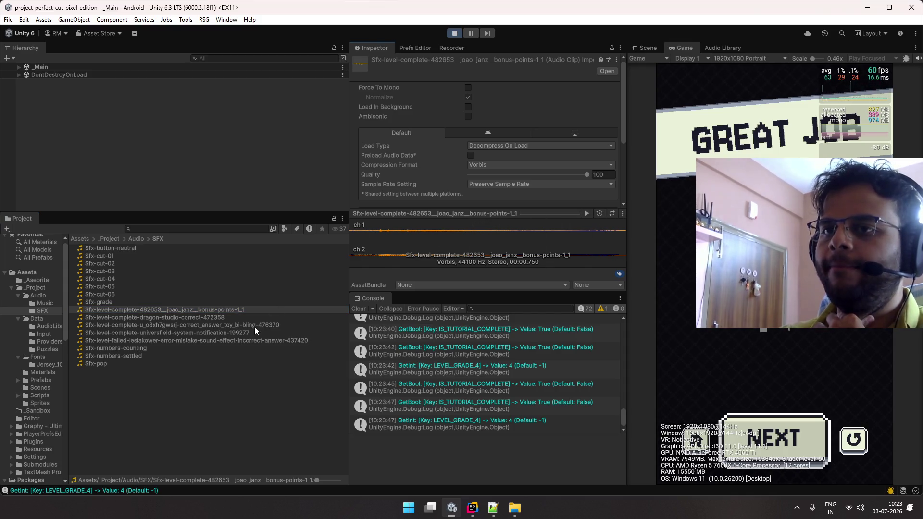
{"action": "left_click", "coordinate": [262, 318]}
{"action": "left_click", "coordinate": [586, 213]}
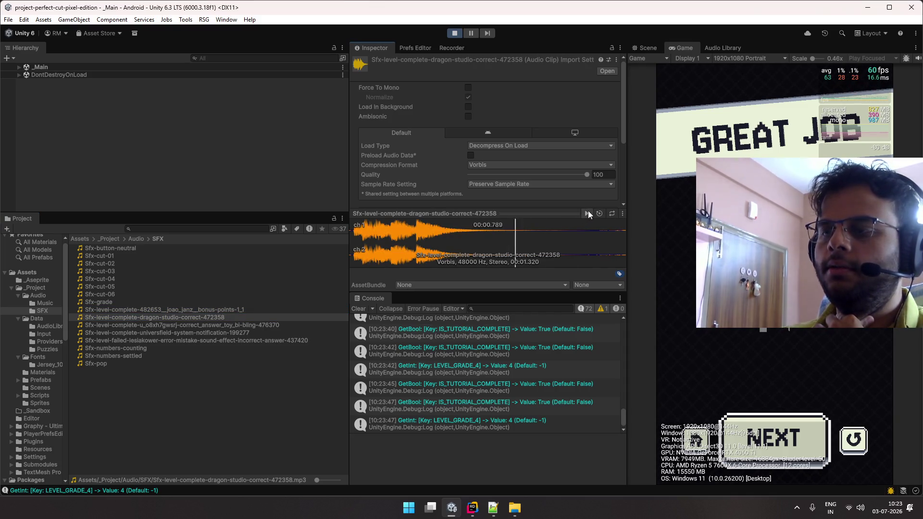
{"action": "left_click", "coordinate": [587, 213]}
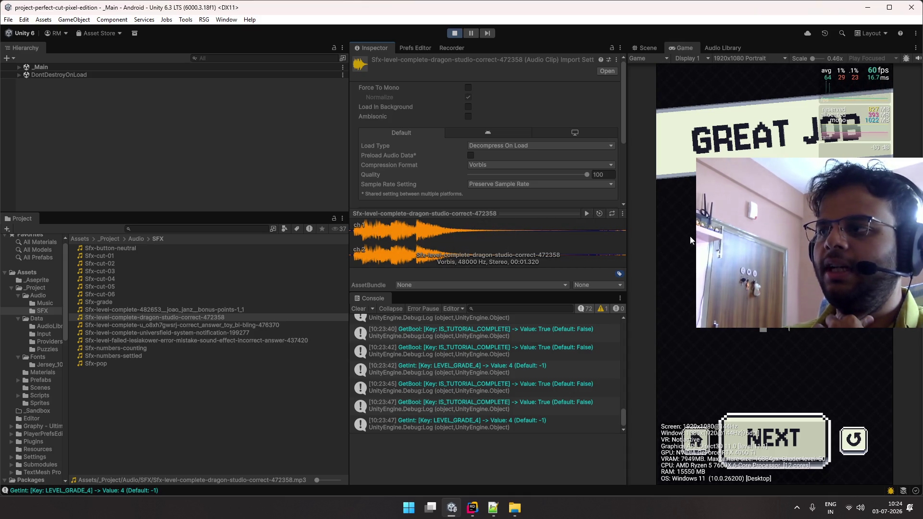
{"action": "left_click", "coordinate": [778, 438]}
{"action": "left_click_drag", "start_coordinate": [774, 329], "coordinate": [774, 413]}
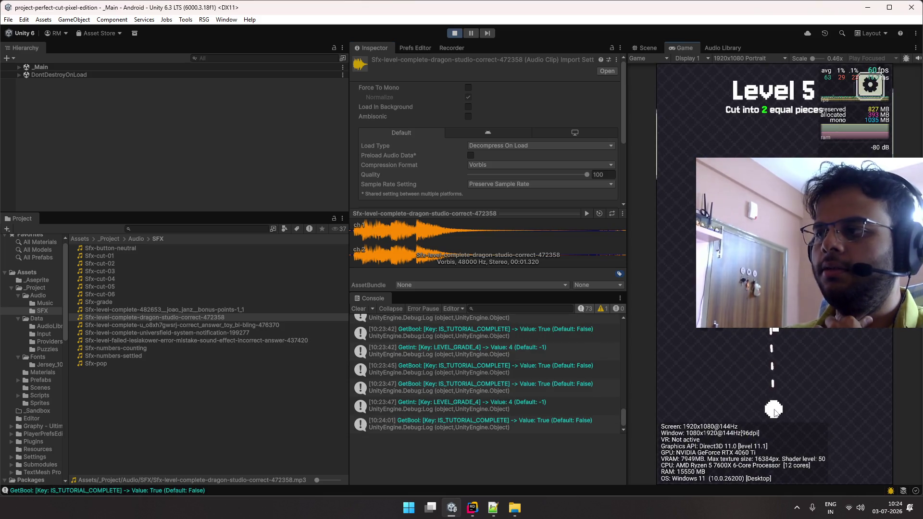
{"action": "left_click", "coordinate": [849, 439]}
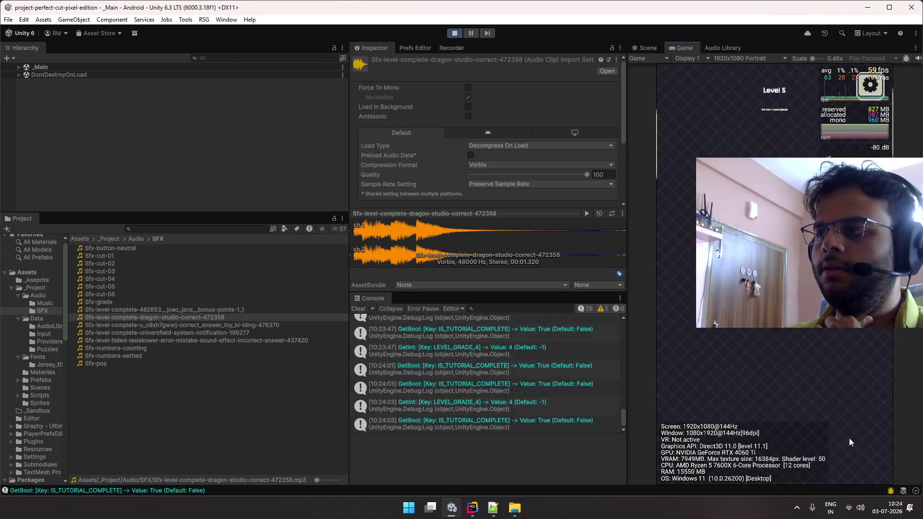
{"action": "left_click_drag", "start_coordinate": [778, 329], "coordinate": [786, 410]}
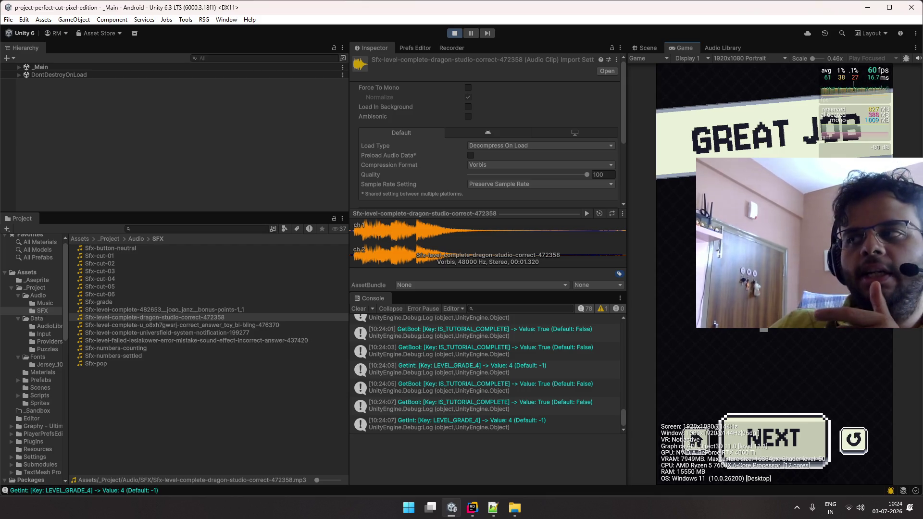
{"action": "left_click", "coordinate": [853, 438]}
{"action": "left_click_drag", "start_coordinate": [772, 317], "coordinate": [778, 391]}
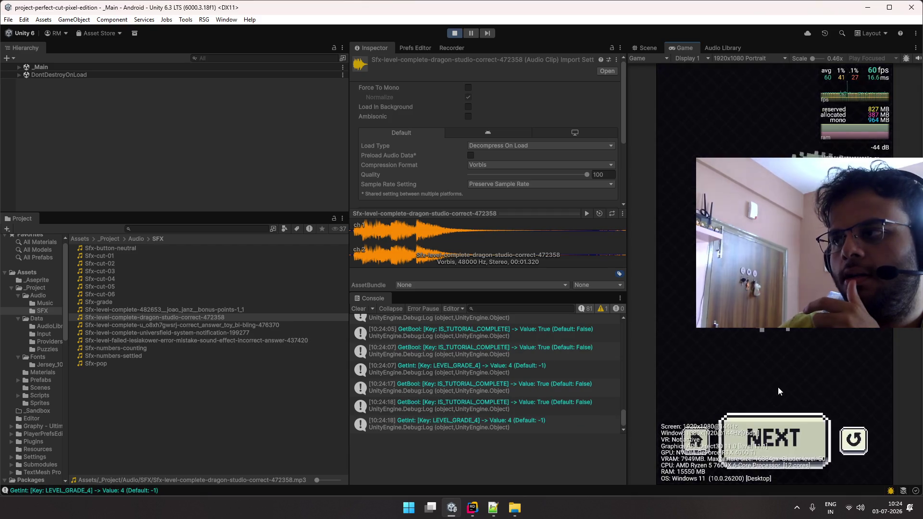
{"action": "left_click", "coordinate": [852, 437]}
{"action": "left_click_drag", "start_coordinate": [774, 330], "coordinate": [782, 390]}
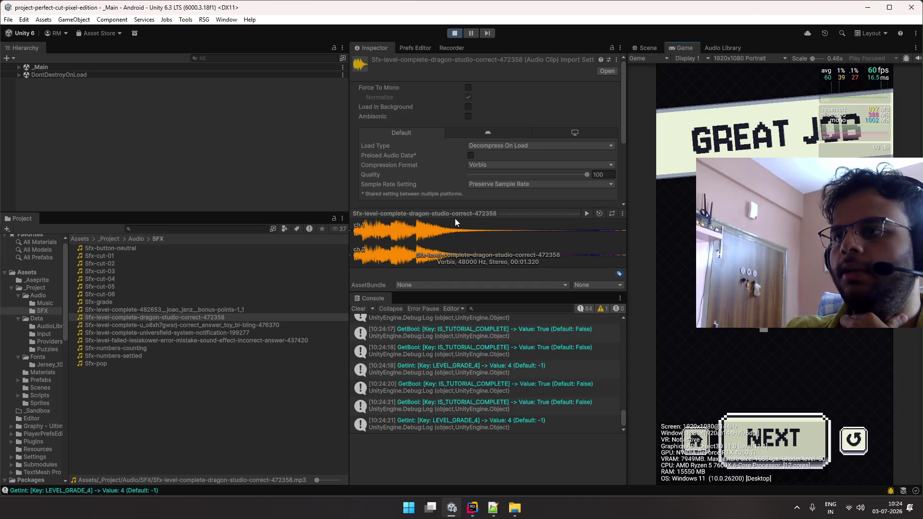
{"action": "left_click", "coordinate": [260, 322]}
{"action": "left_click", "coordinate": [262, 317]}
{"action": "scroll", "coordinate": [459, 181], "scroll_direction": "down", "scroll_amount": 1}
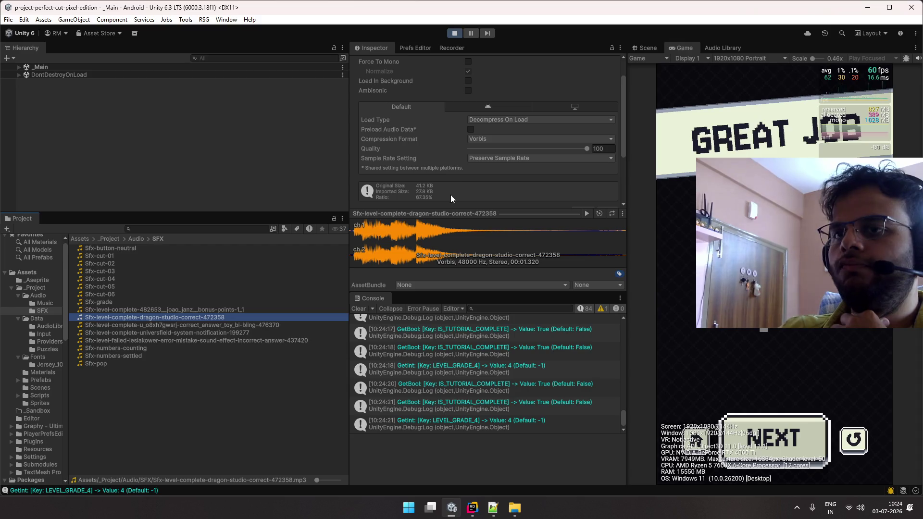
{"action": "left_click", "coordinate": [588, 214]}
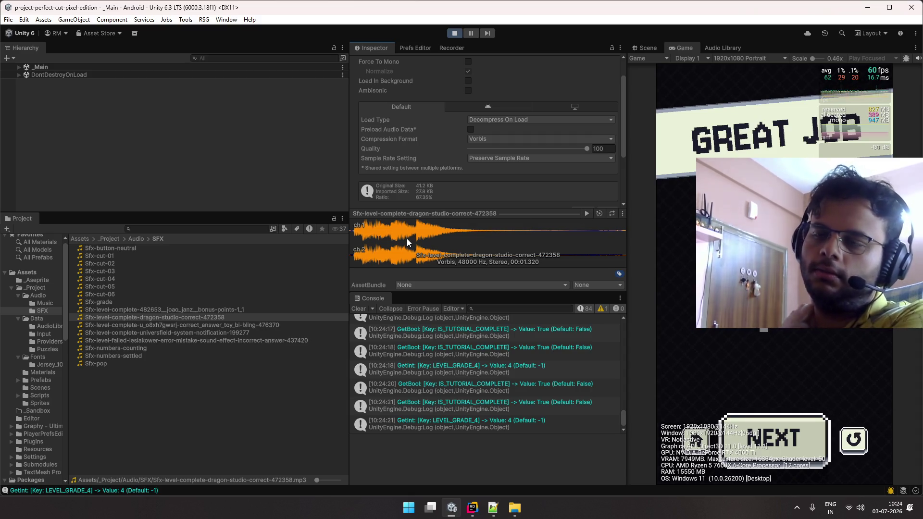
{"action": "left_click", "coordinate": [852, 438]}
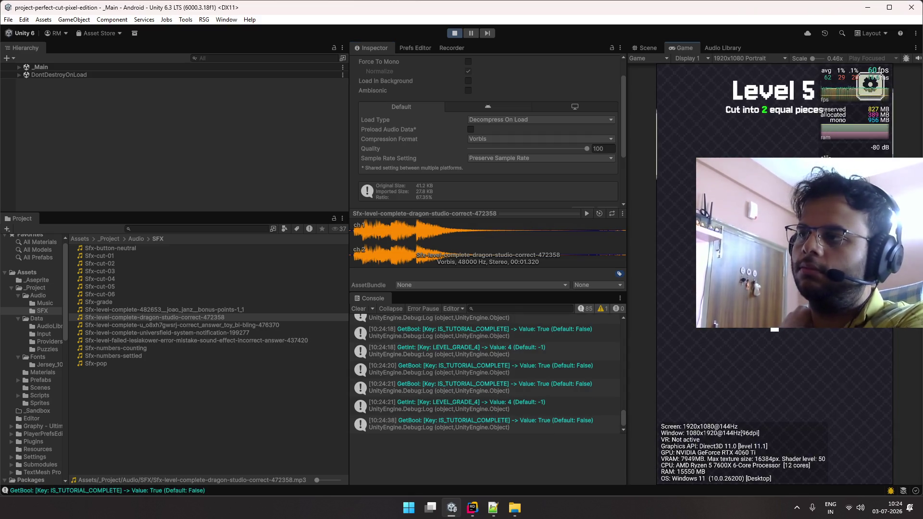
{"action": "left_click_drag", "start_coordinate": [776, 339], "coordinate": [777, 394]}
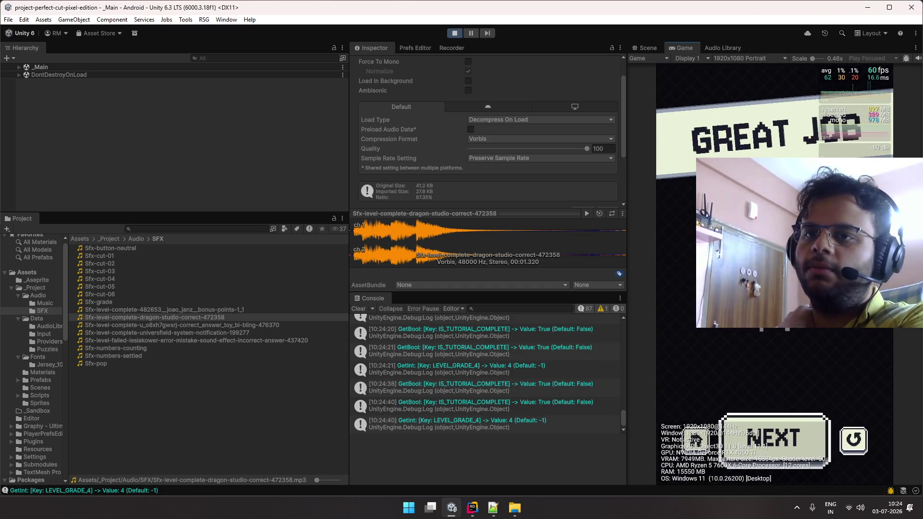
- Preview the dragon-studio and toy bling level-complete clips in the Inspector
{"action": "left_click", "coordinate": [271, 310]}
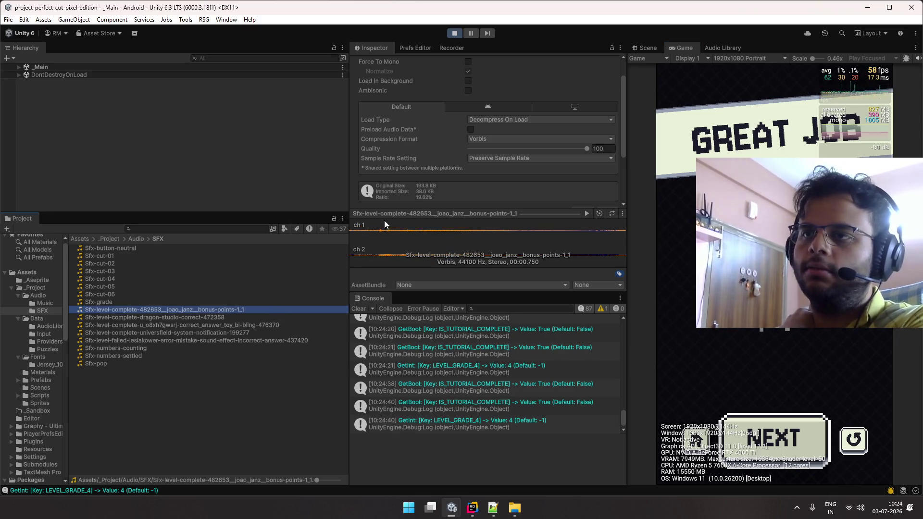
{"action": "left_click", "coordinate": [317, 317]}
{"action": "left_click", "coordinate": [585, 214]}
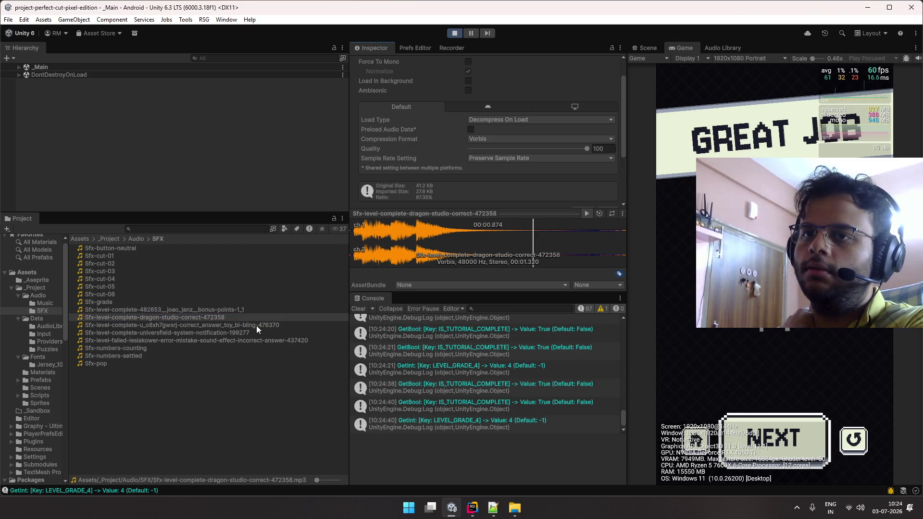
{"action": "left_click", "coordinate": [256, 324]}
{"action": "left_click", "coordinate": [586, 213]}
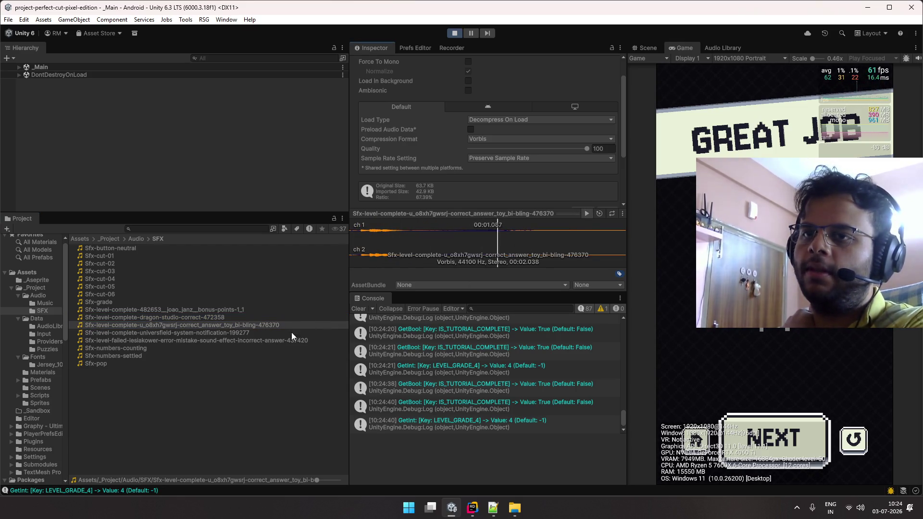
{"action": "left_click", "coordinate": [292, 332]}
{"action": "left_click", "coordinate": [582, 213]}
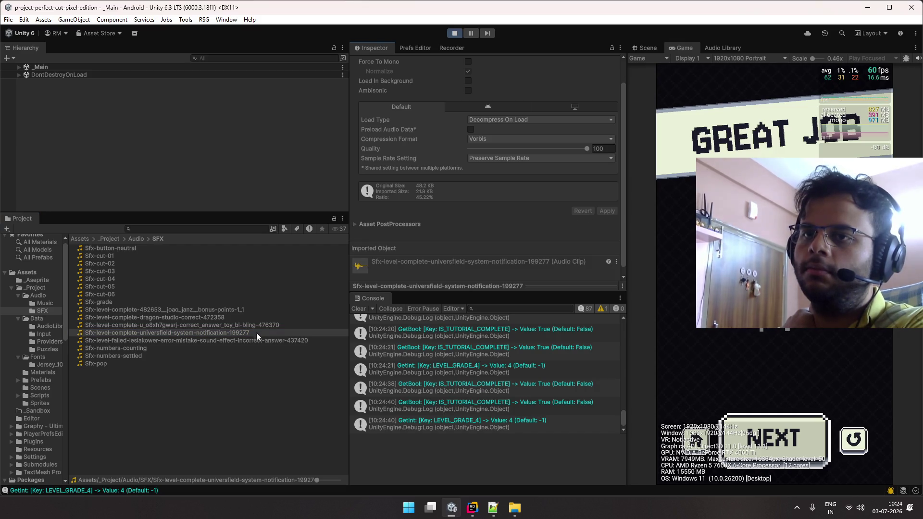
- With the waveform preview shown again, audition the toy bling and system-notification clips
{"action": "left_click", "coordinate": [273, 325]}
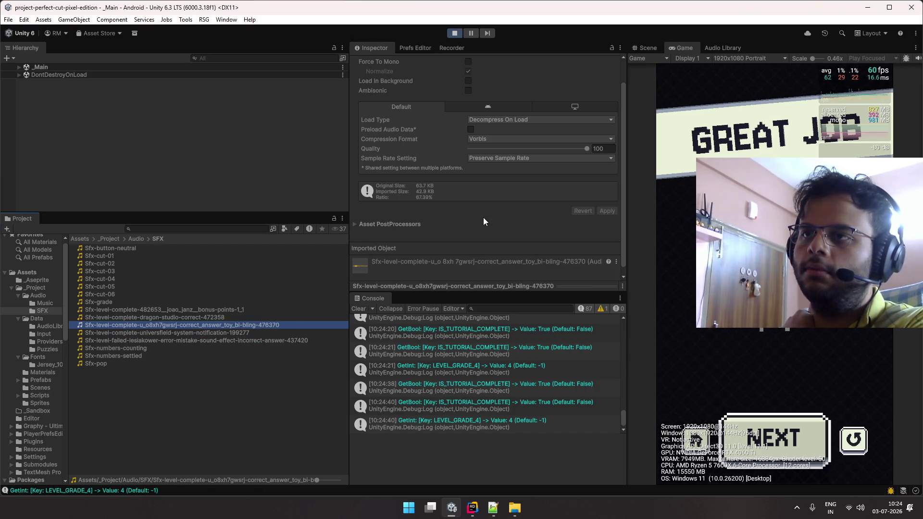
{"action": "scroll", "coordinate": [485, 240], "scroll_direction": "down", "scroll_amount": 1}
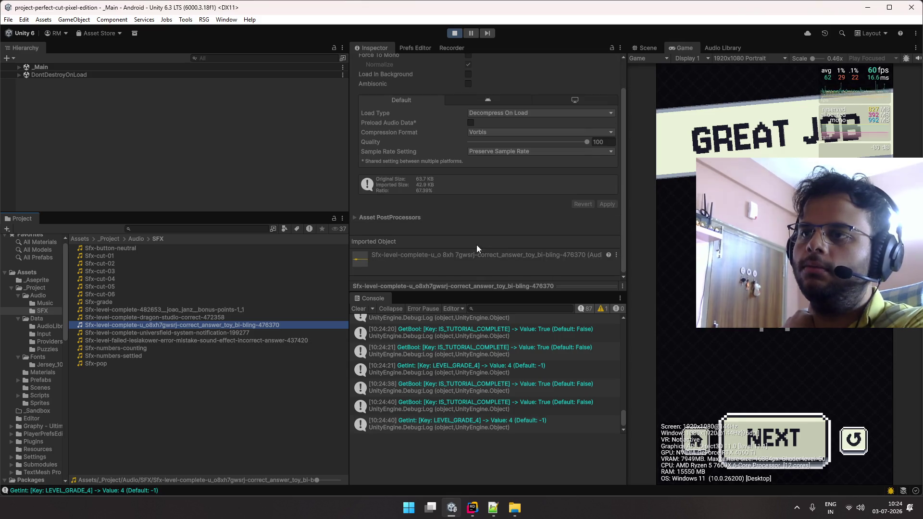
{"action": "left_click", "coordinate": [466, 285]}
{"action": "left_click", "coordinate": [587, 213]}
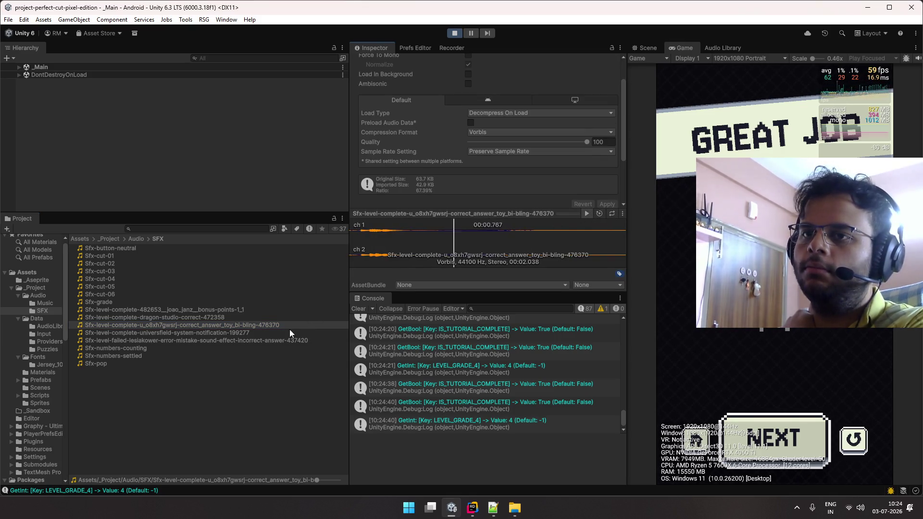
{"action": "left_click", "coordinate": [290, 331]}
{"action": "left_click", "coordinate": [582, 213]}
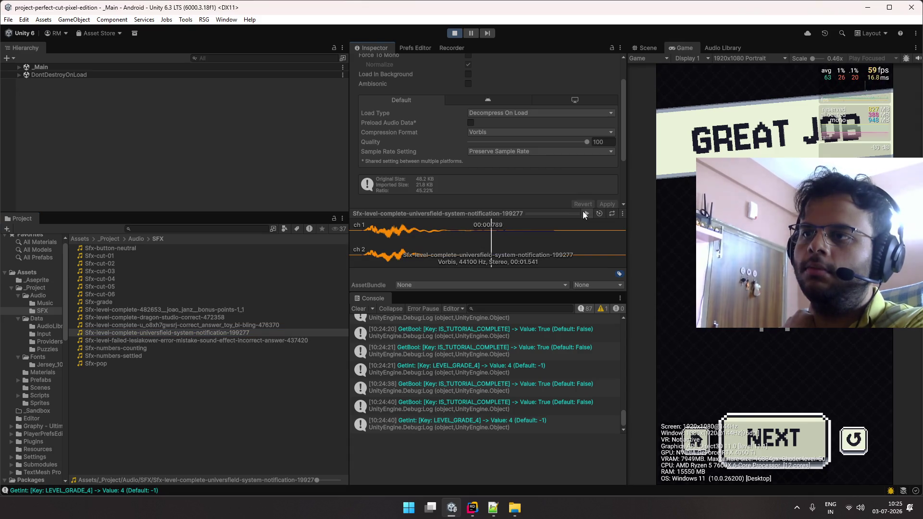
- Rename the system-notification clip by inserting 'B-' before 'universfield', then preview it
{"action": "left_click", "coordinate": [255, 332]}
{"action": "key", "text": "End"}
{"action": "key", "text": "ctrl+shift+Left"}
{"action": "key", "text": "ctrl+shift+Left"}
{"action": "key", "text": "ctrl+shift+Left"}
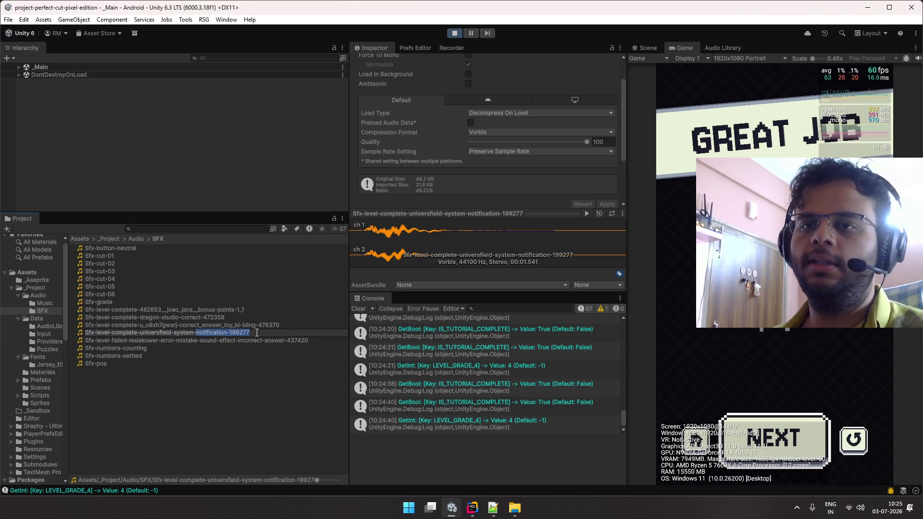
{"action": "key", "text": "Left"}
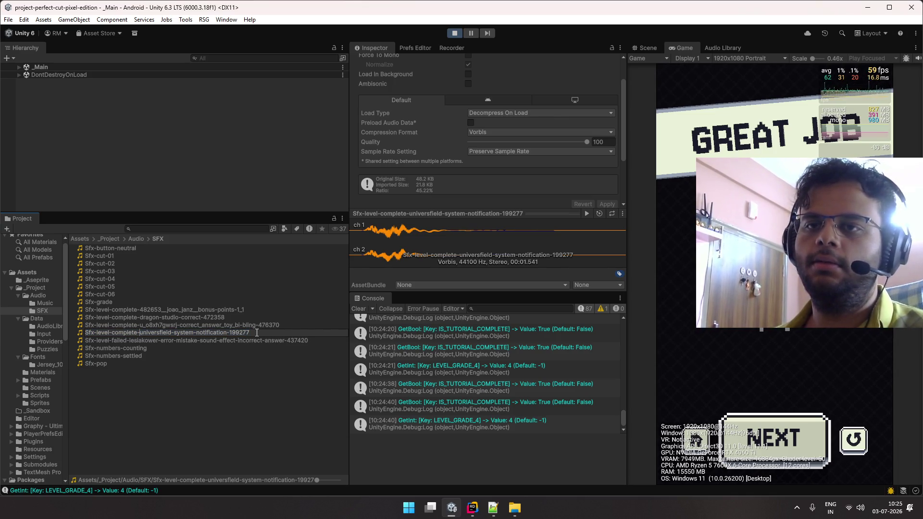
{"action": "type", "text": "B-"}
{"action": "key", "text": "Return"}
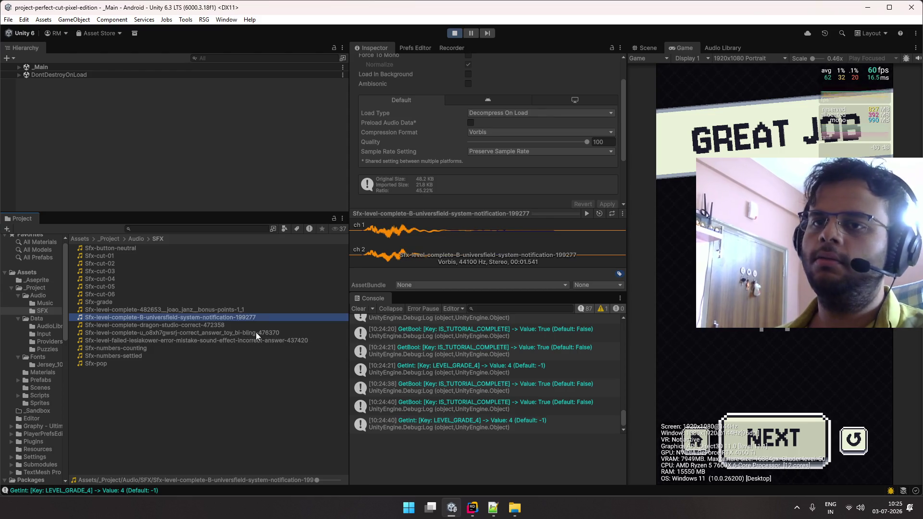
{"action": "left_click", "coordinate": [587, 214]}
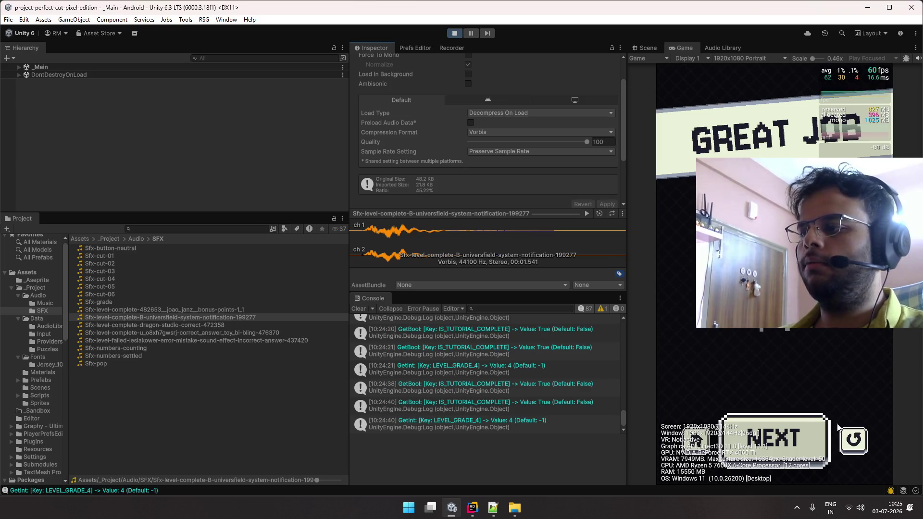
- Replay Level 5 twice, reaching SOLID EFFORT then PERFECT CUT, then preview the dragon-studio clip
{"action": "left_click", "coordinate": [783, 443]}
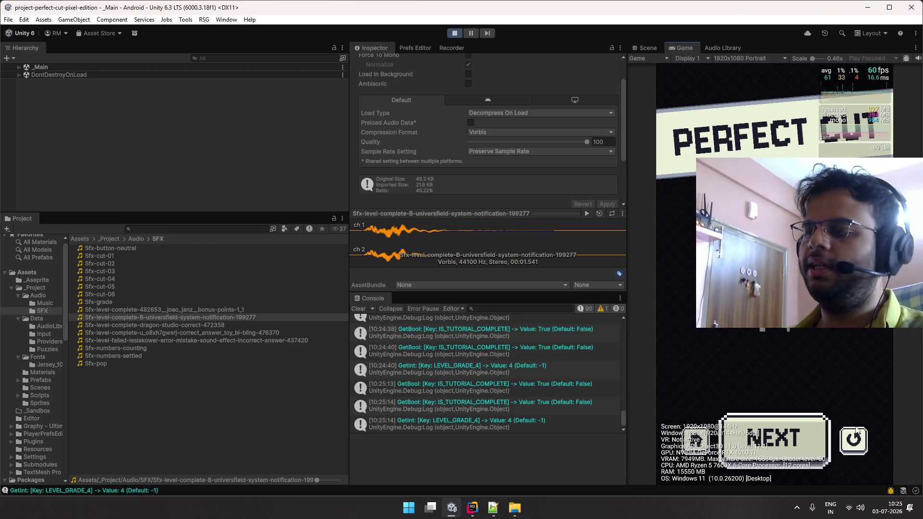
{"action": "left_click", "coordinate": [790, 372]}
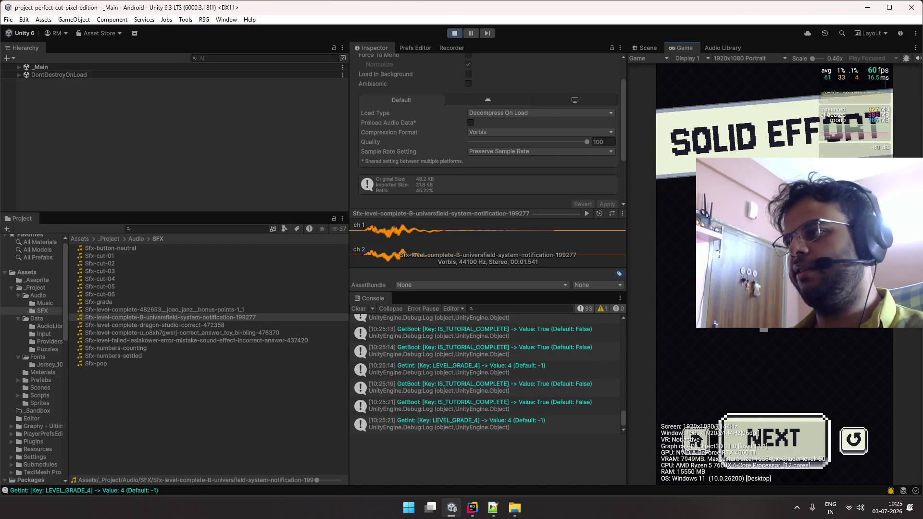
{"action": "left_click", "coordinate": [847, 450]}
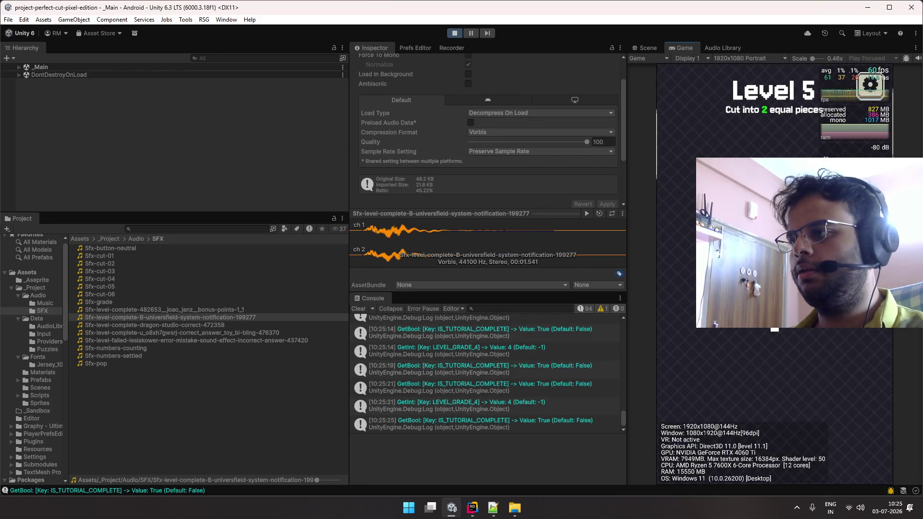
{"action": "left_click", "coordinate": [777, 384]}
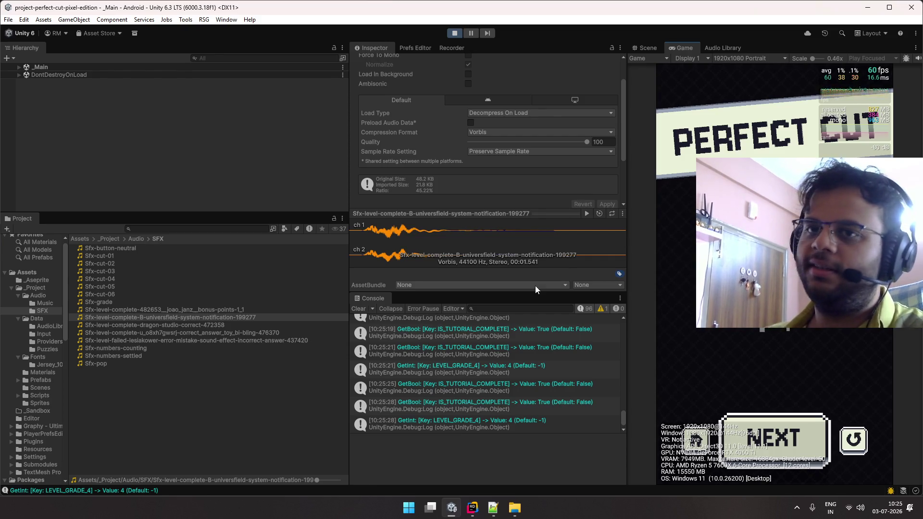
{"action": "left_click", "coordinate": [238, 325]}
{"action": "left_click", "coordinate": [585, 212]}
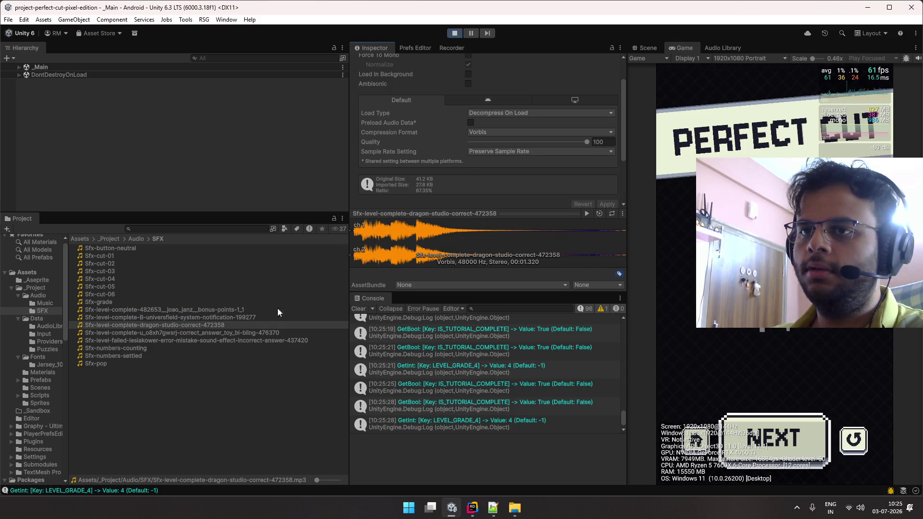
- Preview the bonus-points, system-notification, dragon-studio and toy bling level-complete clips
{"action": "left_click", "coordinate": [285, 309]}
{"action": "left_click", "coordinate": [586, 213]}
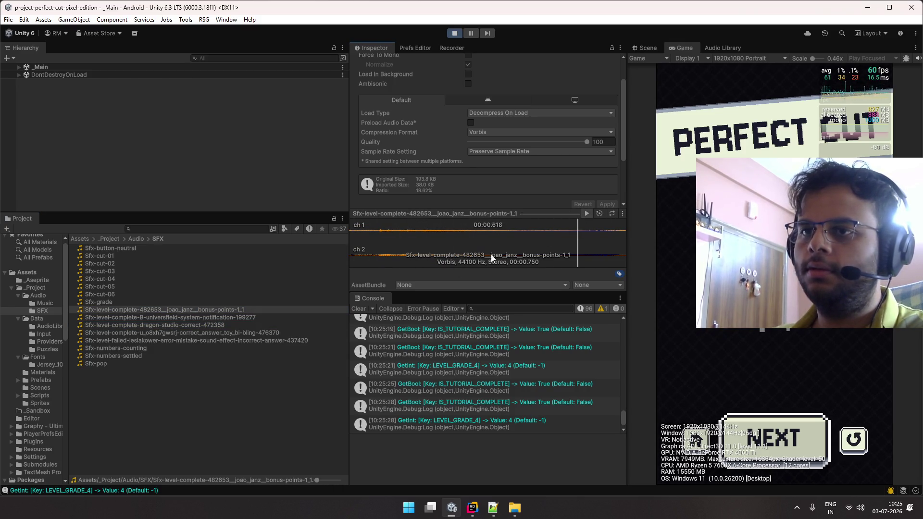
{"action": "left_click", "coordinate": [253, 317]}
{"action": "left_click", "coordinate": [586, 213]}
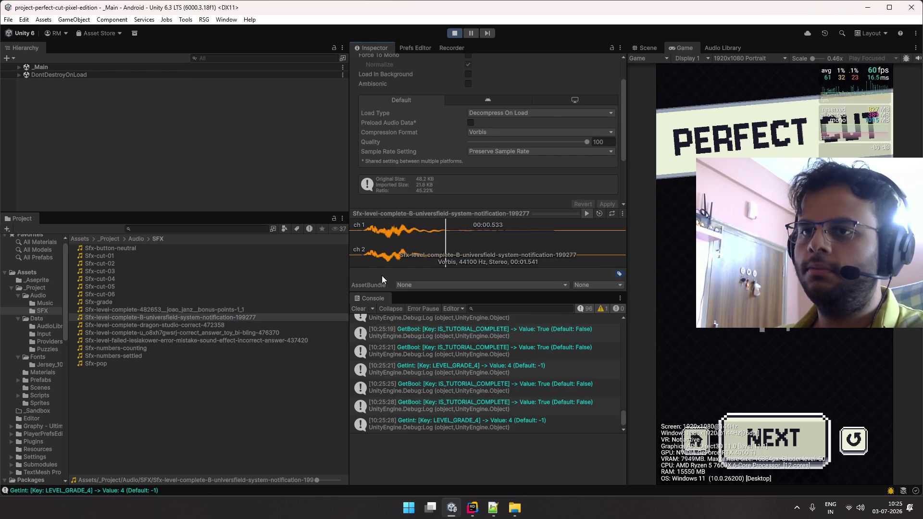
{"action": "left_click", "coordinate": [230, 325]}
{"action": "left_click", "coordinate": [587, 210]}
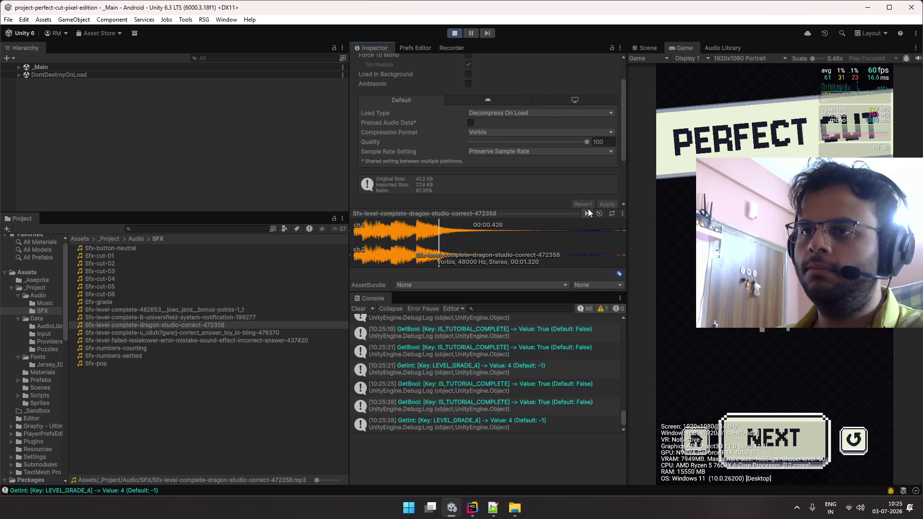
{"action": "left_click", "coordinate": [280, 332]}
{"action": "left_click", "coordinate": [585, 215]}
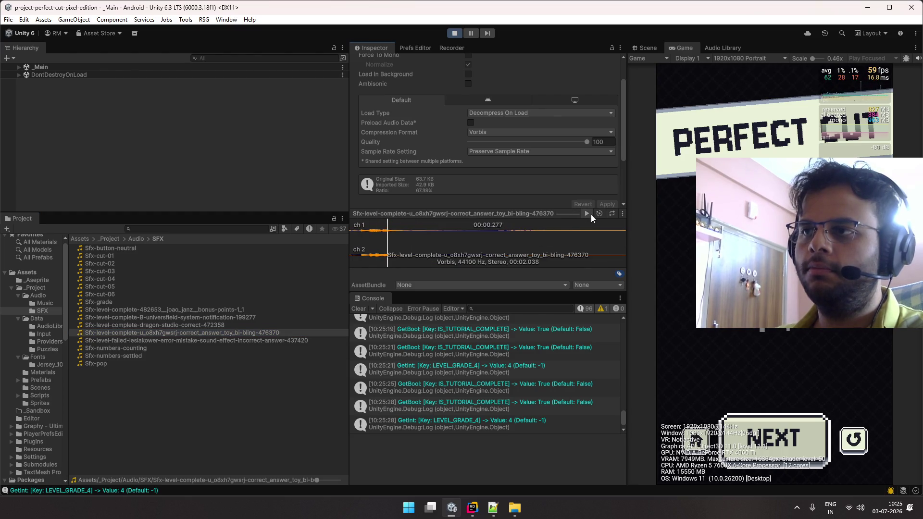
- Insert 'S-' after 'Sfx-level-complete-' in the toy bling clip name, then replay and cut Level 5
{"action": "left_click", "coordinate": [264, 334]}
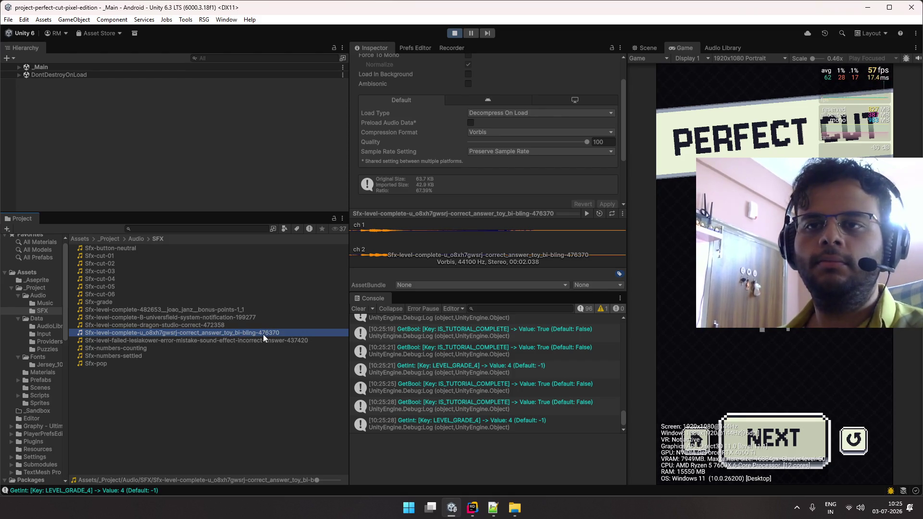
{"action": "key", "text": "ctrl+shift+Right"}
{"action": "key", "text": "ctrl+shift+Right"}
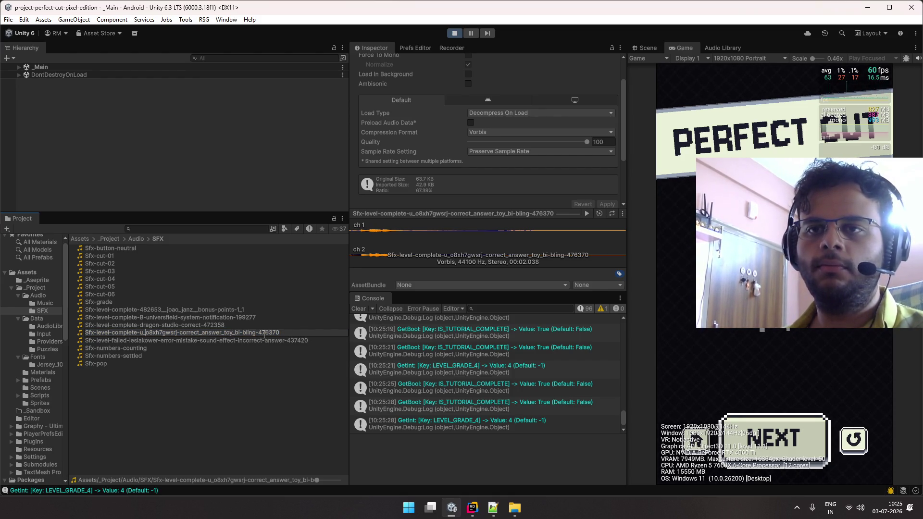
{"action": "type", "text": "S-"}
{"action": "key", "text": "Return"}
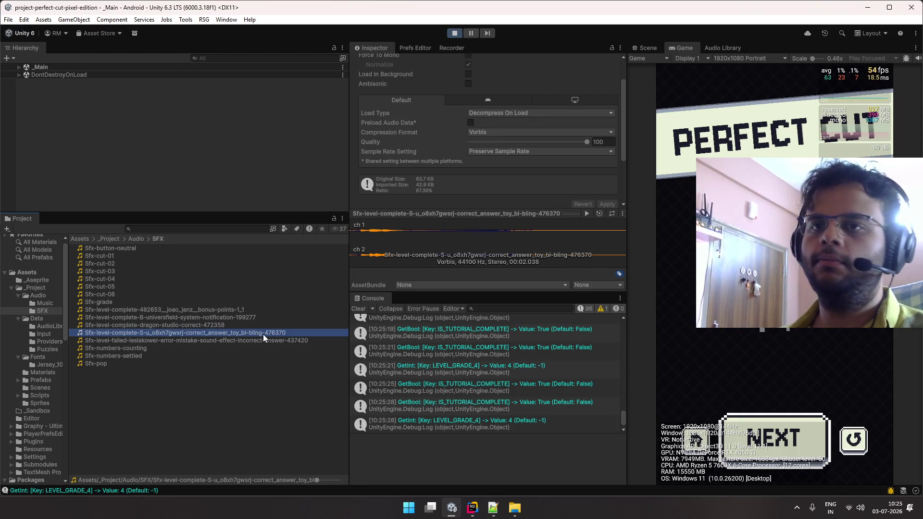
{"action": "left_click", "coordinate": [858, 446]}
{"action": "left_click", "coordinate": [858, 446]}
{"action": "left_click_drag", "start_coordinate": [783, 337], "coordinate": [789, 413]}
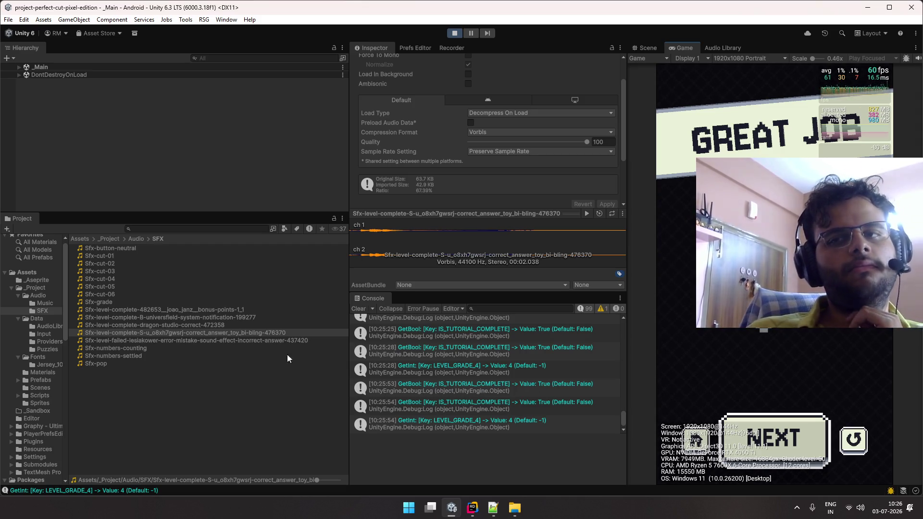
- Preview the dragon-studio clip and the S toy bling clip to compare them
{"action": "left_click", "coordinate": [215, 324]}
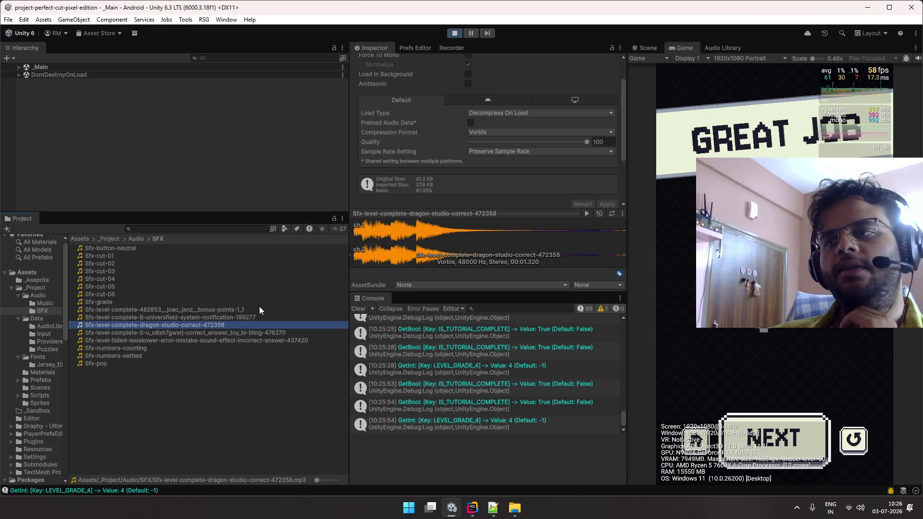
{"action": "left_click", "coordinate": [584, 216]}
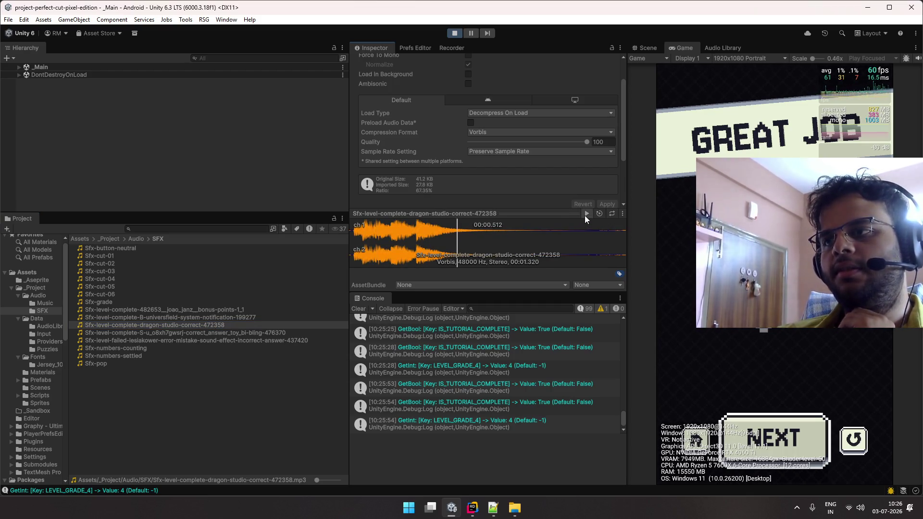
{"action": "left_click", "coordinate": [585, 215]}
{"action": "left_click", "coordinate": [287, 333]}
{"action": "left_click", "coordinate": [587, 214]}
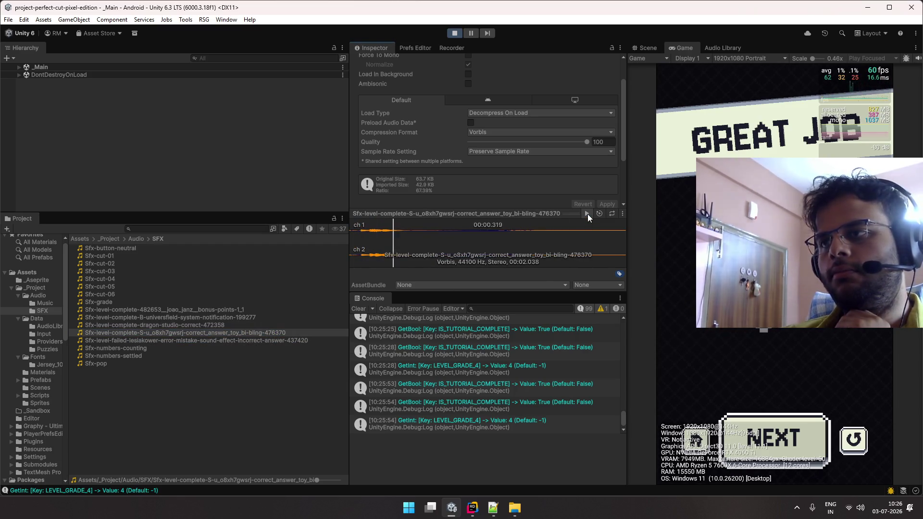
{"action": "left_click", "coordinate": [270, 323]}
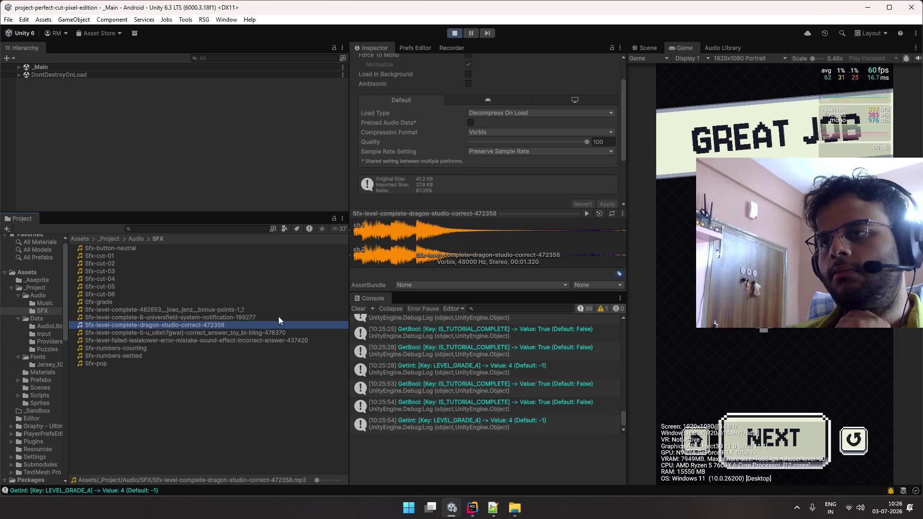
- Retag the toy bling clip from S to A and prefix the dragon-studio clip with 'S-'
{"action": "left_click", "coordinate": [232, 330]}
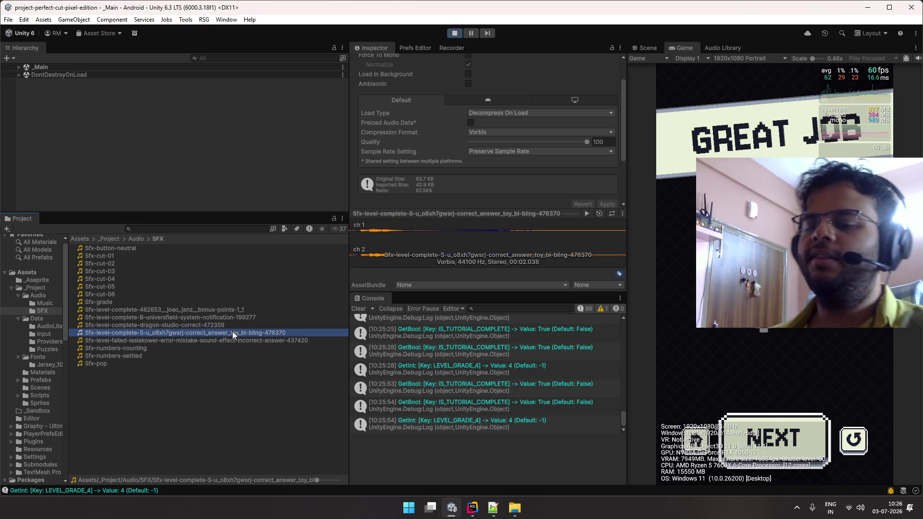
{"action": "left_click", "coordinate": [232, 331]}
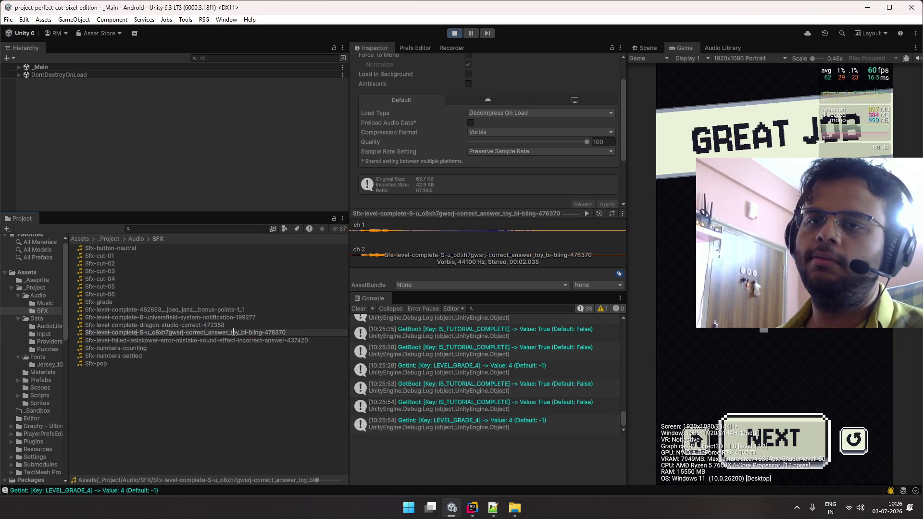
{"action": "type", "text": "A"}
{"action": "key", "text": "Return"}
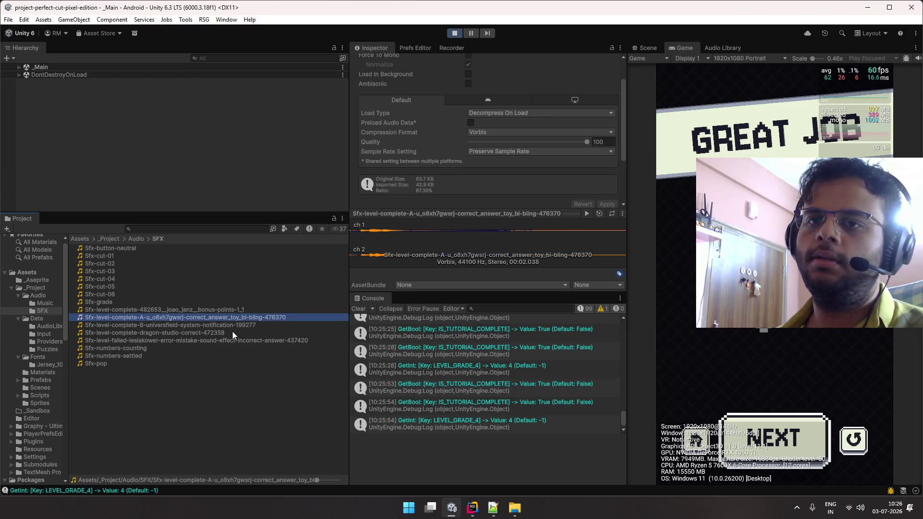
{"action": "left_click", "coordinate": [232, 330]}
{"action": "left_click", "coordinate": [232, 331]}
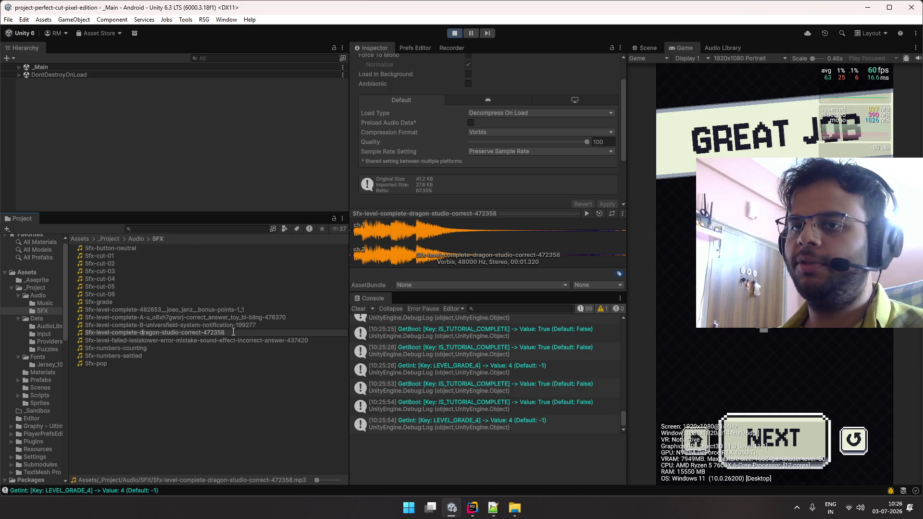
{"action": "type", "text": "S-"}
{"action": "key", "text": "Return"}
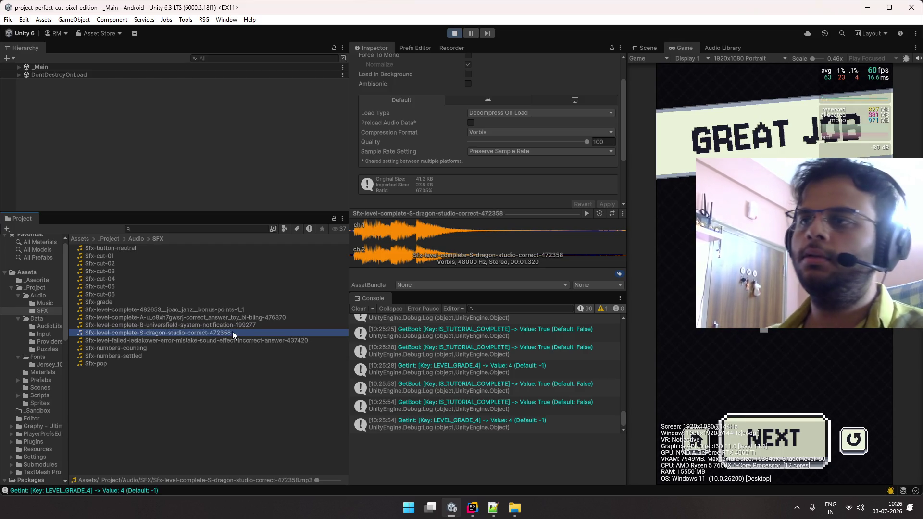
- Open the Inspector's audio preview options and dismiss them without changing anything
{"action": "scroll", "coordinate": [560, 186], "scroll_direction": "down", "scroll_amount": 2}
{"action": "scroll", "coordinate": [561, 186], "scroll_direction": "up", "scroll_amount": 2}
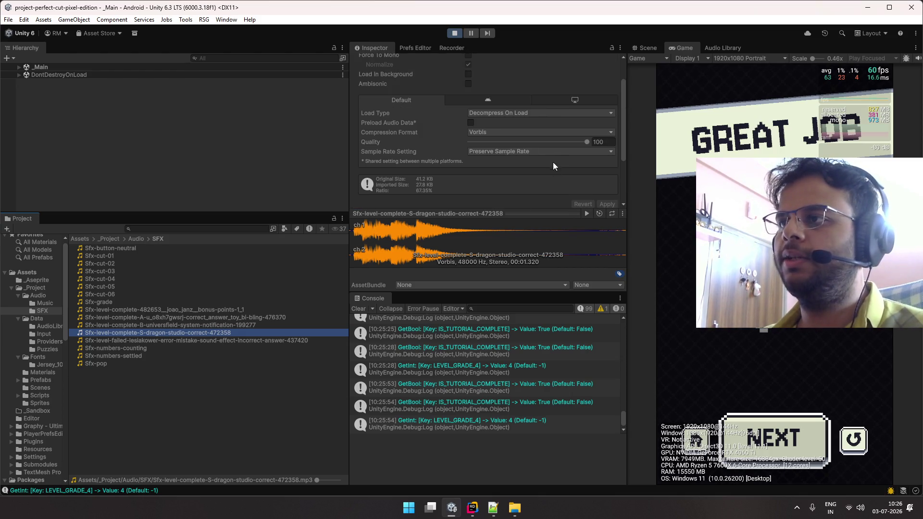
{"action": "scroll", "coordinate": [578, 146], "scroll_direction": "up", "scroll_amount": 2}
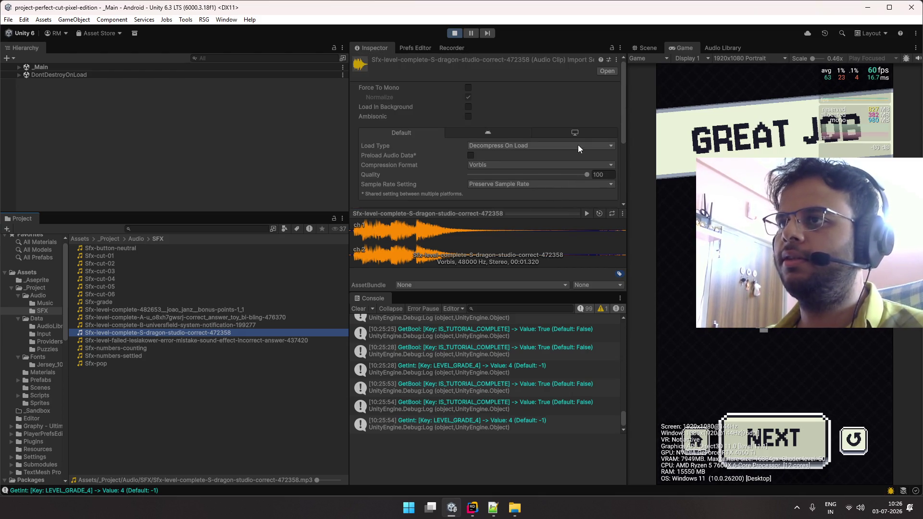
{"action": "scroll", "coordinate": [578, 145], "scroll_direction": "down", "scroll_amount": 4}
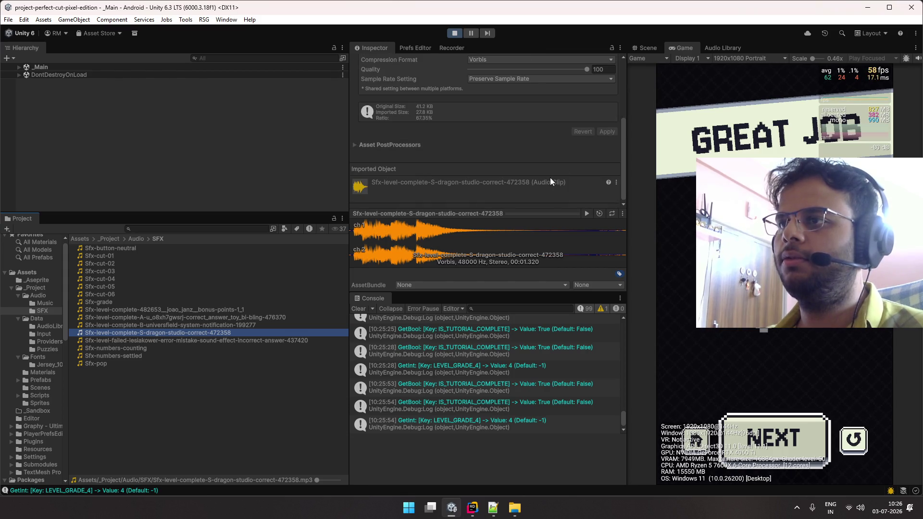
{"action": "left_click", "coordinate": [621, 214]}
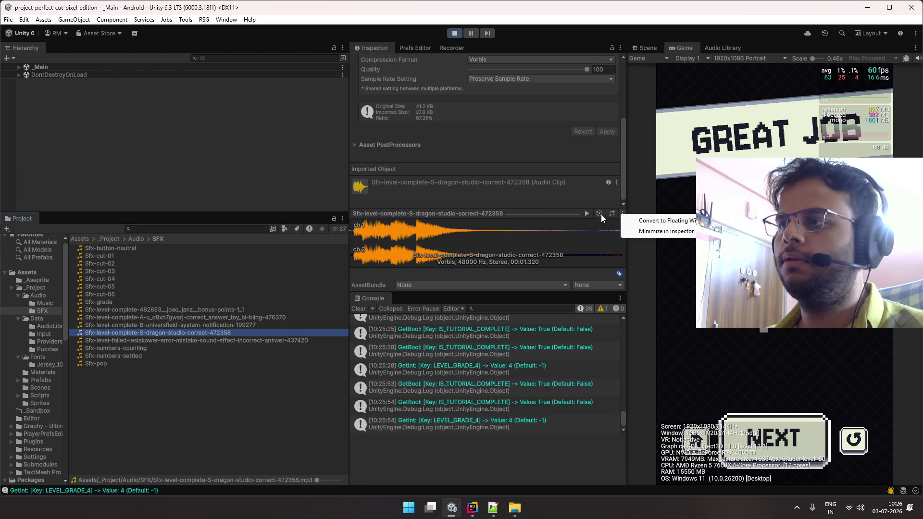
{"action": "left_click", "coordinate": [589, 232]}
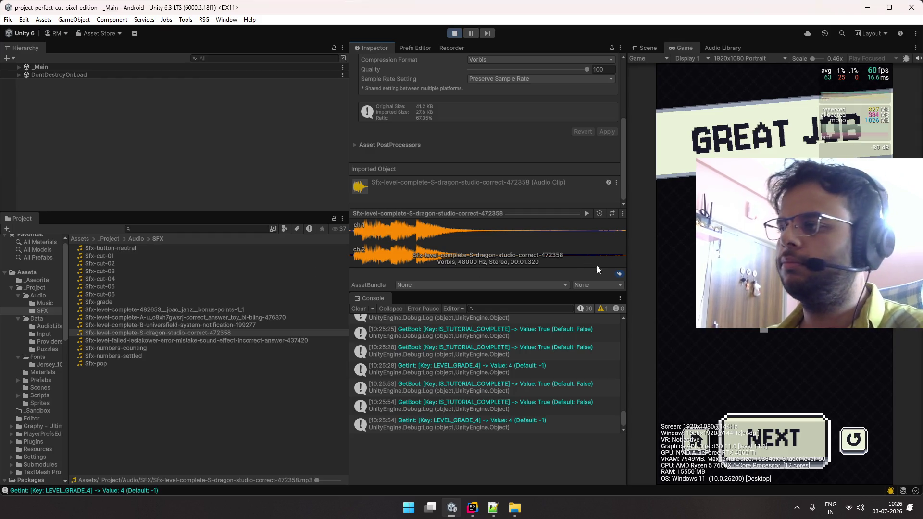
- Replay Level 5 with two cuts, then step up the clip list from level-failed to bonus-points
{"action": "left_click", "coordinate": [817, 427]}
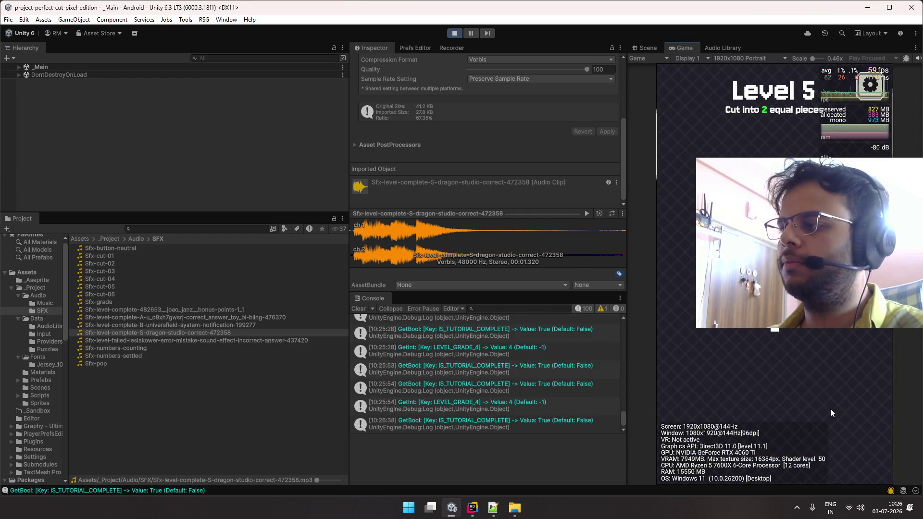
{"action": "left_click_drag", "start_coordinate": [786, 281], "coordinate": [776, 374]}
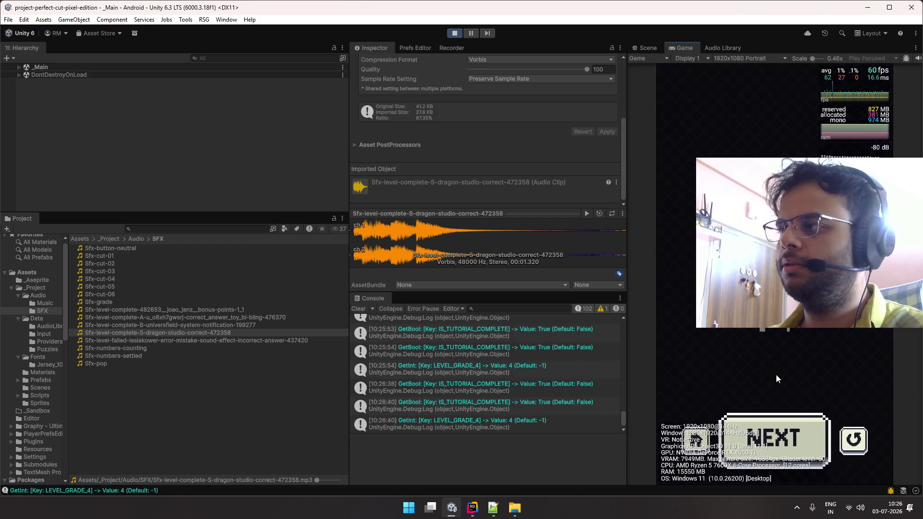
{"action": "mouse_move", "coordinate": [787, 281]}
{"action": "left_mouse_down"}
{"action": "mouse_move", "coordinate": [766, 382]}
{"action": "mouse_move", "coordinate": [776, 392]}
{"action": "left_mouse_up"}
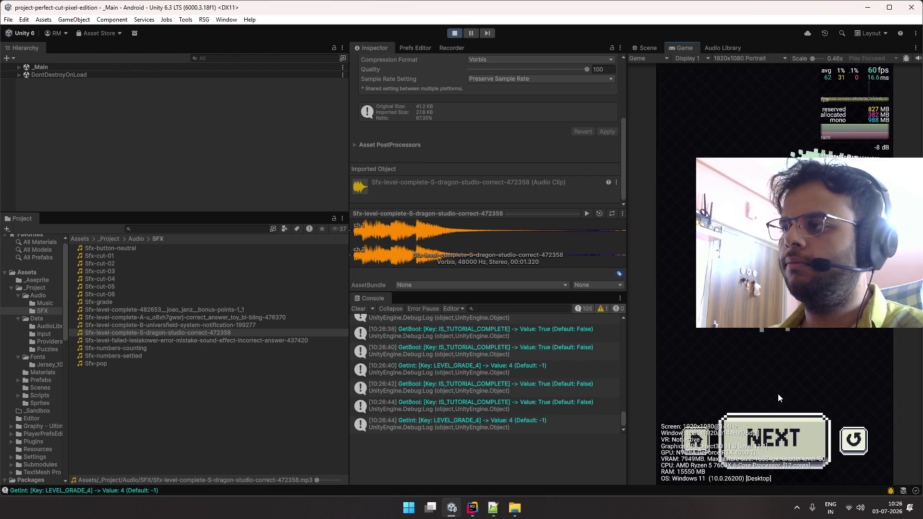
{"action": "left_click", "coordinate": [201, 340]}
{"action": "left_click", "coordinate": [226, 332]}
{"action": "left_click", "coordinate": [226, 325]}
{"action": "left_click", "coordinate": [226, 317]}
{"action": "left_click", "coordinate": [230, 302]}
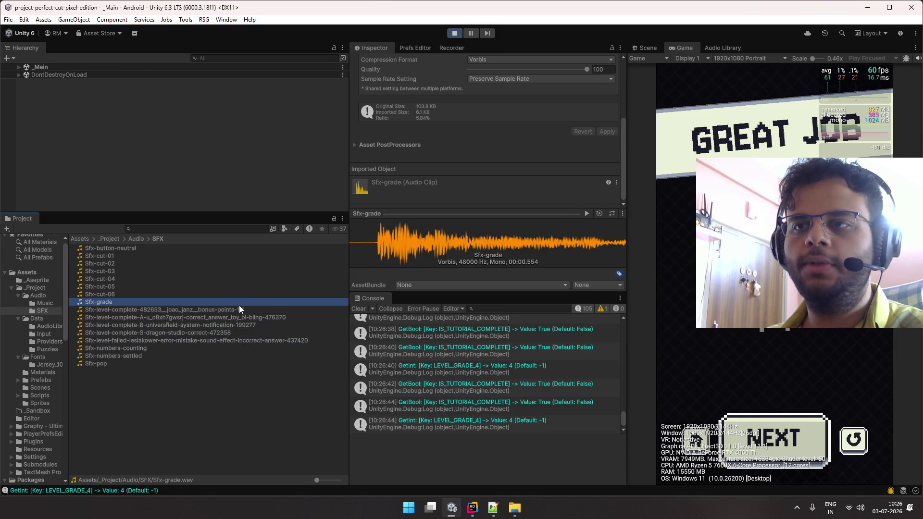
- Preview the bonus-points, A toy bling and B universfield level-complete clips in turn
{"action": "left_click", "coordinate": [239, 309]}
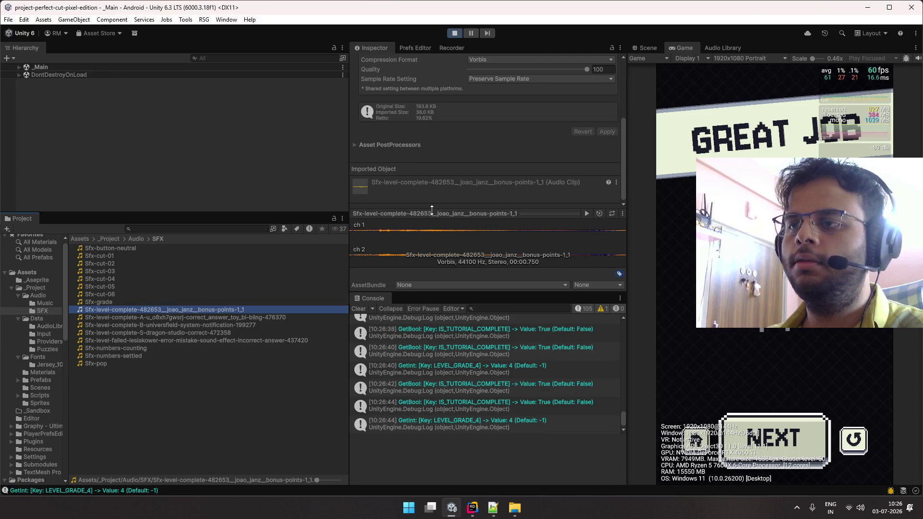
{"action": "scroll", "coordinate": [487, 187], "scroll_direction": "up", "scroll_amount": 3}
{"action": "scroll", "coordinate": [480, 172], "scroll_direction": "down", "scroll_amount": 2}
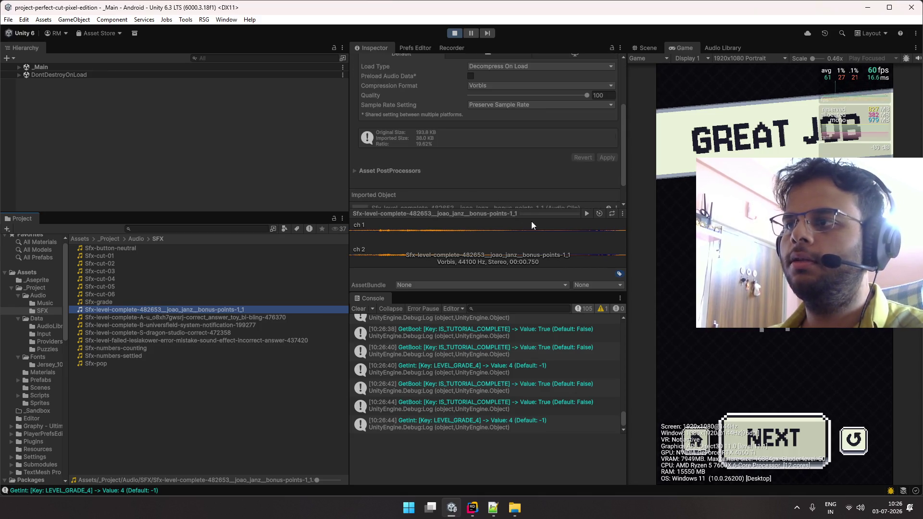
{"action": "left_click", "coordinate": [586, 214]}
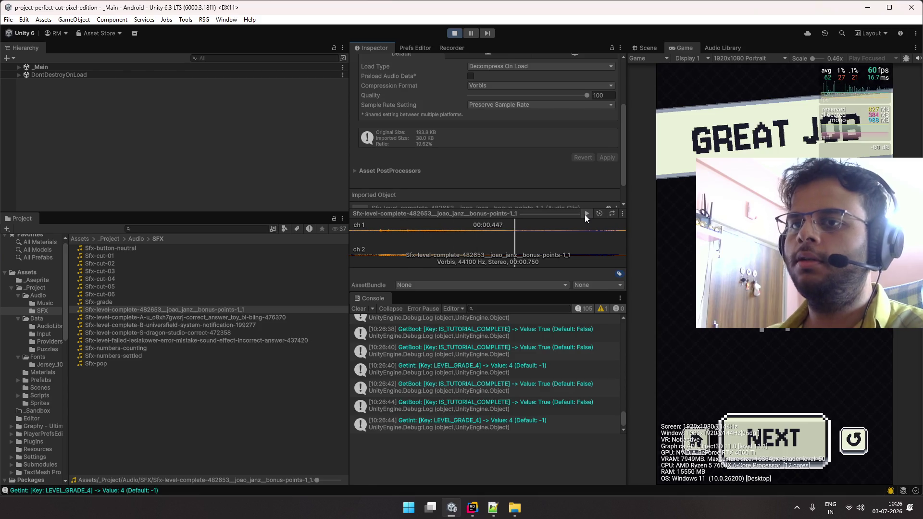
{"action": "left_click", "coordinate": [232, 317]}
{"action": "left_click", "coordinate": [586, 214]}
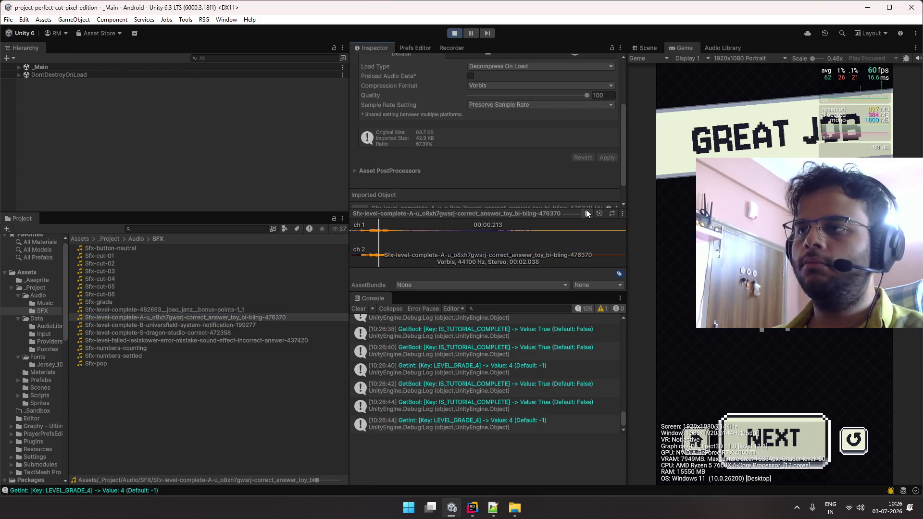
{"action": "left_click", "coordinate": [228, 323]}
{"action": "left_click", "coordinate": [586, 213]}
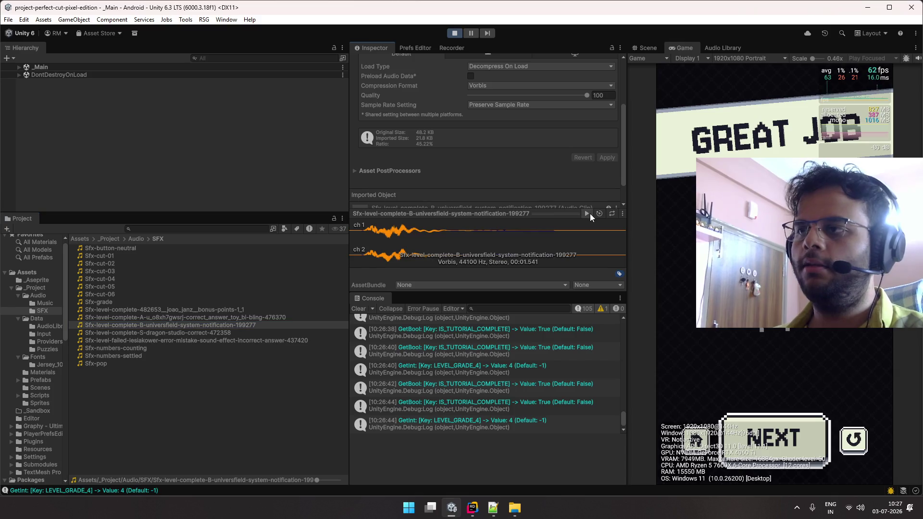
- Re-listen to the bonus-points and B clips, then bring up AudioController.cs in Rider
{"action": "left_click", "coordinate": [200, 310]}
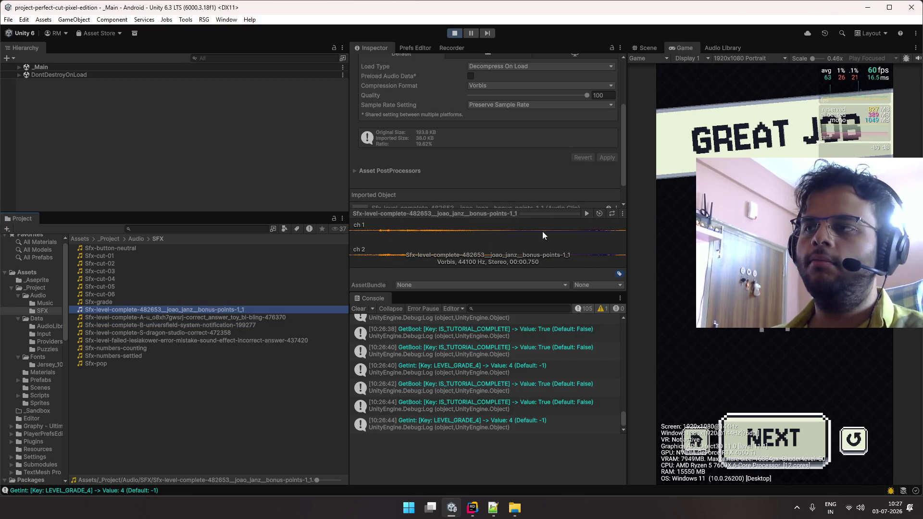
{"action": "left_click", "coordinate": [590, 215]}
{"action": "left_click", "coordinate": [590, 215]}
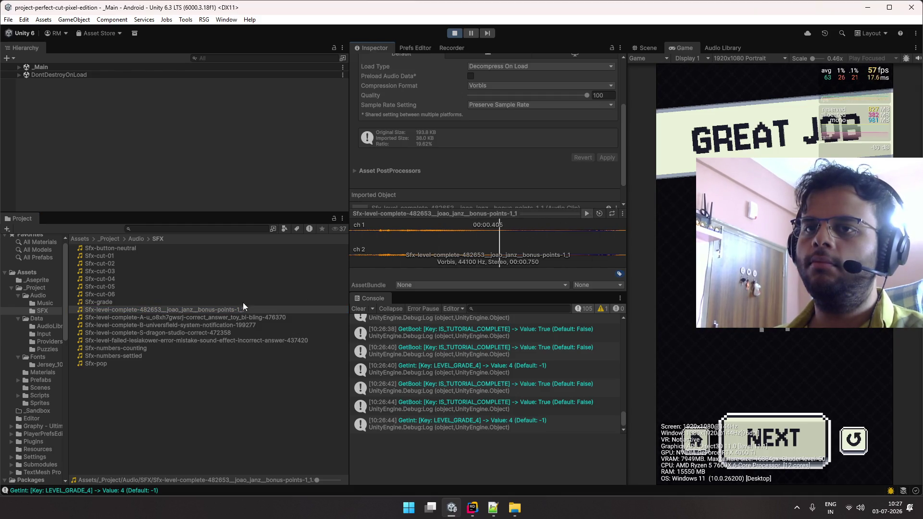
{"action": "left_click", "coordinate": [201, 325]}
{"action": "left_click", "coordinate": [584, 217]}
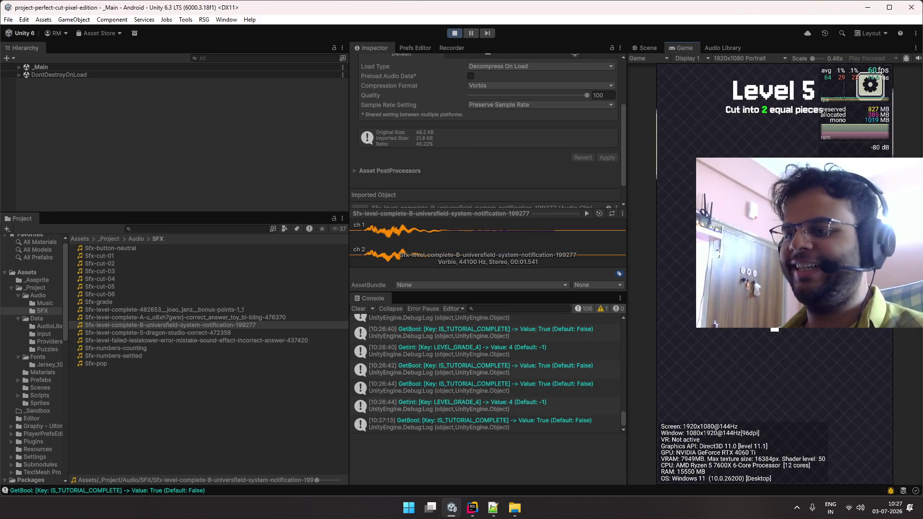
{"action": "left_click", "coordinate": [472, 508]}
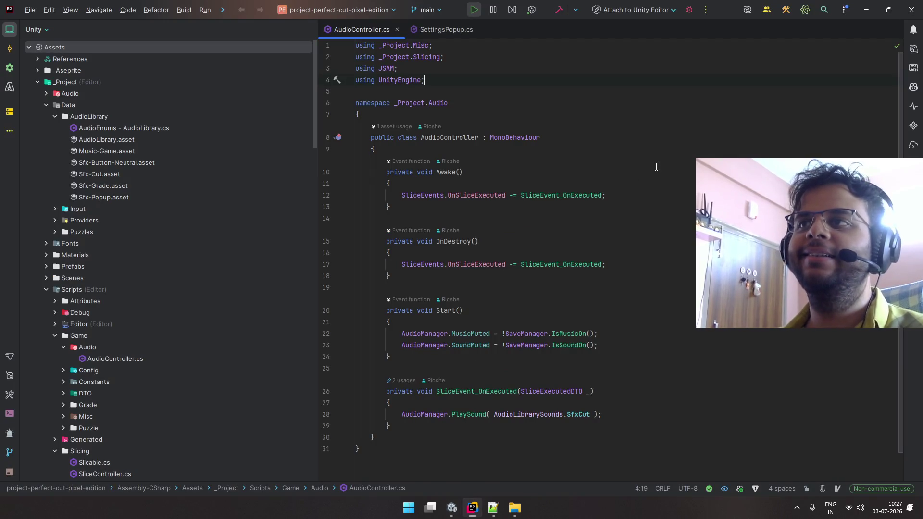
- Search Rider for 'grade', open GradeCalculator.cs, jump to the Grade enum, then return to Unity
{"action": "key", "text": "shift"}
{"action": "key", "text": "shift"}
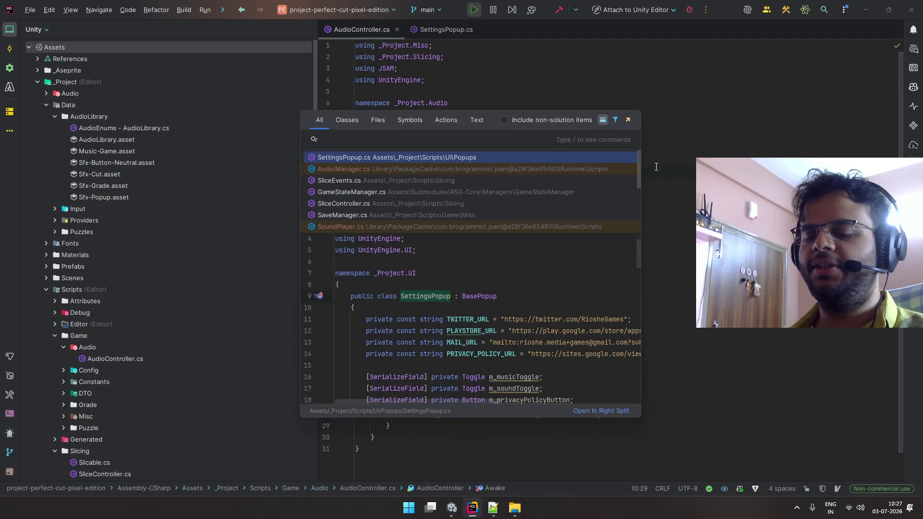
{"action": "type", "text": "grade"}
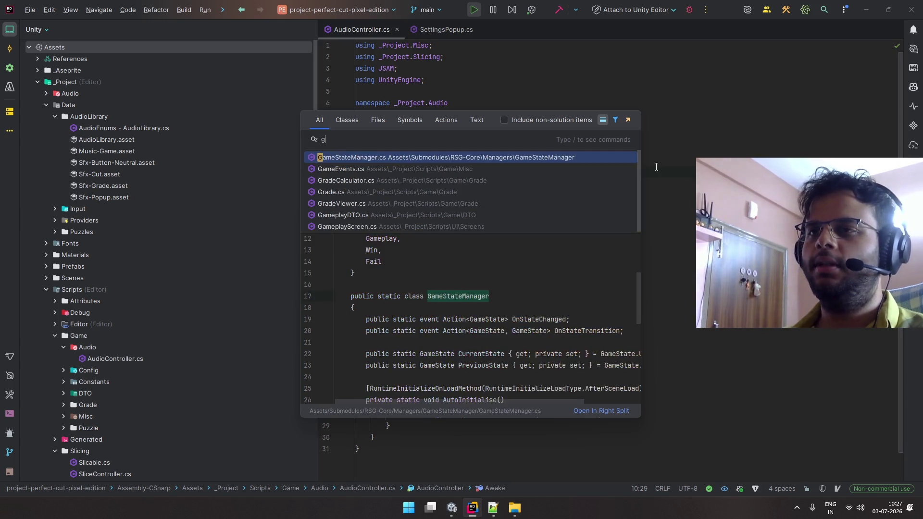
{"action": "key", "text": "Return"}
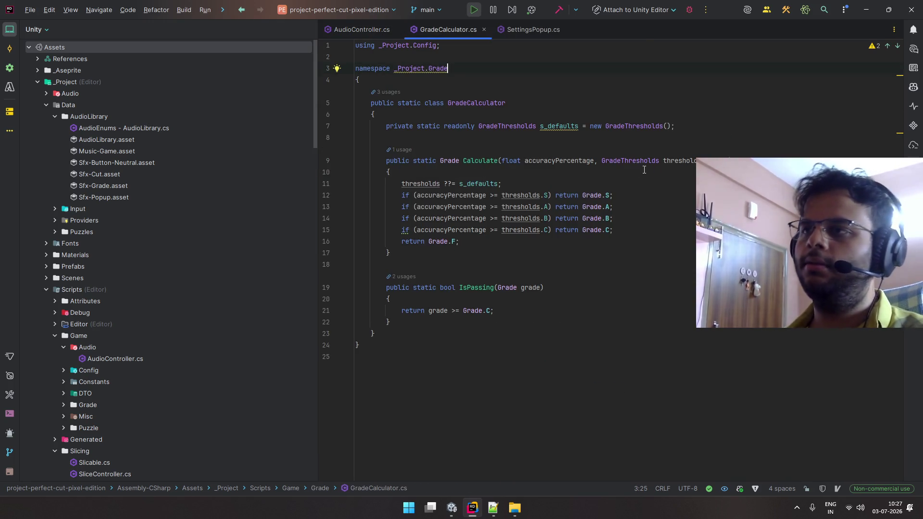
{"action": "left_click", "coordinate": [448, 138], "text": "ctrl"}
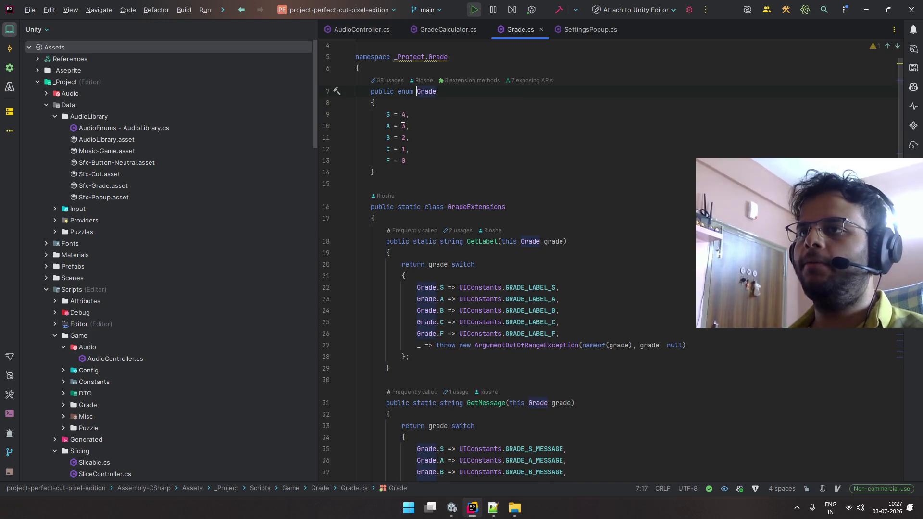
{"action": "key", "text": "alt+Tab"}
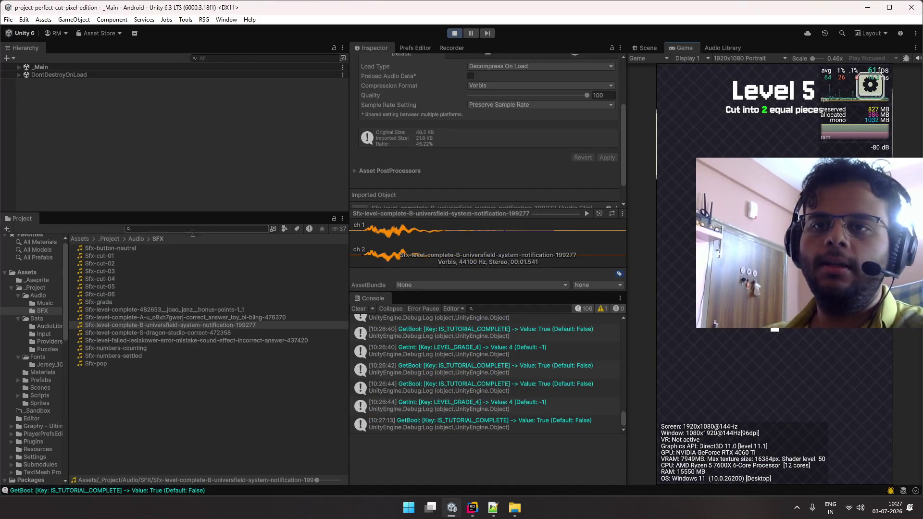
- Listen to the S-dragon, A correct_answer and universfield notification clips, including a full external playback
{"action": "double_click", "coordinate": [176, 331]}
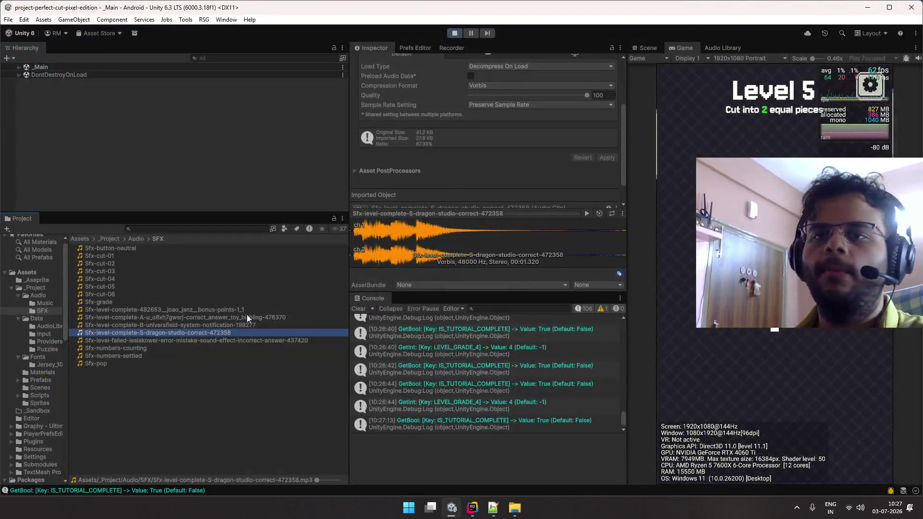
{"action": "left_click", "coordinate": [238, 325]}
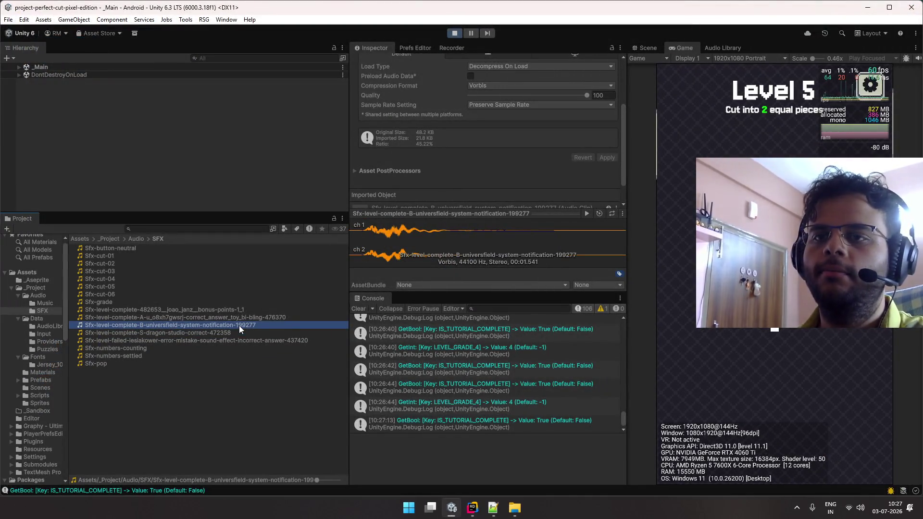
{"action": "key", "text": "Up"}
{"action": "scroll", "coordinate": [551, 194], "scroll_direction": "down", "scroll_amount": 1}
{"action": "left_click", "coordinate": [586, 212]}
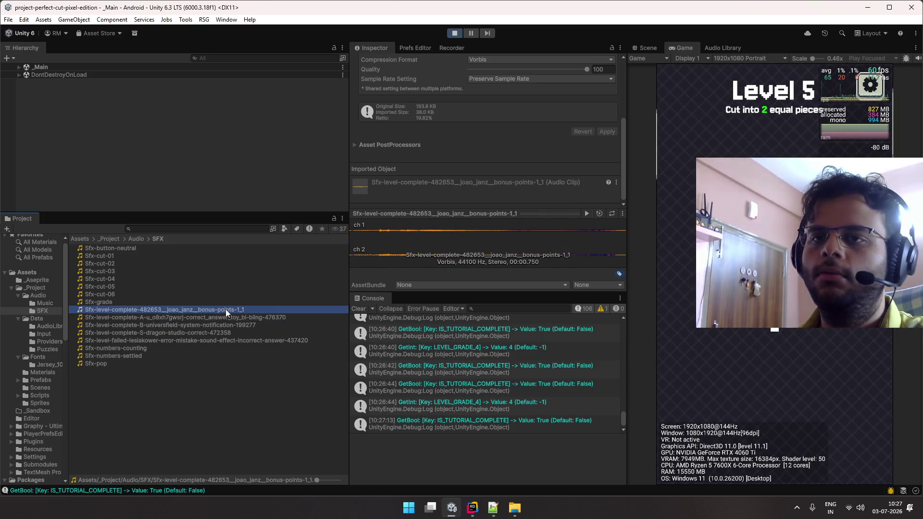
{"action": "left_click", "coordinate": [230, 324]}
{"action": "left_click", "coordinate": [587, 213]}
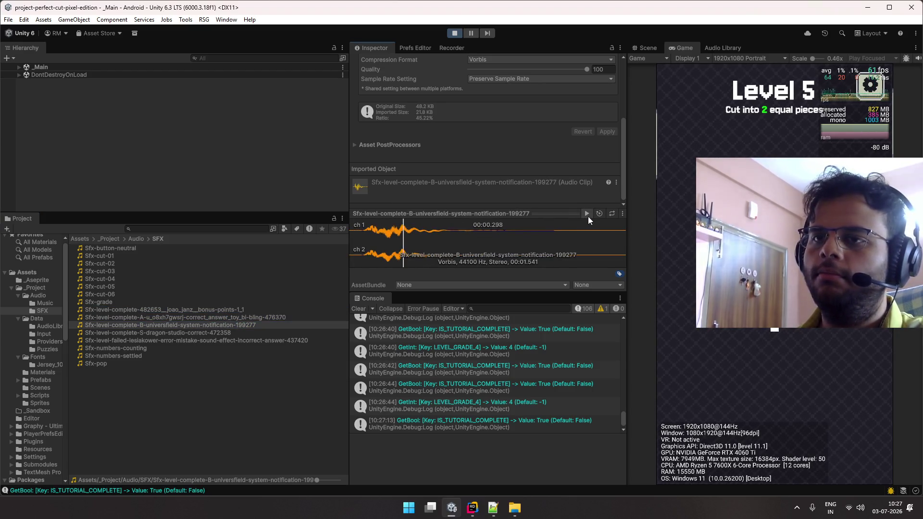
{"action": "left_click", "coordinate": [168, 318]}
{"action": "left_click", "coordinate": [166, 321]}
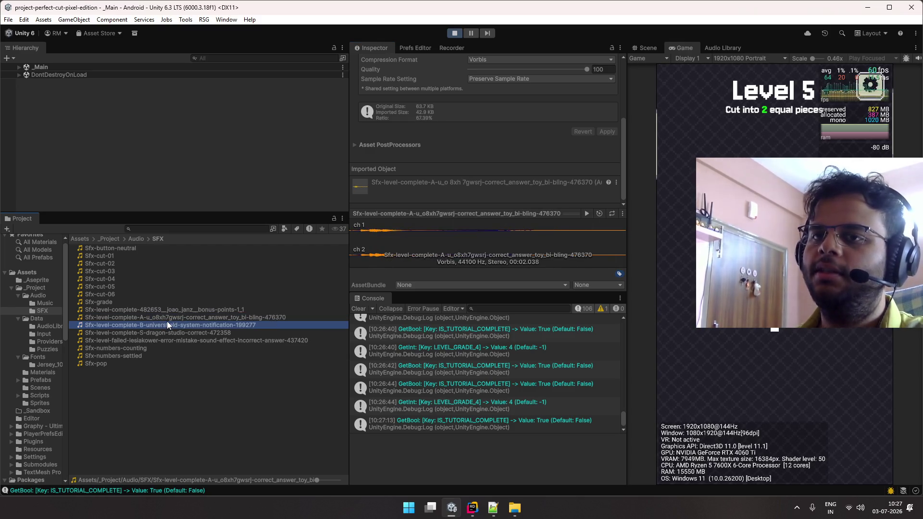
{"action": "double_click", "coordinate": [167, 322]}
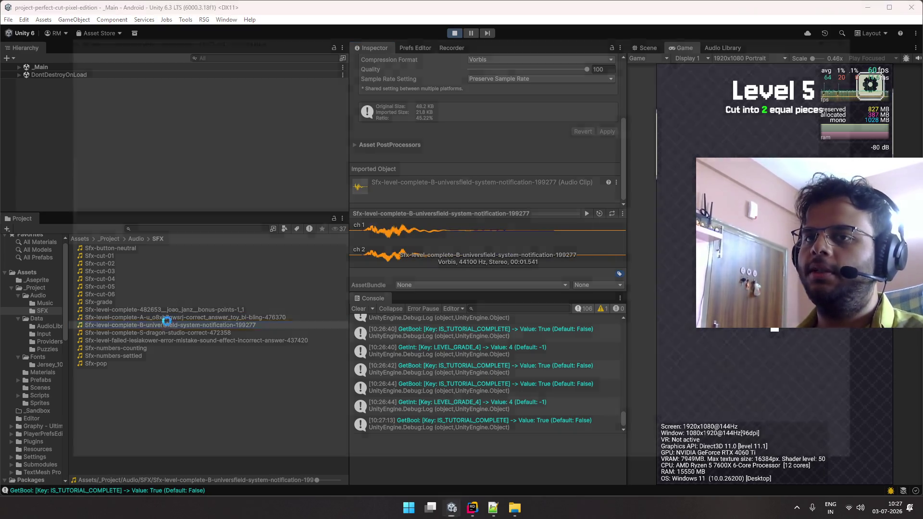
{"action": "key", "text": "ctrl+q"}
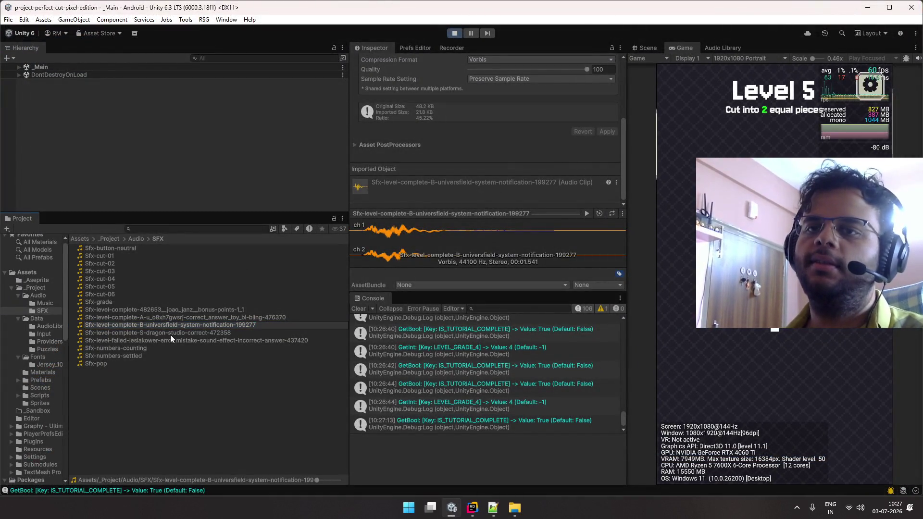
- Retag the universfield clip from B to C and prefix the bonus-points clip with 'B-'
{"action": "key", "text": "BackSpace"}
{"action": "type", "text": "C"}
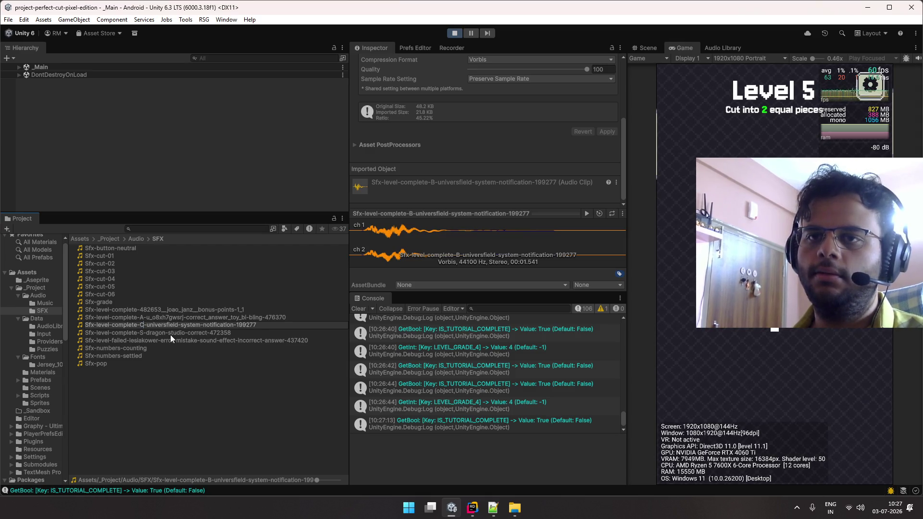
{"action": "key", "text": "Return"}
{"action": "key", "text": "Up"}
{"action": "key", "text": "Up"}
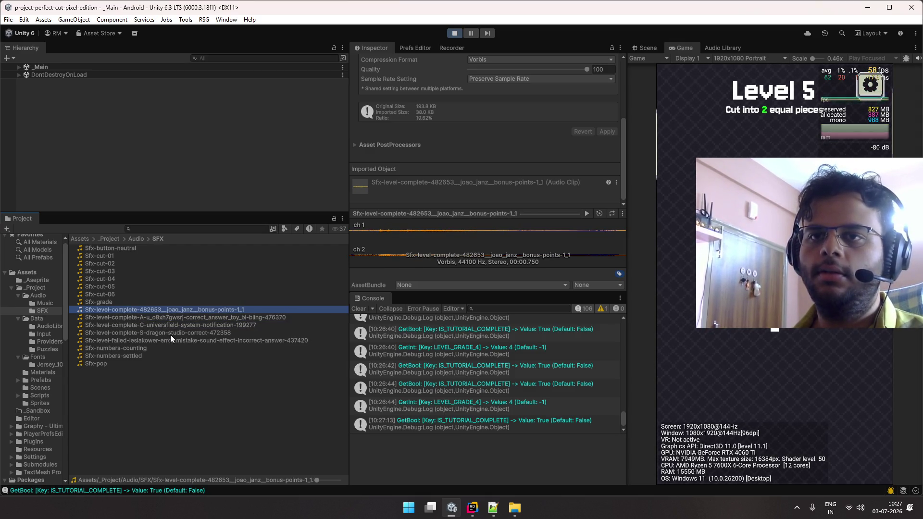
{"action": "key", "text": "F2"}
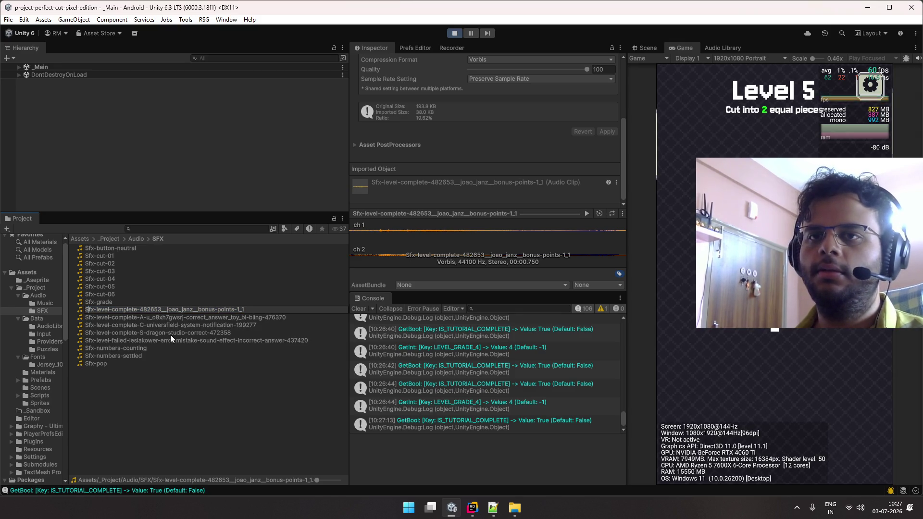
{"action": "type", "text": "B-"}
{"action": "key", "text": "Return"}
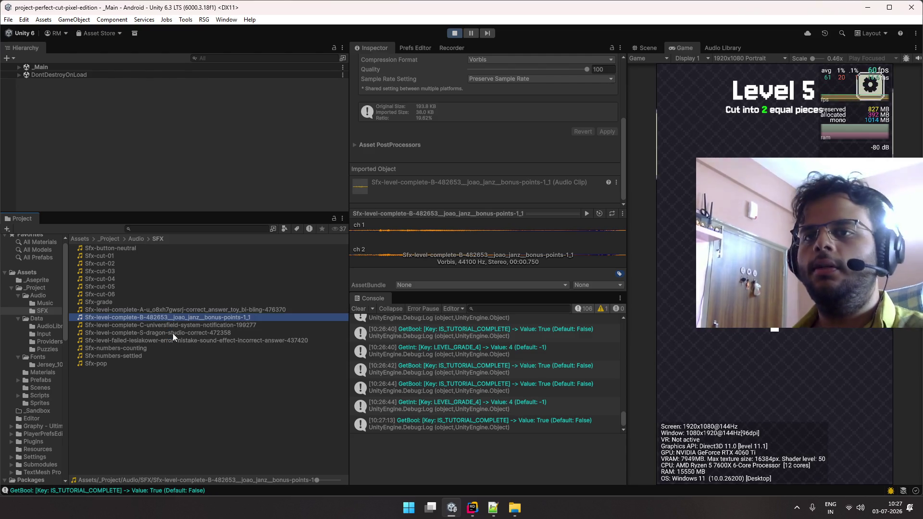
{"action": "left_click", "coordinate": [181, 309]}
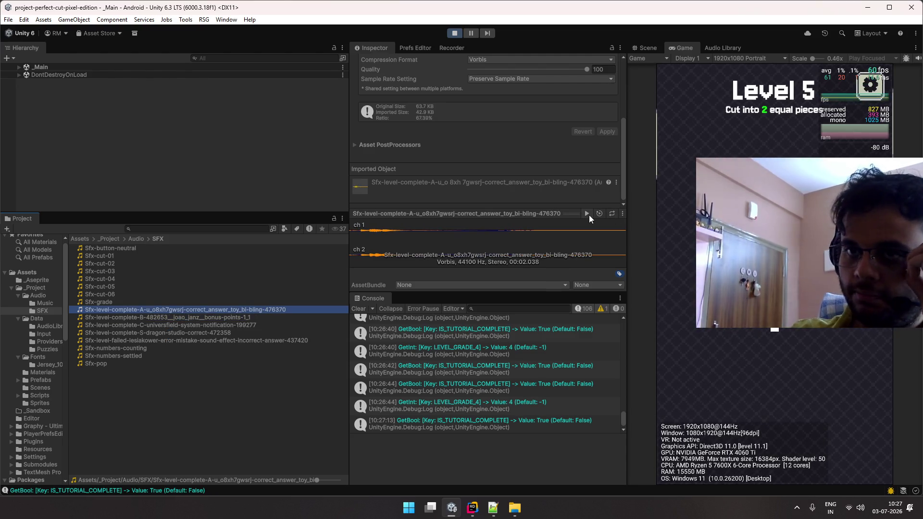
{"action": "left_click", "coordinate": [217, 332]}
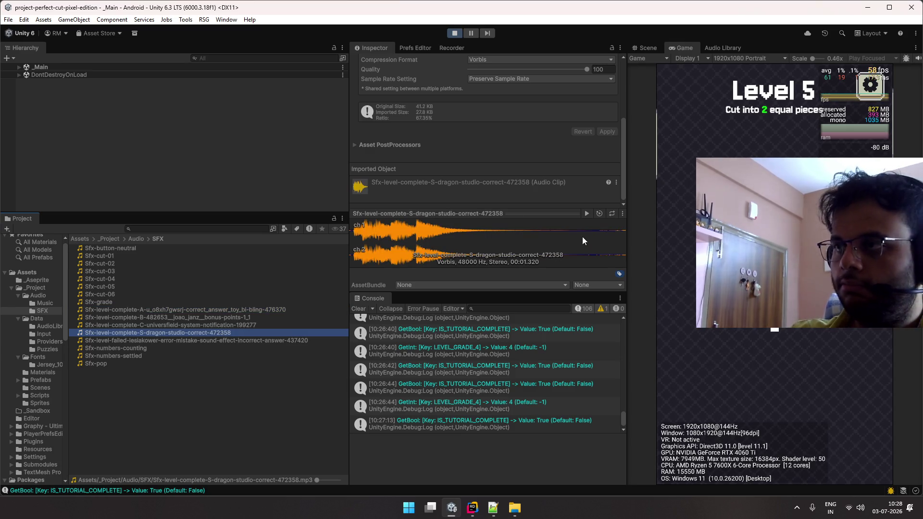
{"action": "left_click", "coordinate": [587, 214]}
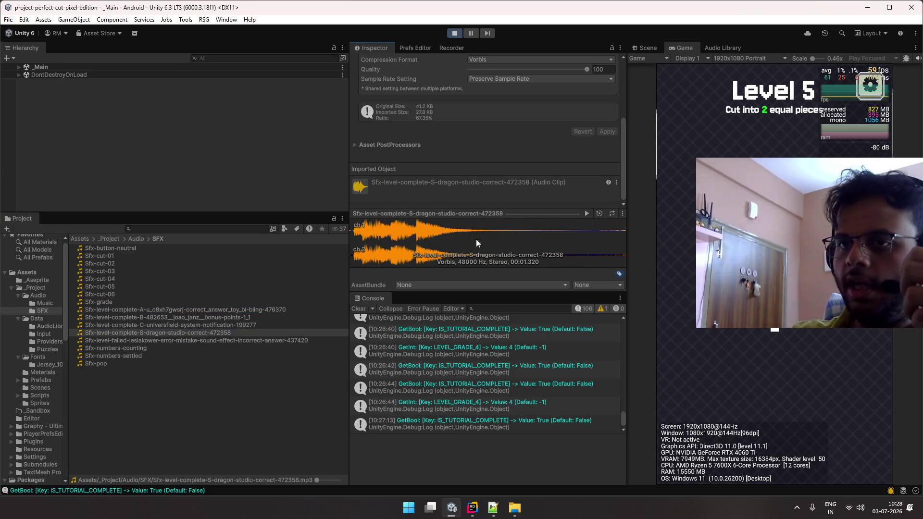
{"action": "left_click", "coordinate": [206, 311]}
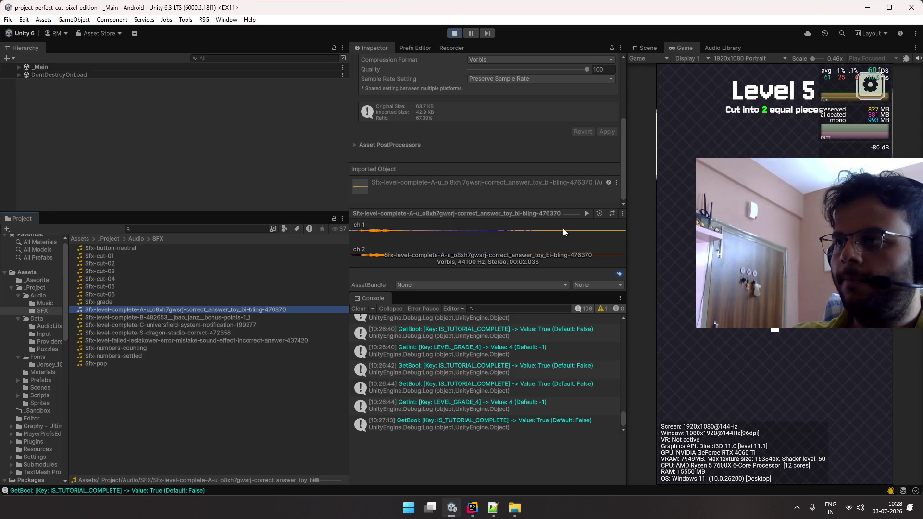
{"action": "left_click", "coordinate": [586, 212]}
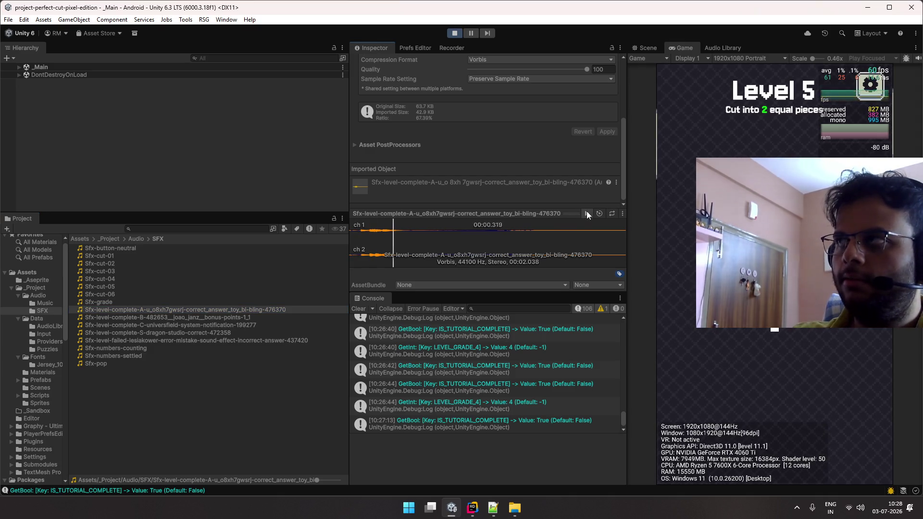
{"action": "left_click", "coordinate": [214, 317]}
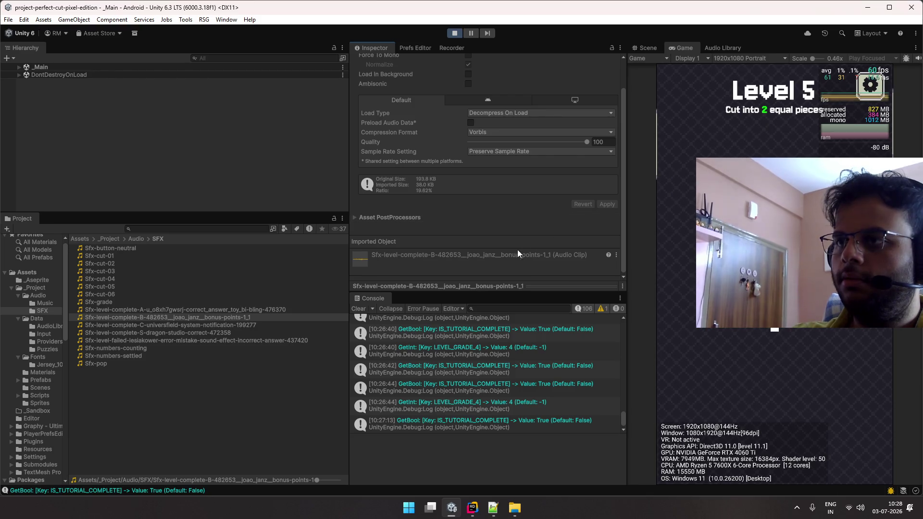
{"action": "left_click_drag", "start_coordinate": [519, 213], "coordinate": [522, 239]}
{"action": "left_click", "coordinate": [589, 214]}
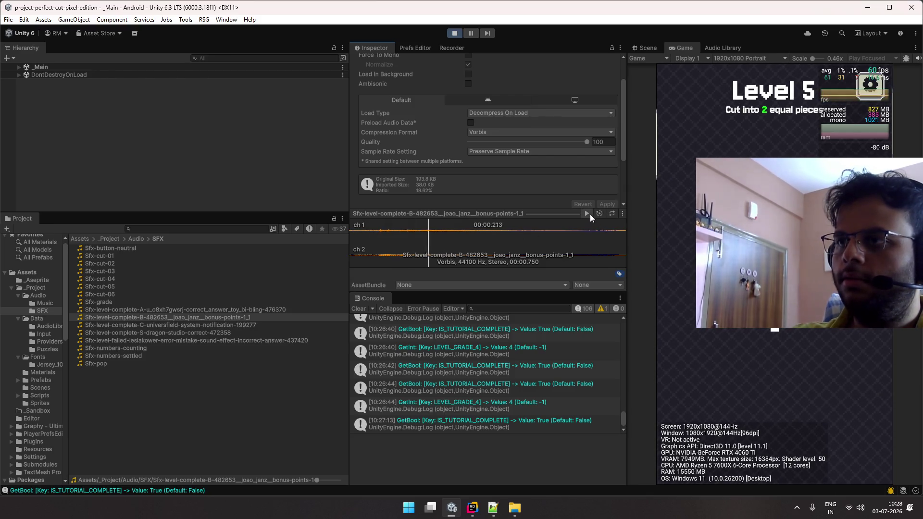
{"action": "left_click", "coordinate": [208, 324]}
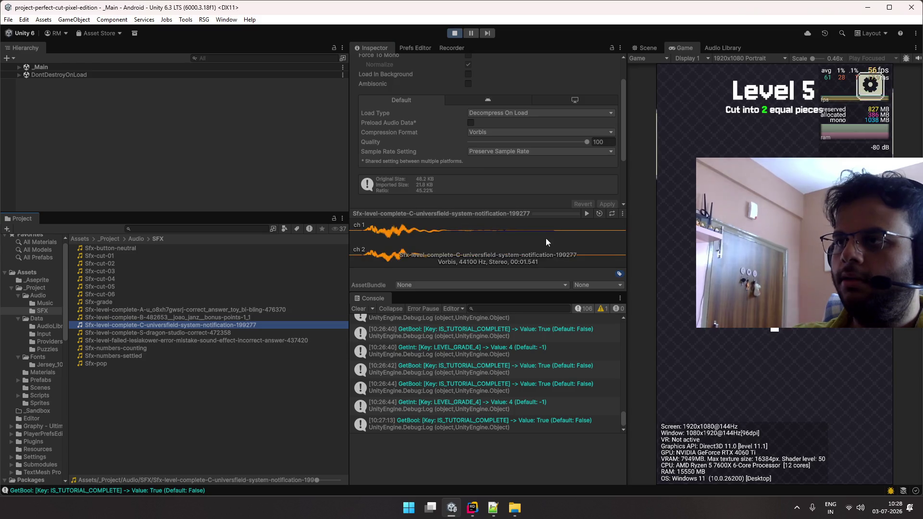
{"action": "left_click", "coordinate": [581, 215]}
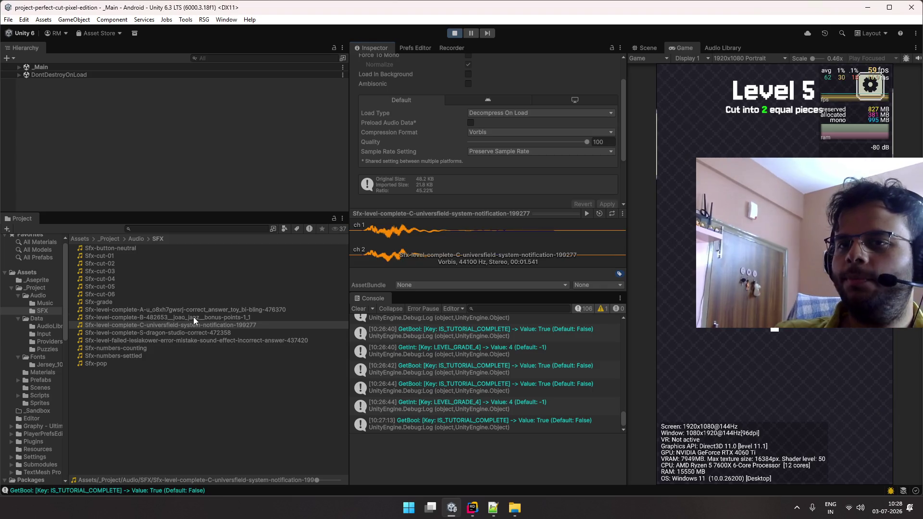
{"action": "left_click", "coordinate": [193, 316]}
{"action": "left_click", "coordinate": [583, 215]}
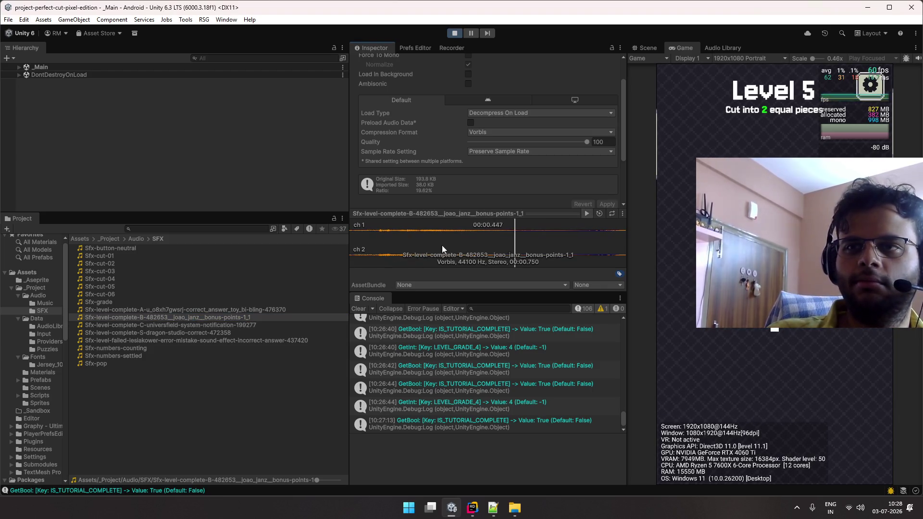
{"action": "left_click", "coordinate": [183, 309]}
{"action": "left_click", "coordinate": [586, 214]}
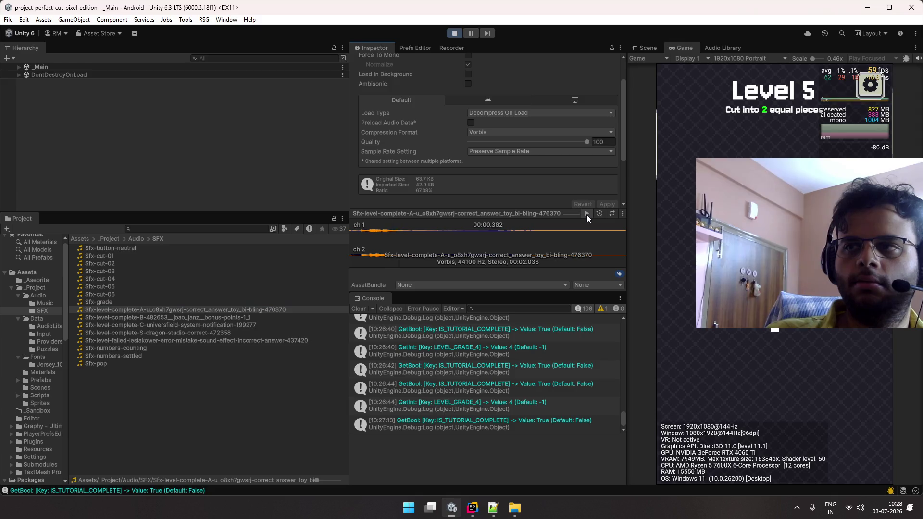
{"action": "left_click", "coordinate": [157, 326]}
{"action": "key", "text": "Down"}
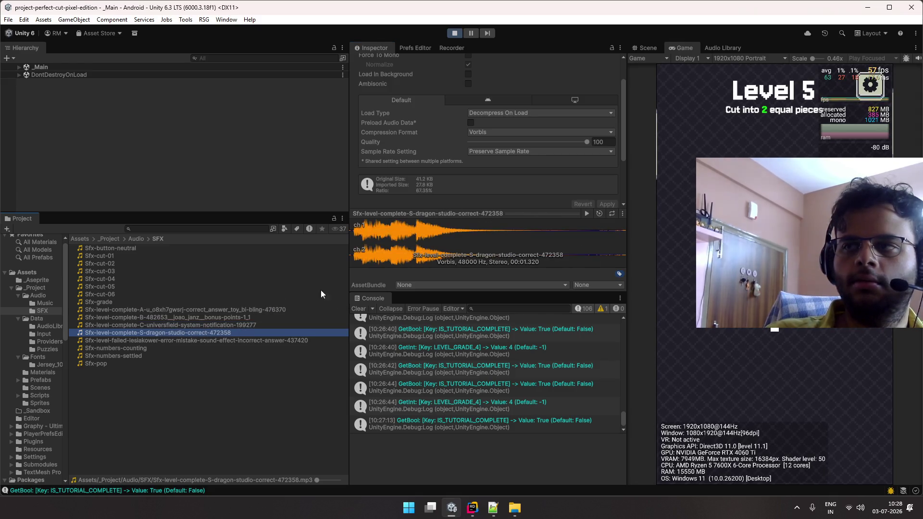
{"action": "left_click", "coordinate": [586, 215]}
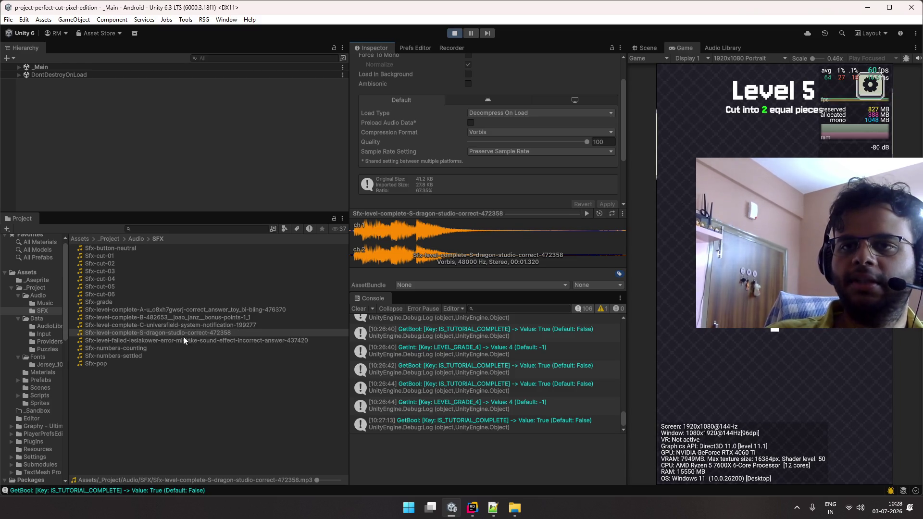
{"action": "scroll", "coordinate": [428, 197], "scroll_direction": "up", "scroll_amount": 2}
{"action": "left_click", "coordinate": [194, 229]}
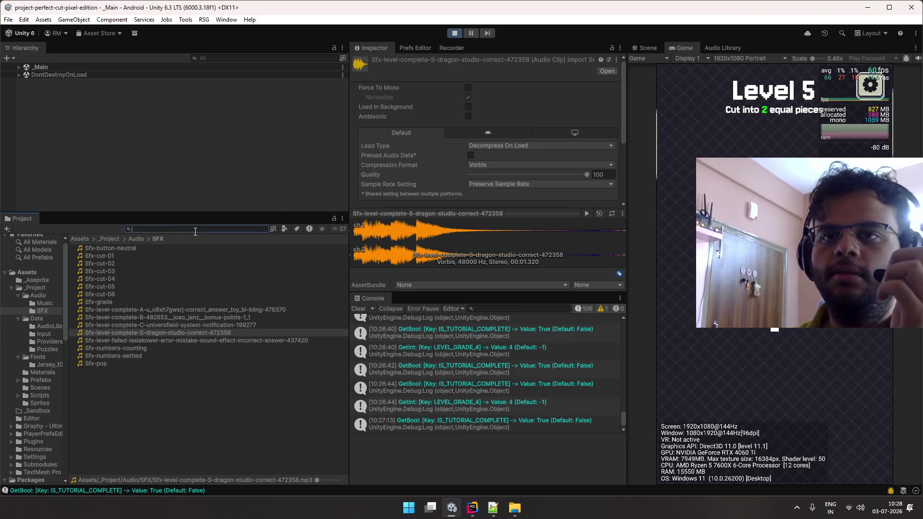
- Filter the Project to 'grade' and move the S-grade clip to the top of Sfx-Grade's Files list
{"action": "type", "text": "grade"}
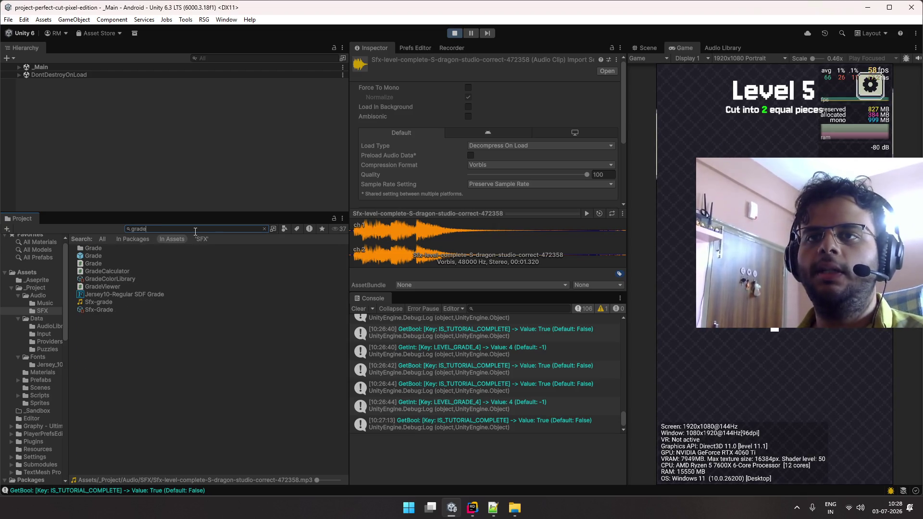
{"action": "key", "text": "Down"}
{"action": "key", "text": "Down"}
{"action": "key", "text": "Down"}
{"action": "key", "text": "Down"}
{"action": "key", "text": "Down"}
{"action": "key", "text": "Down"}
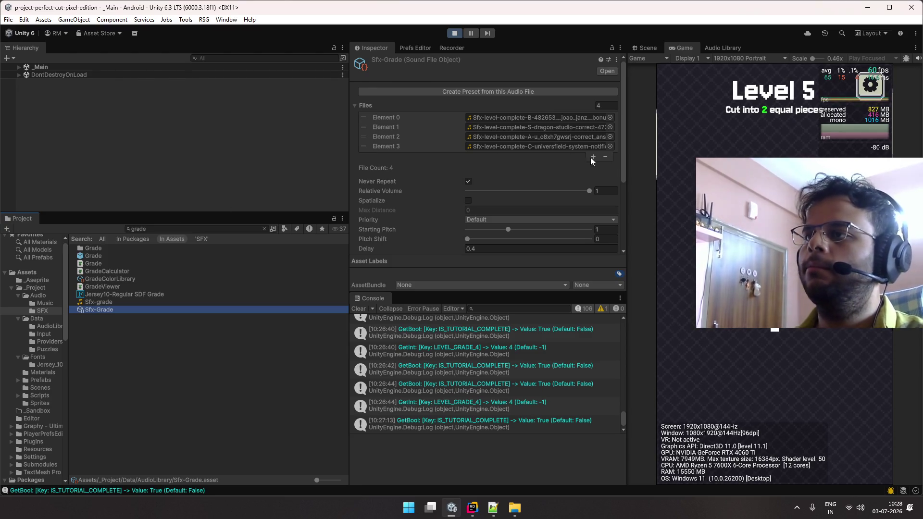
{"action": "left_click_drag", "start_coordinate": [417, 124], "coordinate": [420, 115]}
- Cut and replay Level 5 to hear the S-grade sound, then stop play mode and clear the console
{"action": "mouse_move", "coordinate": [767, 269]}
{"action": "left_mouse_down"}
{"action": "mouse_move", "coordinate": [768, 390]}
{"action": "mouse_move", "coordinate": [771, 373]}
{"action": "left_mouse_up"}
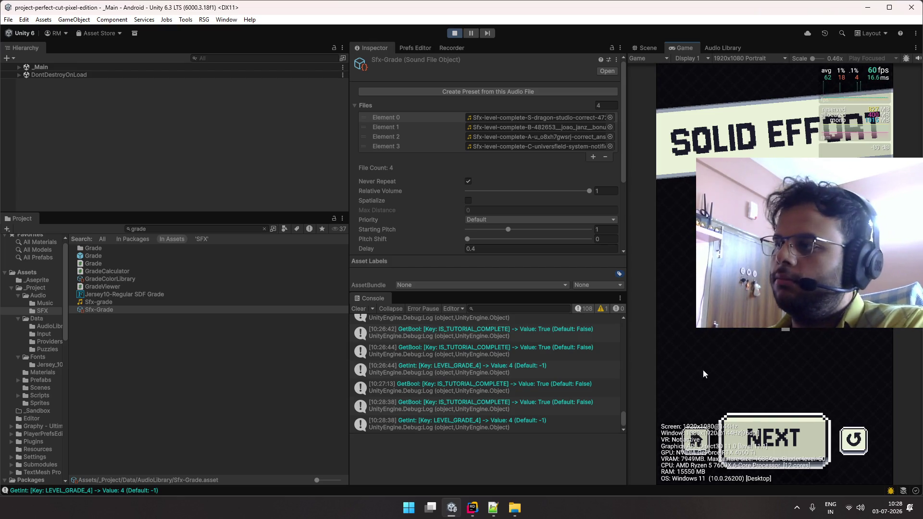
{"action": "left_click", "coordinate": [821, 422]}
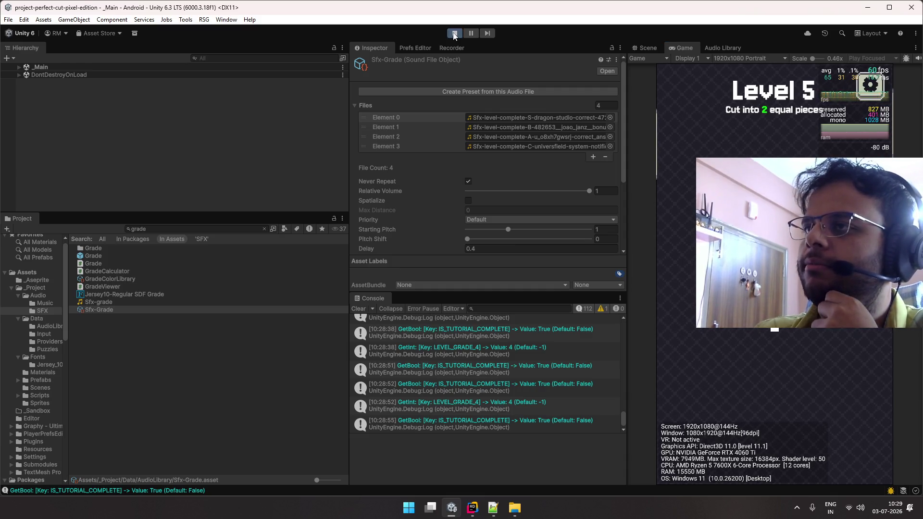
{"action": "left_click", "coordinate": [453, 33]}
{"action": "left_click", "coordinate": [360, 309]}
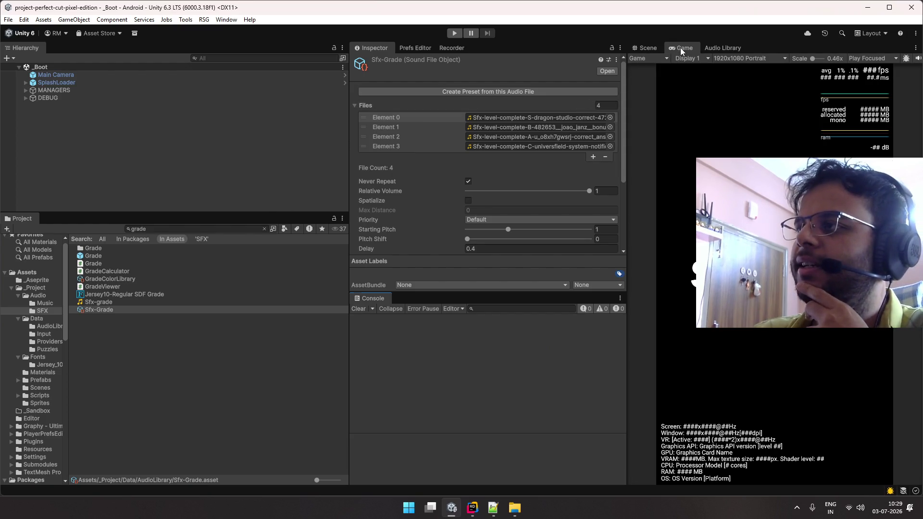
- Dock and maximize the Game view, then play from boot to the Perfect Cut title screen
{"action": "left_click_drag", "start_coordinate": [495, 47], "coordinate": [482, 48]}
{"action": "double_click", "coordinate": [482, 49]}
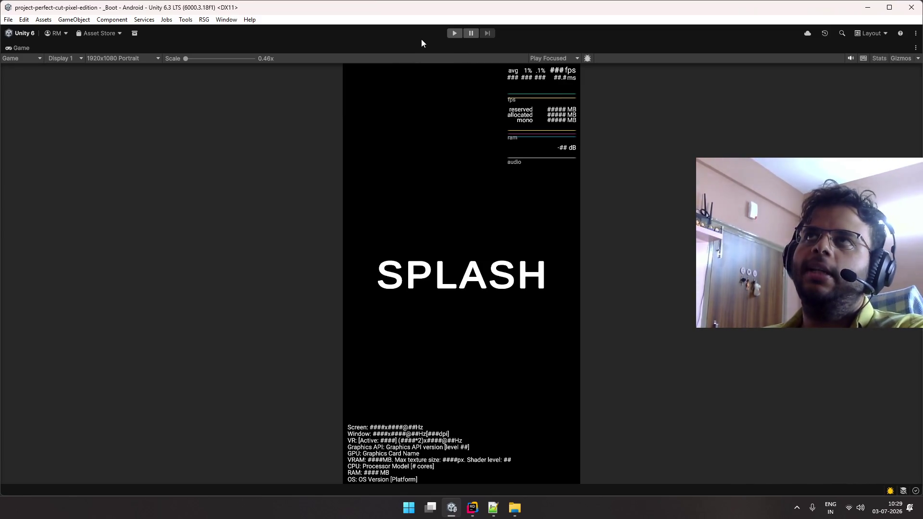
{"action": "left_click", "coordinate": [448, 35]}
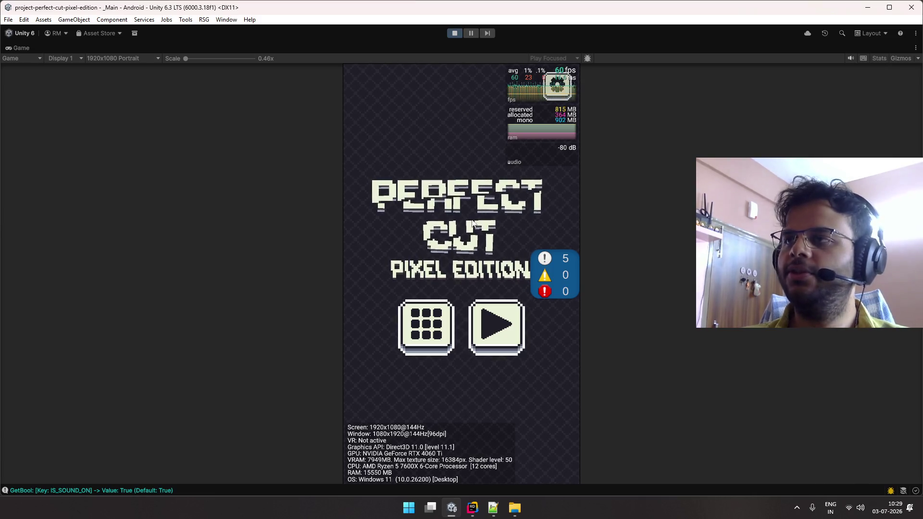
{"action": "left_click", "coordinate": [454, 33]}
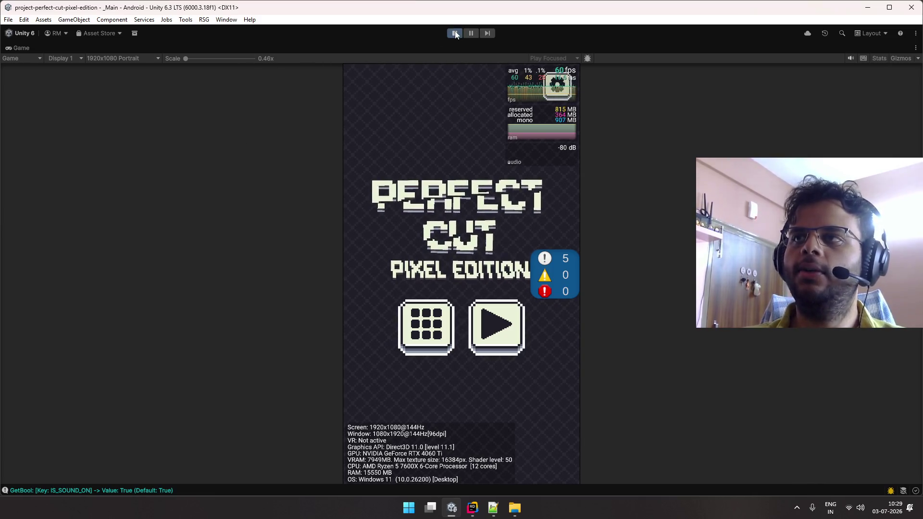
- Clear all saved PlayerPrefs from the Edit menu and restore the full editor layout
{"action": "left_click", "coordinate": [24, 21]}
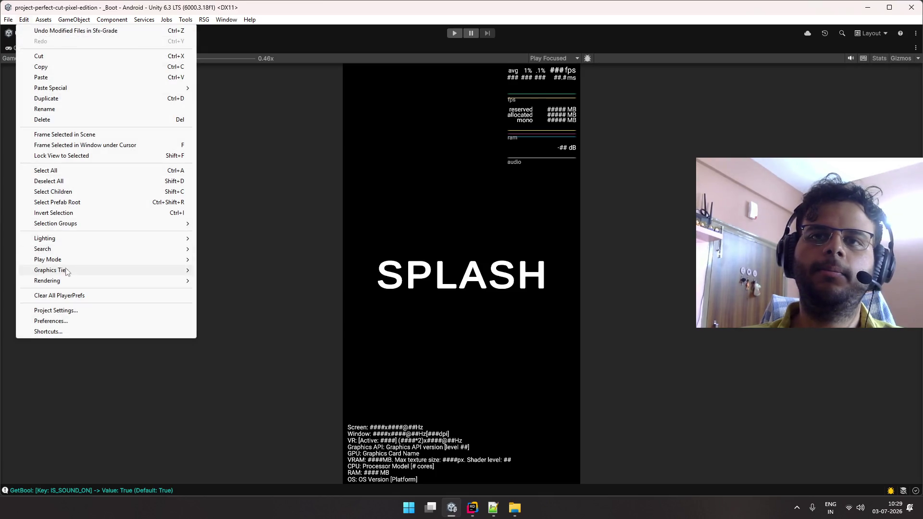
{"action": "left_click", "coordinate": [67, 295]}
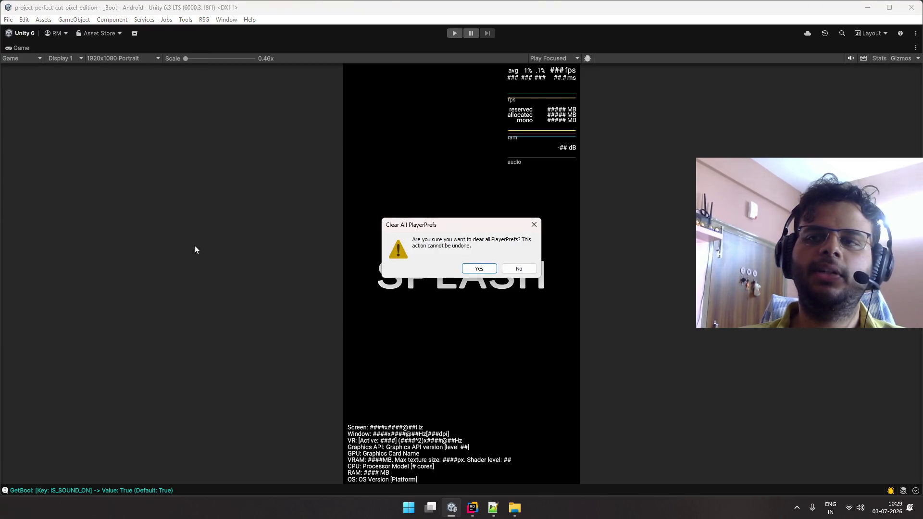
{"action": "left_click", "coordinate": [481, 270]}
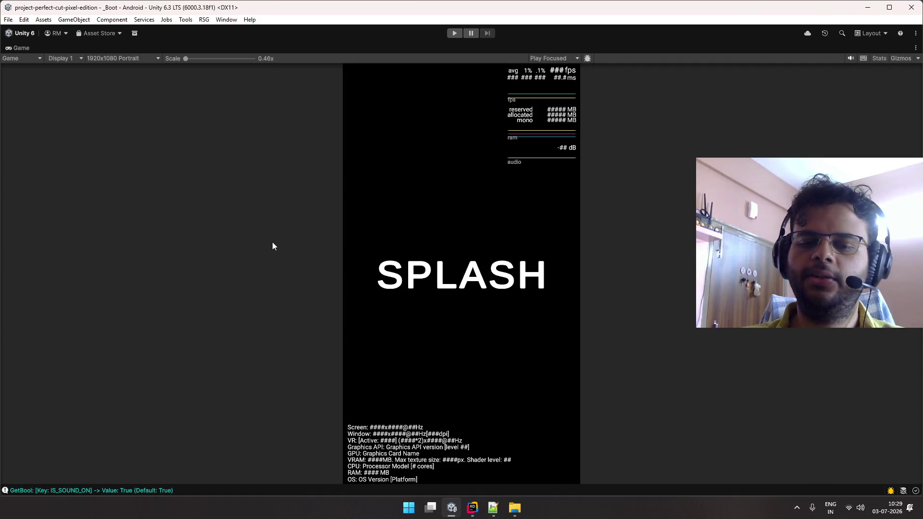
{"action": "double_click", "coordinate": [22, 48]}
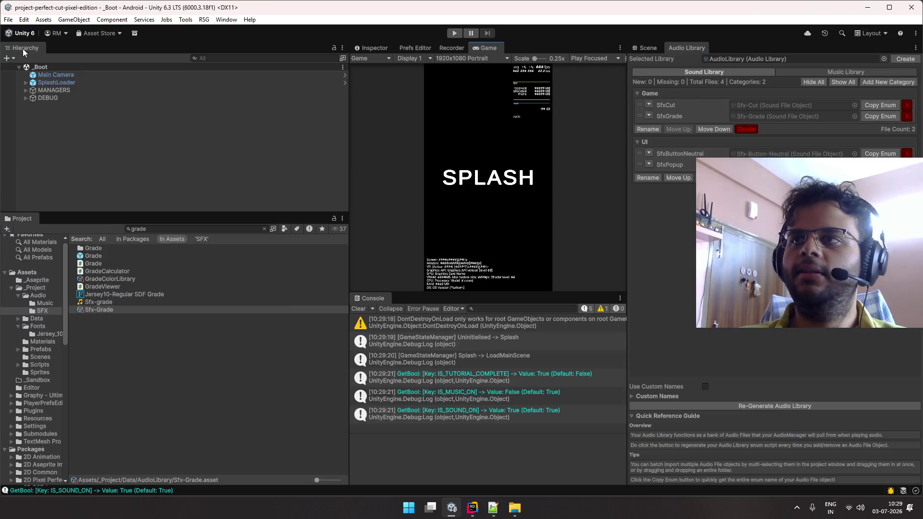
- Playtest in a maximised Game view with Music unchecked in Settings, slicing the Level 1 circle
{"action": "left_click", "coordinate": [358, 308]}
{"action": "double_click", "coordinate": [485, 50]}
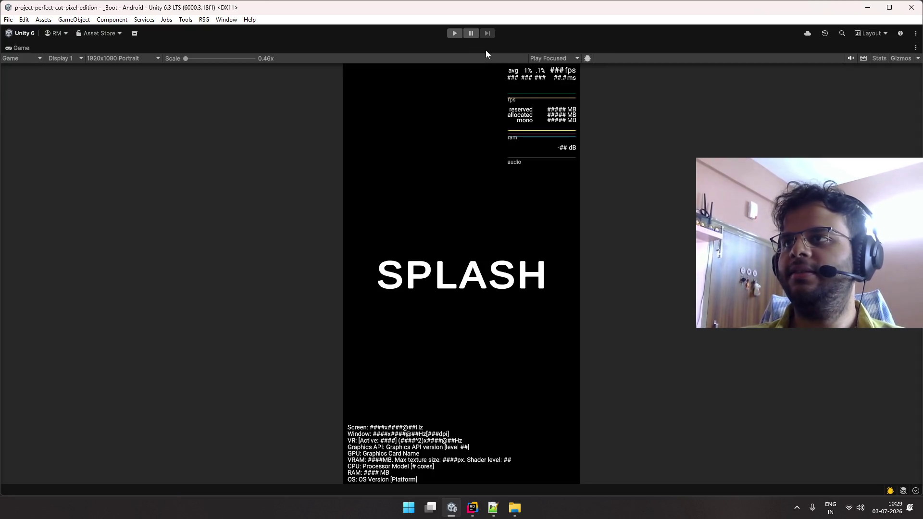
{"action": "left_click", "coordinate": [454, 32]}
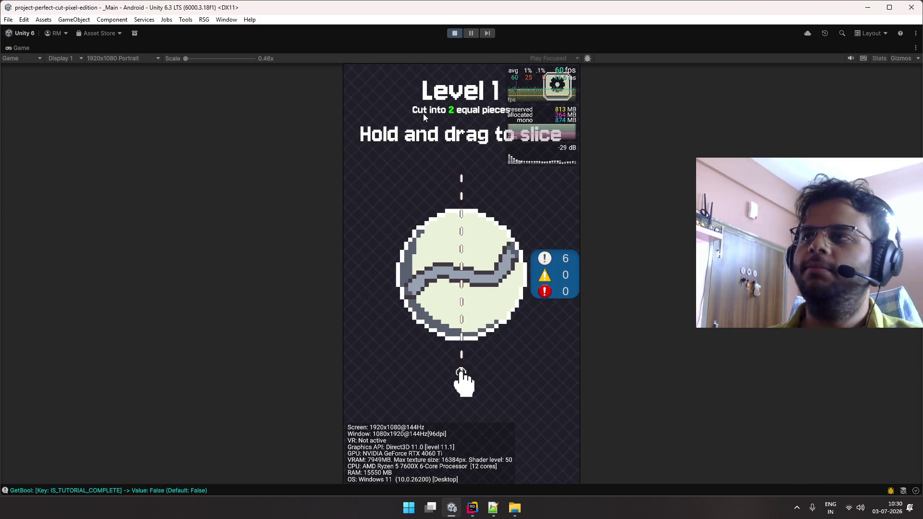
{"action": "left_click", "coordinate": [557, 85]}
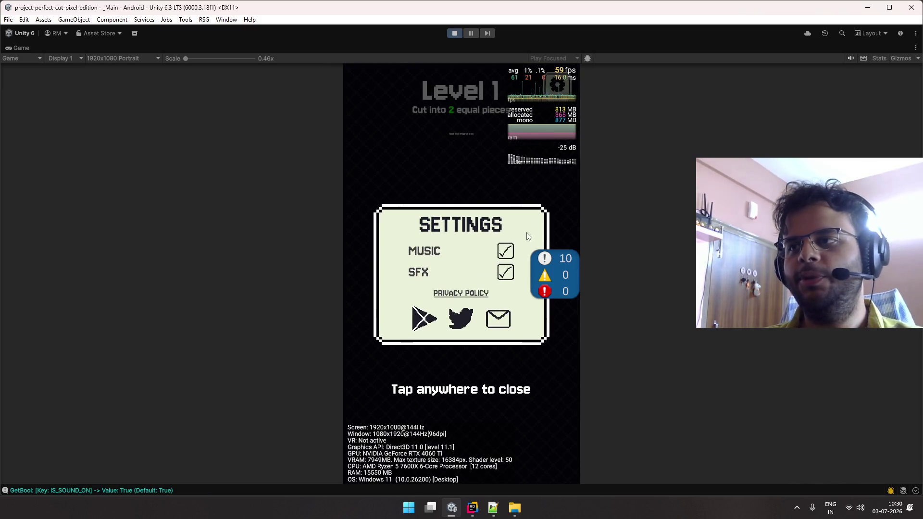
{"action": "left_click", "coordinate": [505, 250]}
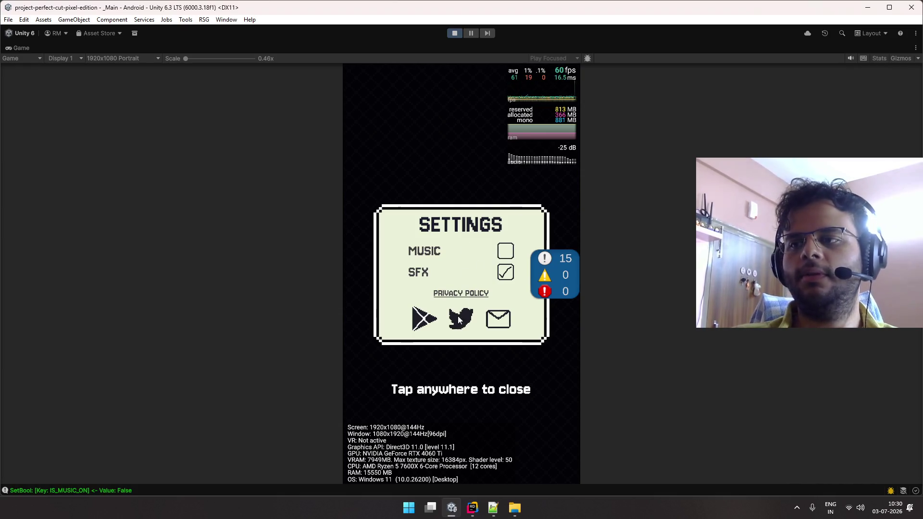
{"action": "left_click_drag", "start_coordinate": [463, 304], "coordinate": [414, 334]}
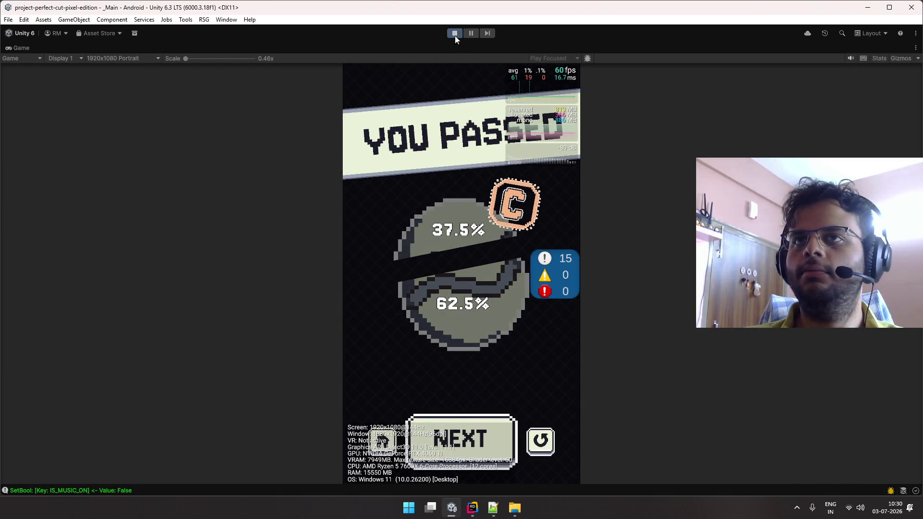
- Restart play from boot, stop it, then clear all saved PlayerPrefs before switching to Rider
{"action": "left_click", "coordinate": [454, 33]}
{"action": "left_click", "coordinate": [454, 33]}
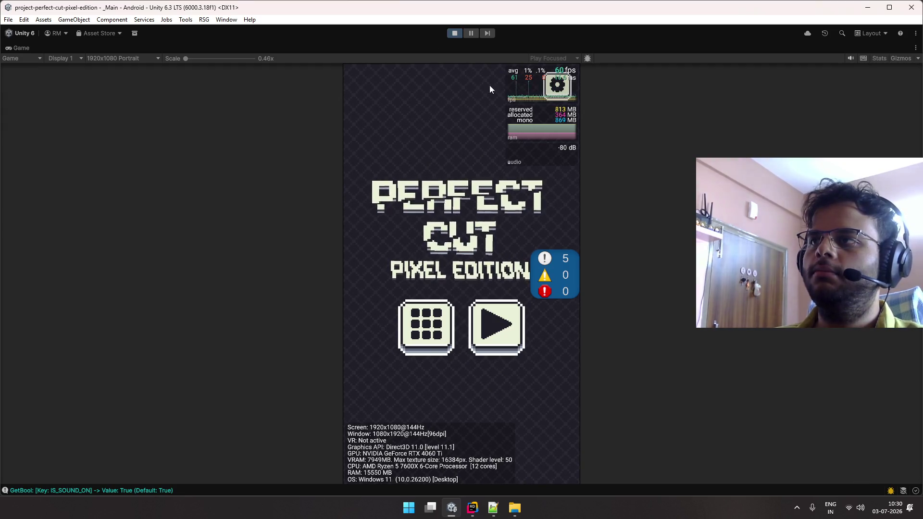
{"action": "left_click", "coordinate": [454, 33]}
{"action": "left_click", "coordinate": [24, 19]}
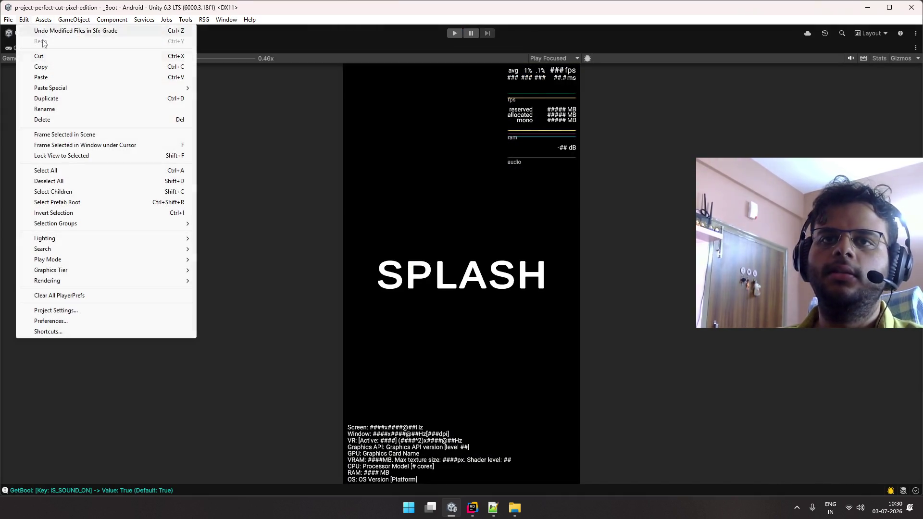
{"action": "left_click", "coordinate": [89, 295]}
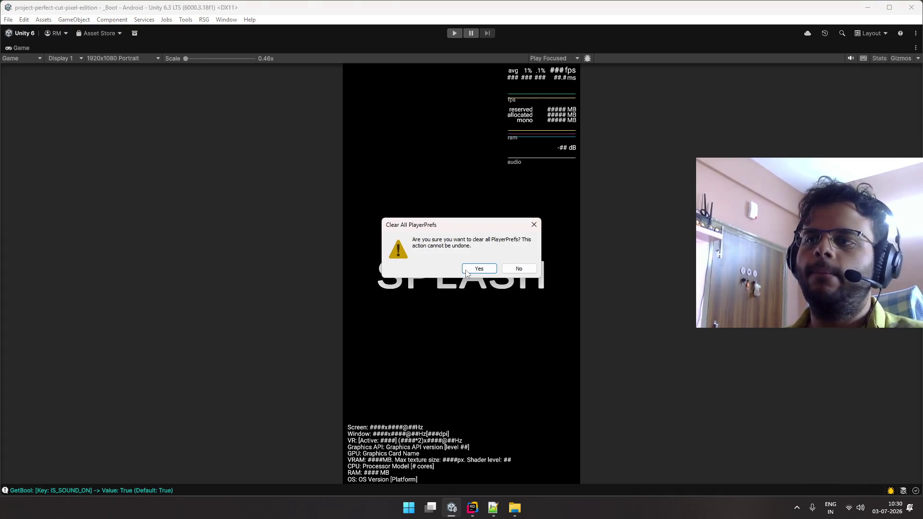
{"action": "left_click", "coordinate": [464, 274]}
{"action": "key", "text": "alt+Tab"}
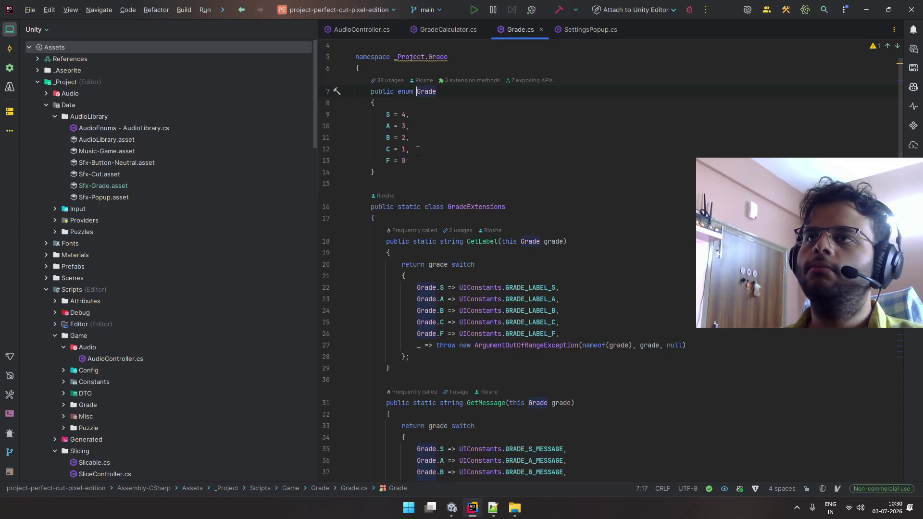
- Open SaveManager.cs via Search Everywhere ('savemana')
{"action": "key", "text": "shift"}
{"action": "key", "text": "shift"}
{"action": "type", "text": "savemana"}
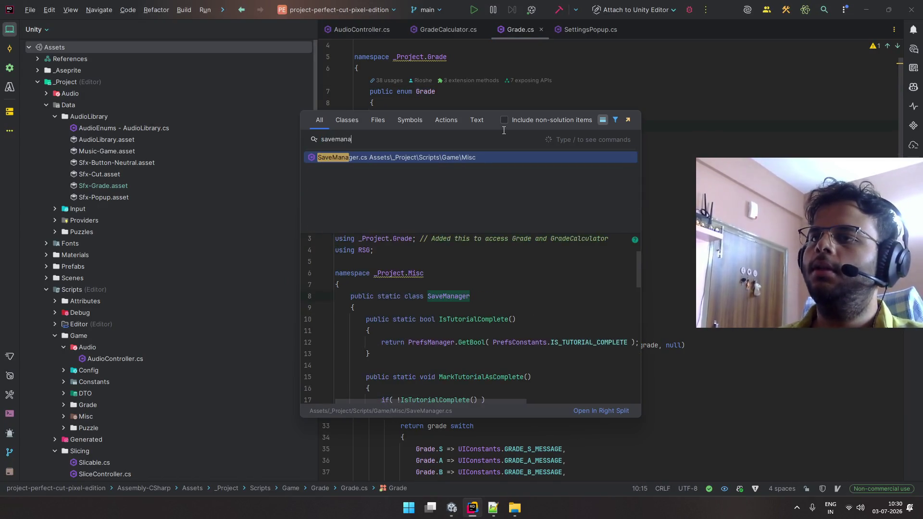
{"action": "key", "text": "Return"}
{"action": "scroll", "coordinate": [519, 234], "scroll_direction": "up", "scroll_amount": 6}
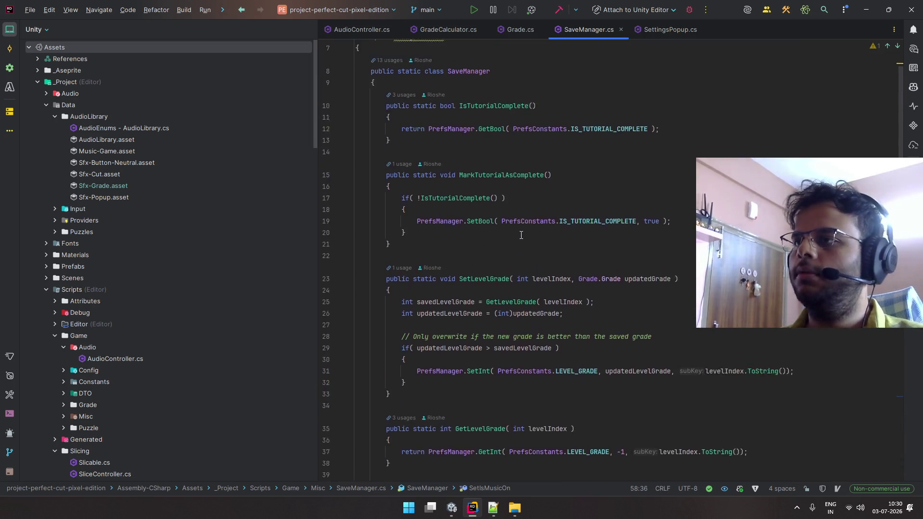
{"action": "scroll", "coordinate": [524, 235], "scroll_direction": "down", "scroll_amount": 10}
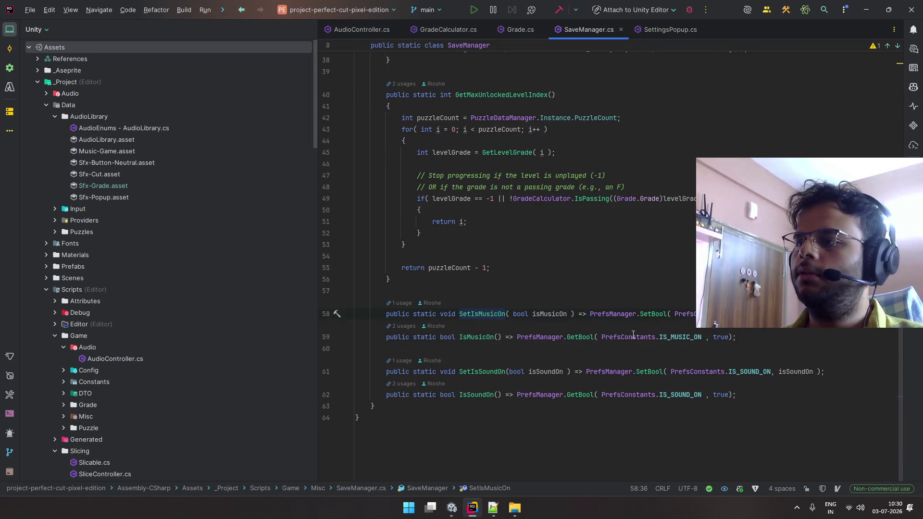
- Change IsMusicOn's default from true to false on line 59, then return to Unity
{"action": "double_click", "coordinate": [721, 337]}
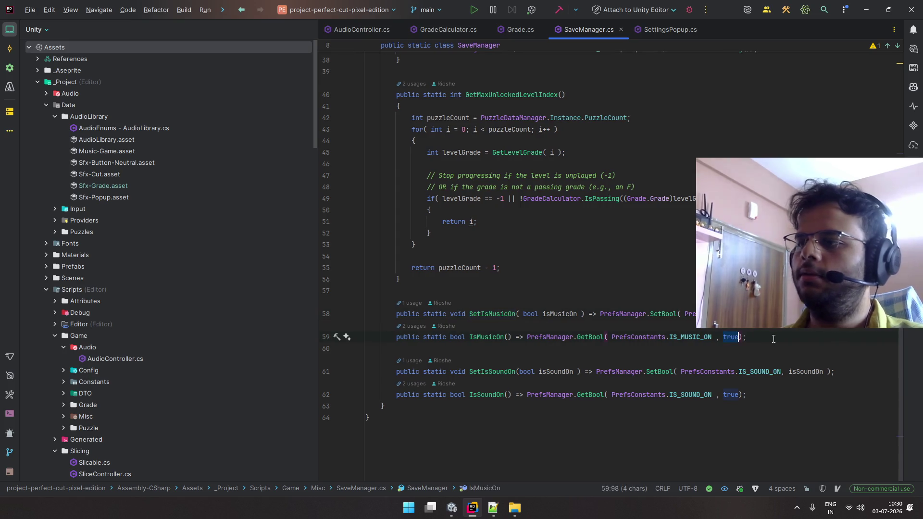
{"action": "type", "text": "false"}
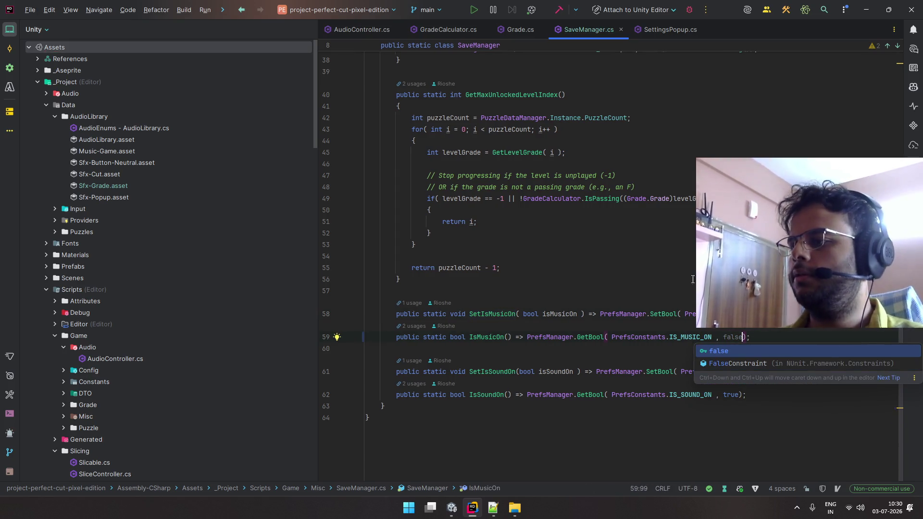
{"action": "left_click", "coordinate": [500, 268]}
{"action": "key", "text": "alt+Tab"}
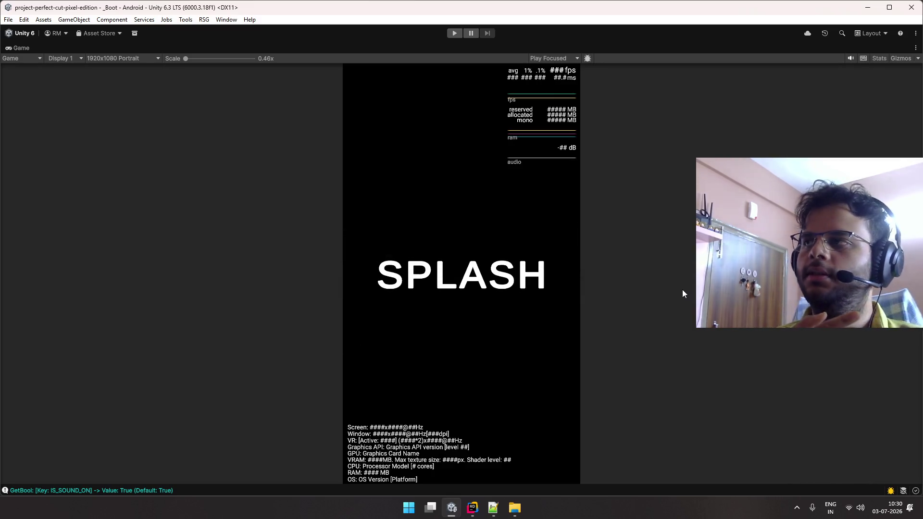
- Clear all saved PlayerPrefs again through Edit > Clear All PlayerPrefs
{"action": "left_click", "coordinate": [31, 21]}
{"action": "left_click", "coordinate": [103, 296]}
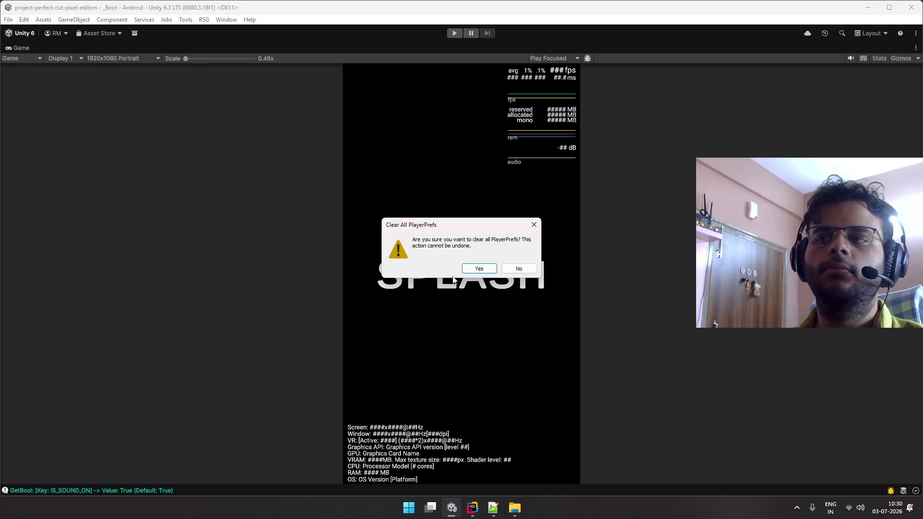
{"action": "left_click", "coordinate": [472, 269]}
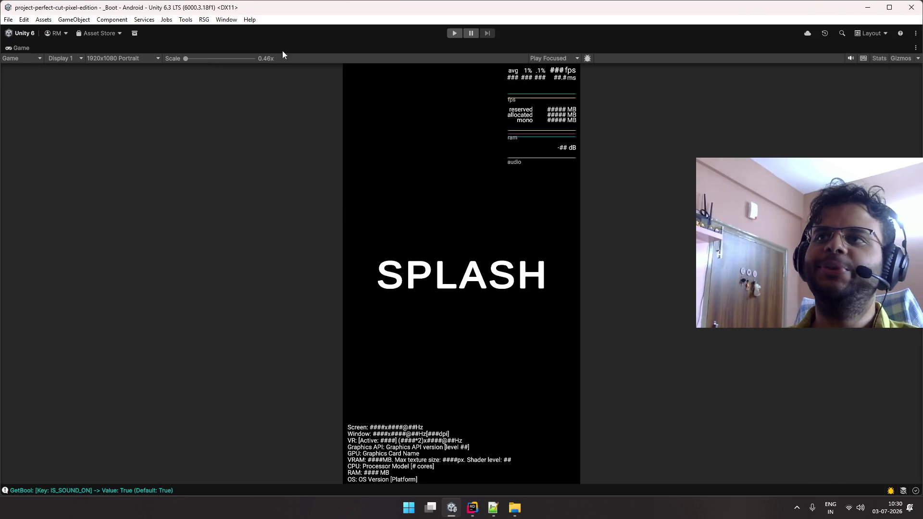
- Replay from boot and slice Level 1 straight down the middle for an A grade
{"action": "left_click", "coordinate": [449, 34]}
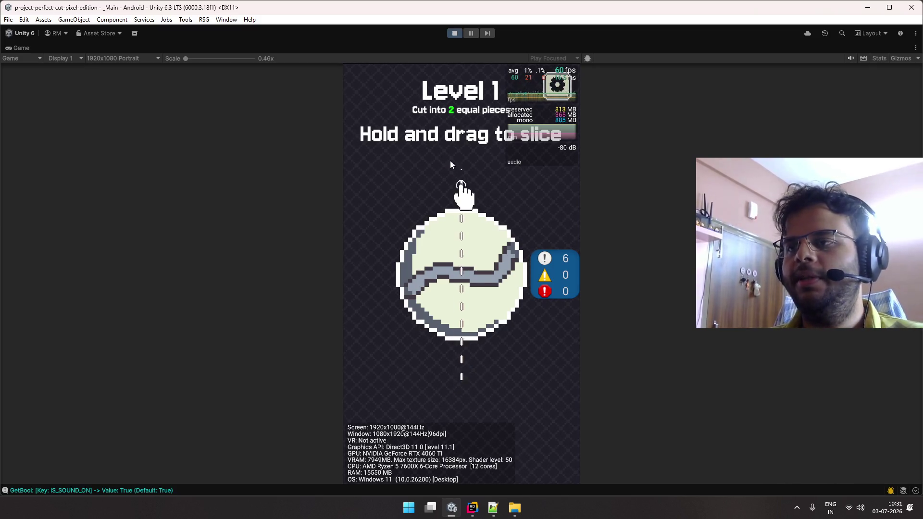
{"action": "mouse_move", "coordinate": [459, 147]}
{"action": "left_mouse_down"}
{"action": "mouse_move", "coordinate": [460, 325]}
{"action": "mouse_move", "coordinate": [491, 399]}
{"action": "mouse_move", "coordinate": [468, 405]}
{"action": "left_mouse_up"}
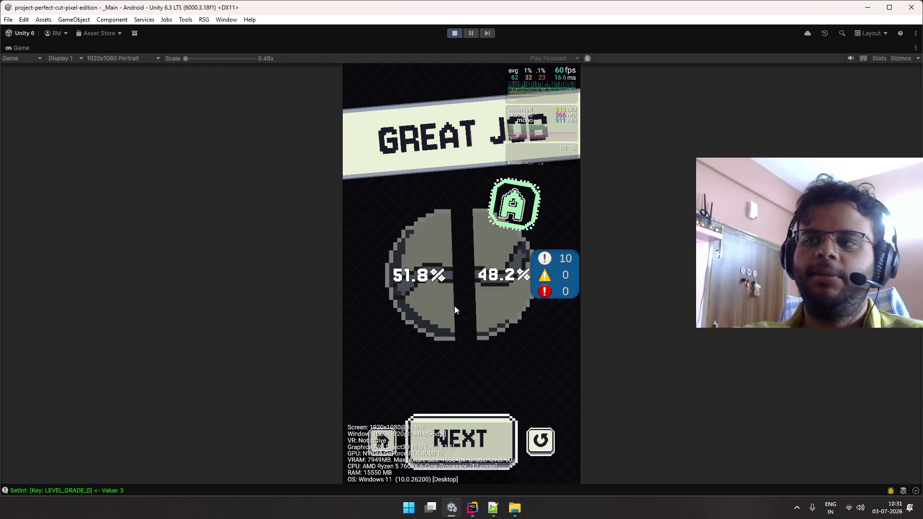
{"action": "double_click", "coordinate": [20, 50]}
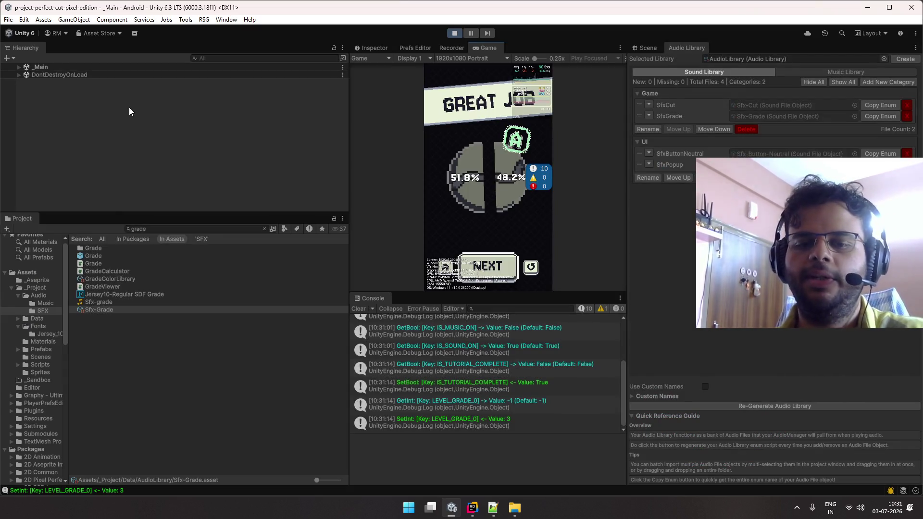
- Find DEBUG via a 'debug' Hierarchy search, deactivate it in the Inspector, and maximise the Game view
{"action": "type", "text": "debug"}
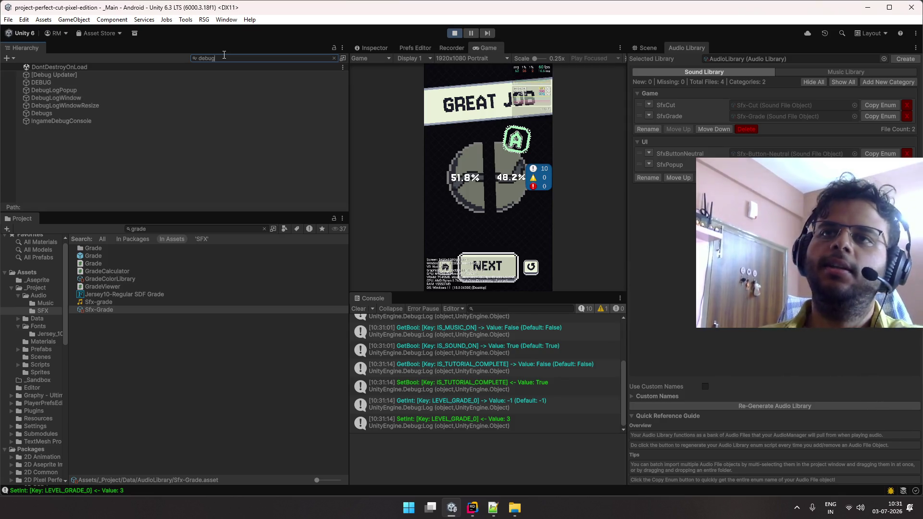
{"action": "left_click", "coordinate": [163, 82]}
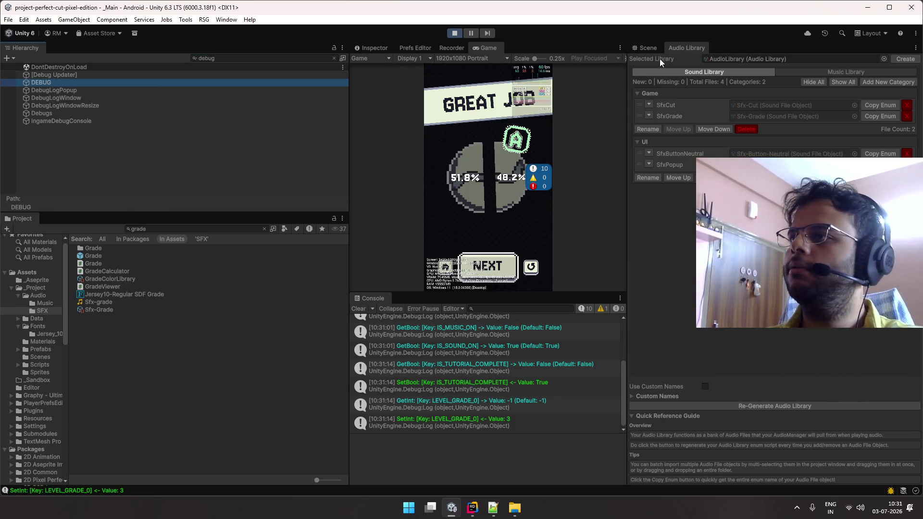
{"action": "left_click", "coordinate": [648, 48]}
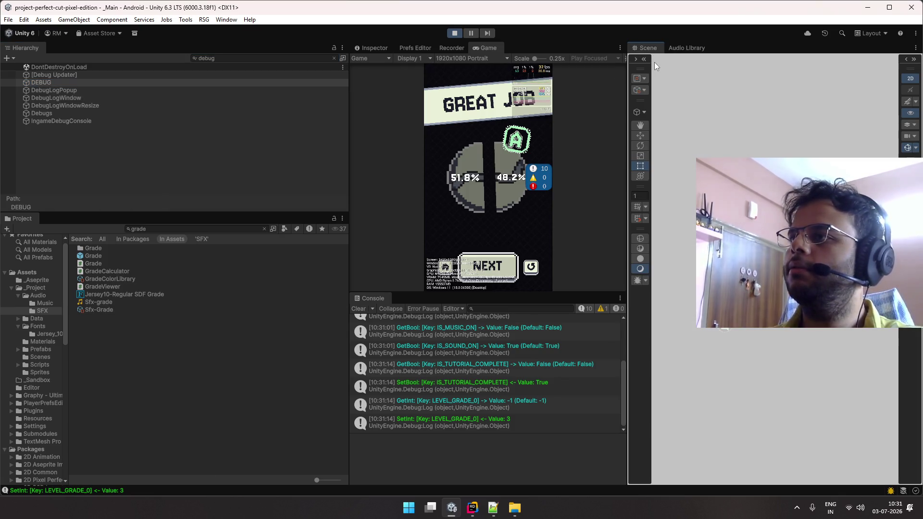
{"action": "left_click", "coordinate": [375, 47]}
{"action": "left_click", "coordinate": [367, 65]}
{"action": "left_click", "coordinate": [374, 62]}
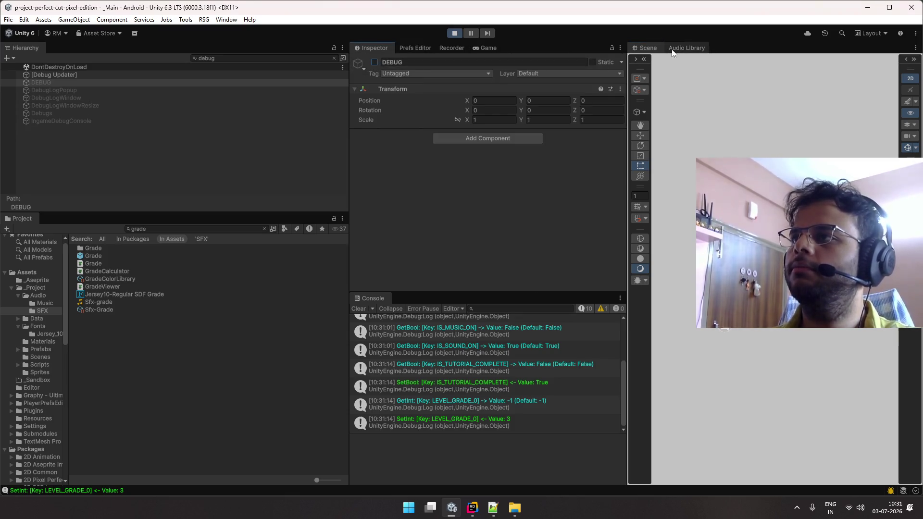
{"action": "double_click", "coordinate": [488, 48]}
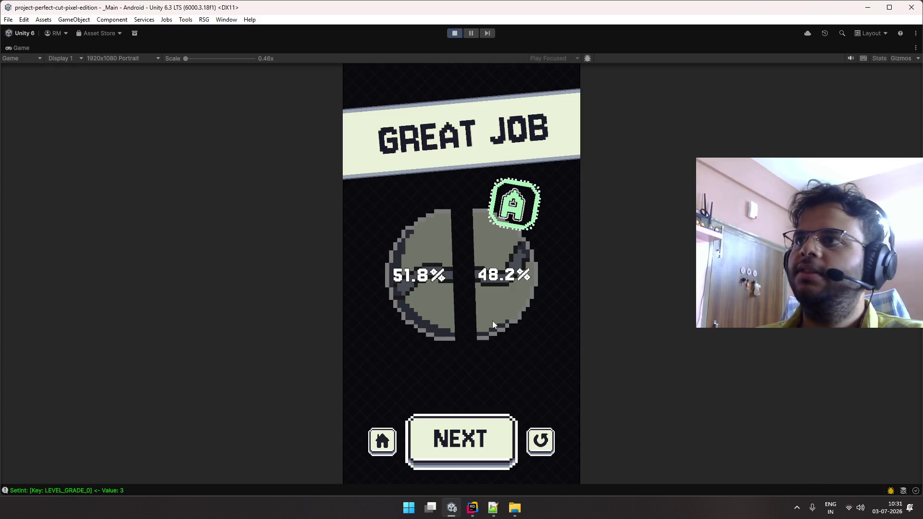
- Advance to Level 2 and cut the apple top to bottom for a 50.5%/49.5% S-grade Perfect Cut
{"action": "left_click", "coordinate": [500, 432]}
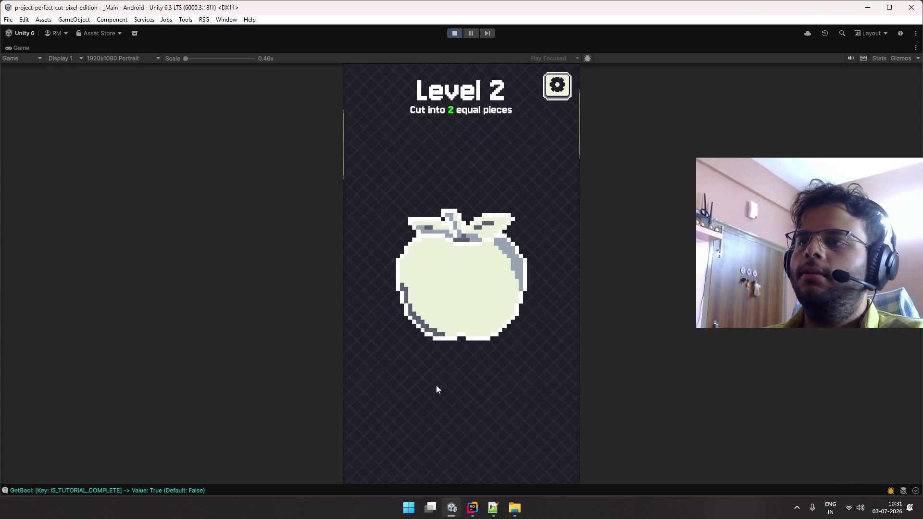
{"action": "mouse_move", "coordinate": [451, 172]}
{"action": "left_mouse_down"}
{"action": "mouse_move", "coordinate": [471, 415]}
{"action": "mouse_move", "coordinate": [478, 417]}
{"action": "left_mouse_up"}
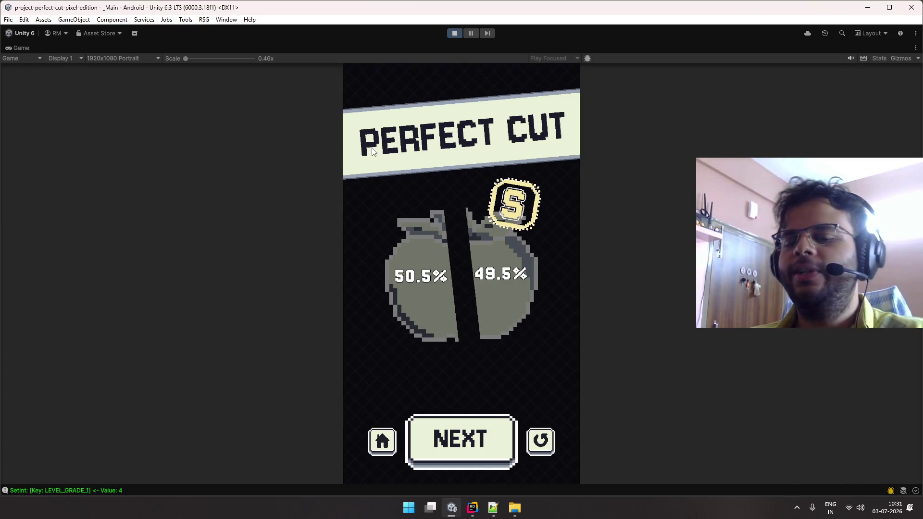
{"action": "key", "text": "super"}
- Launch Aseprite and view Icons32.png from the recent files
{"action": "type", "text": "aseprite"}
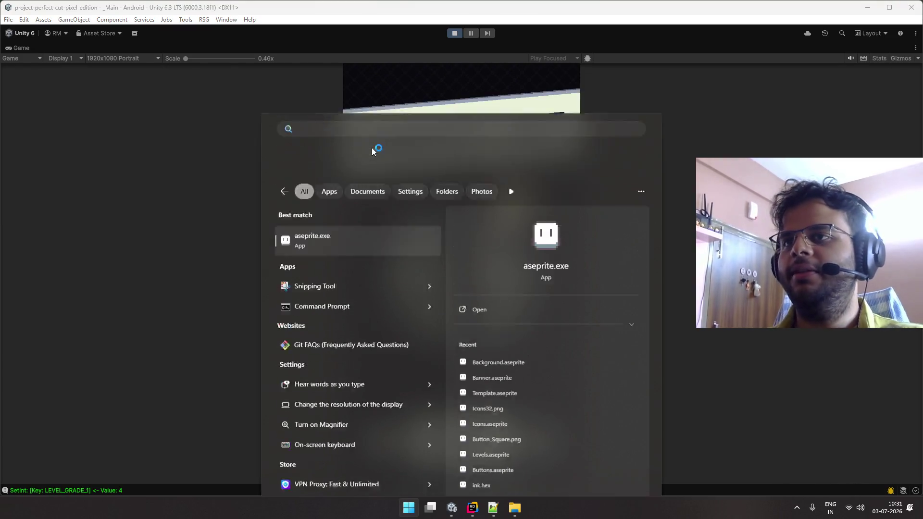
{"action": "key", "text": "Return"}
{"action": "left_click", "coordinate": [189, 127]}
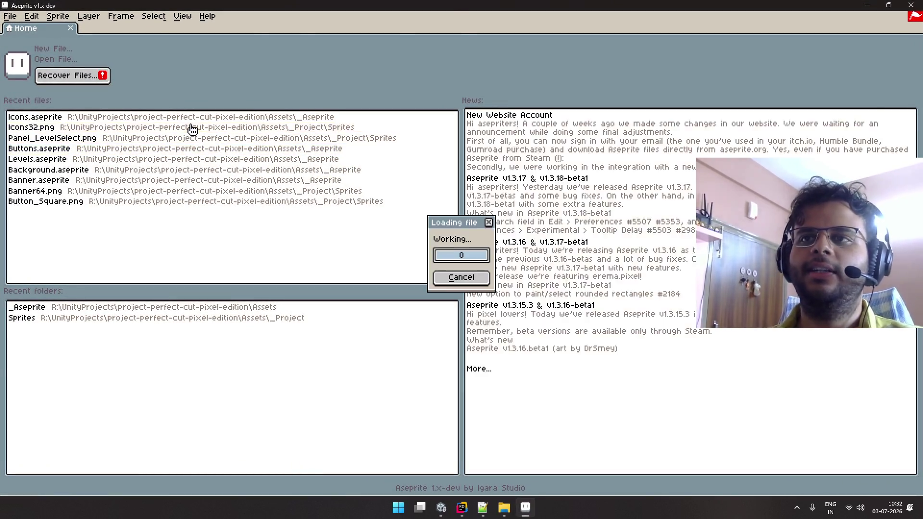
{"action": "left_click", "coordinate": [147, 28]}
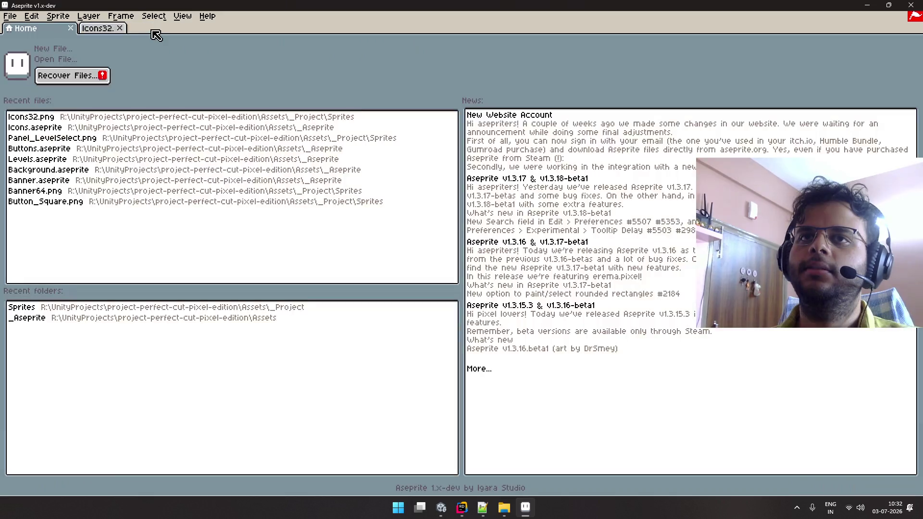
{"action": "left_click", "coordinate": [123, 117]}
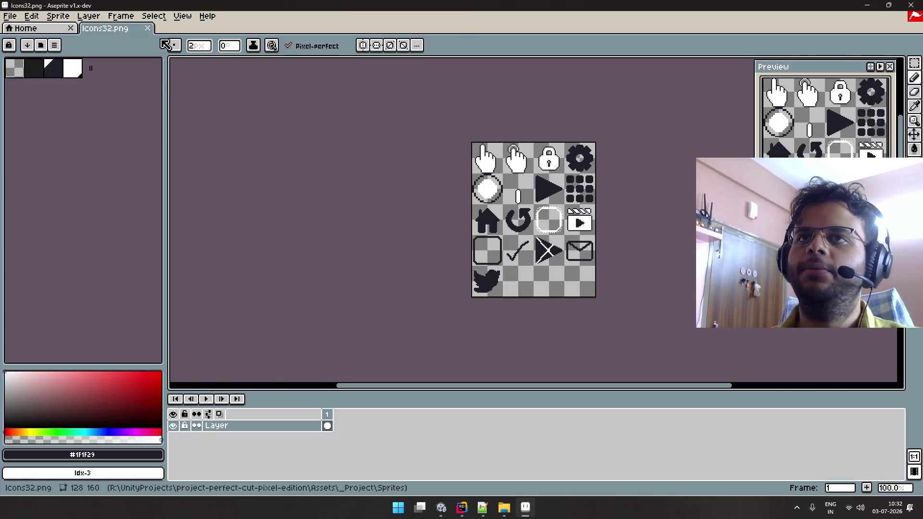
{"action": "left_click", "coordinate": [148, 28]}
- Open Icons.aseprite and Levels.aseprite, pan the level sprites into view, then return to Unity
{"action": "left_click", "coordinate": [134, 128]}
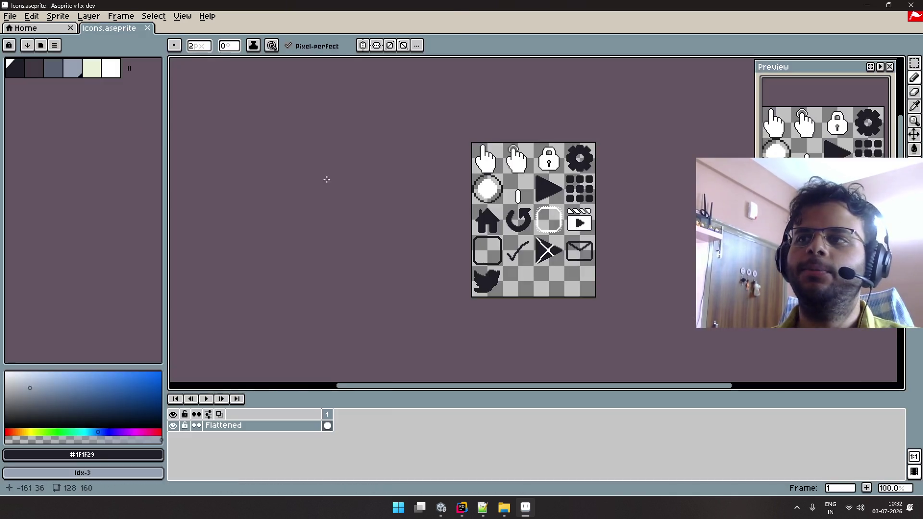
{"action": "left_click", "coordinate": [57, 29]}
{"action": "left_click", "coordinate": [87, 159]}
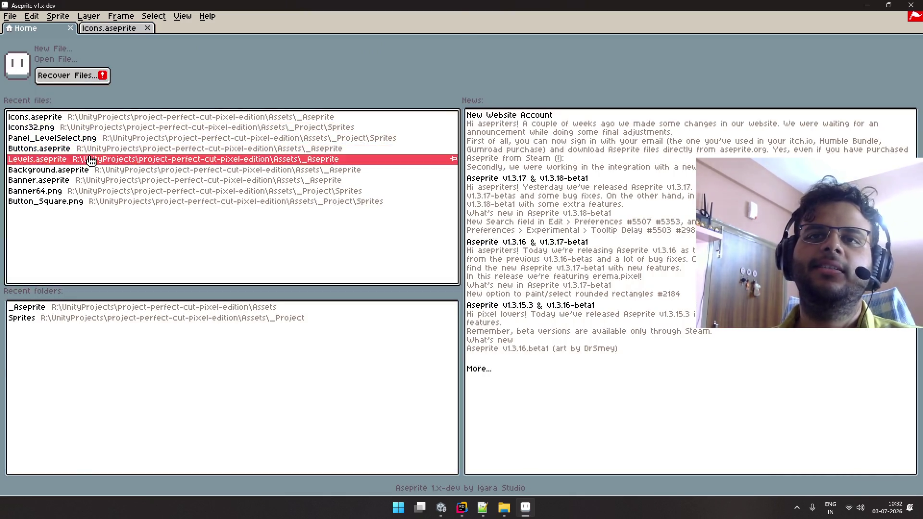
{"action": "scroll", "coordinate": [495, 193], "scroll_direction": "up", "scroll_amount": 1}
{"action": "left_click_drag", "start_coordinate": [557, 184], "coordinate": [437, 137]}
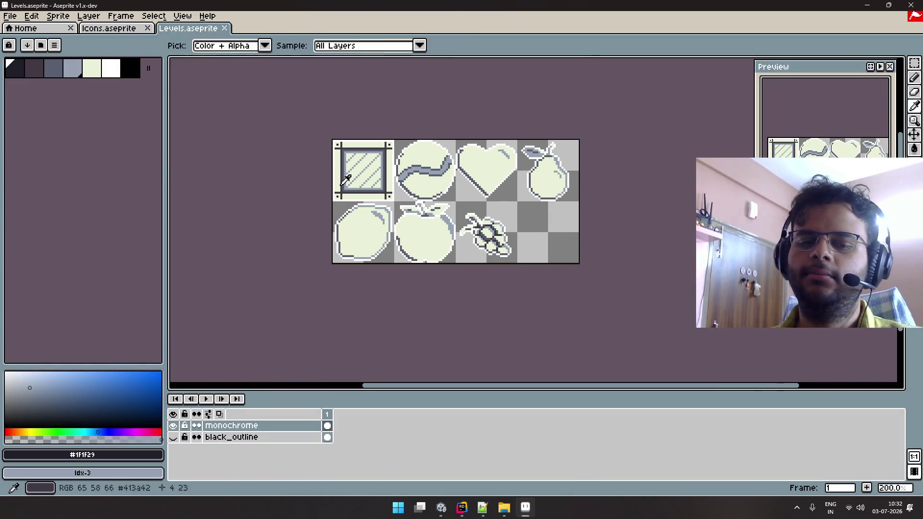
{"action": "key", "text": "alt+Tab"}
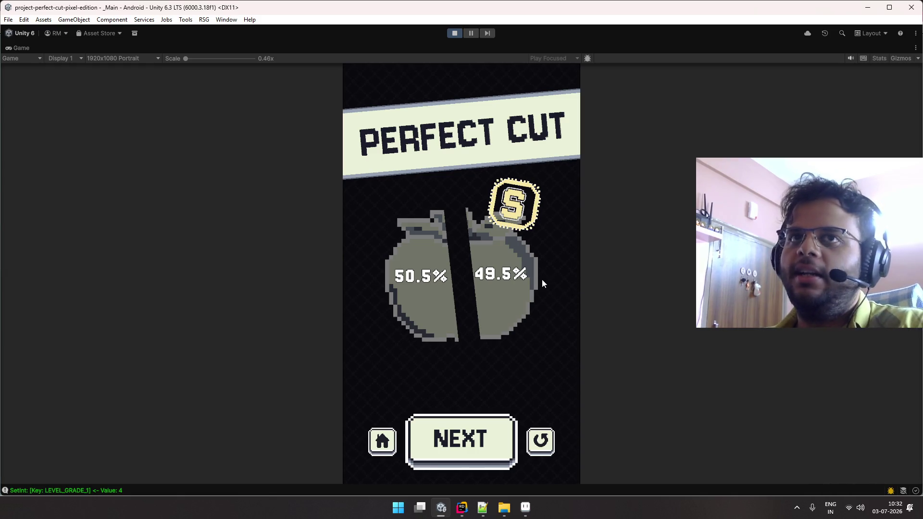
- Hide Aseprite, launch Firefox, and enter 'github aseprite' in the address bar
{"action": "left_click", "coordinate": [532, 514]}
{"action": "left_click", "coordinate": [528, 512]}
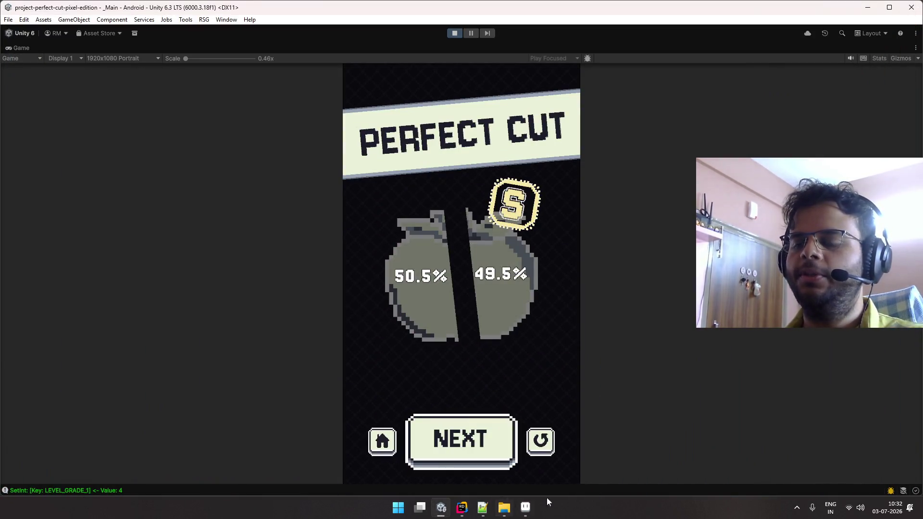
{"action": "key", "text": "super"}
{"action": "type", "text": "firefox"}
{"action": "key", "text": "Return"}
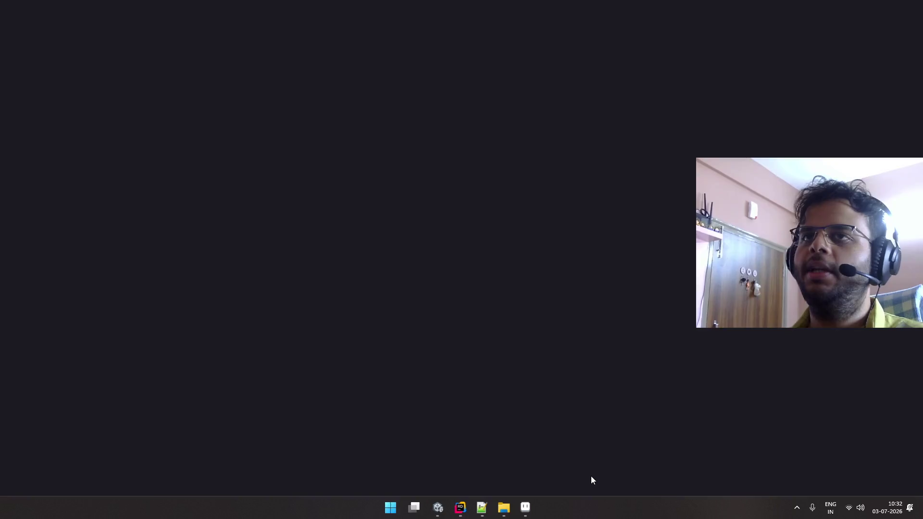
{"action": "type", "text": "github ase"}
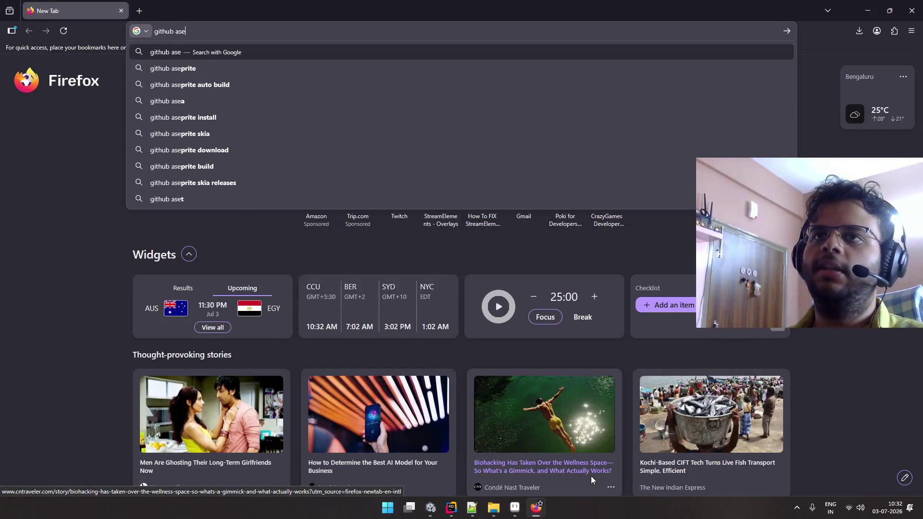
{"action": "type", "text": "prite"}
- Search 'github aseprite', open the aseprite/aseprite repository, and scroll through its README
{"action": "key", "text": "Return"}
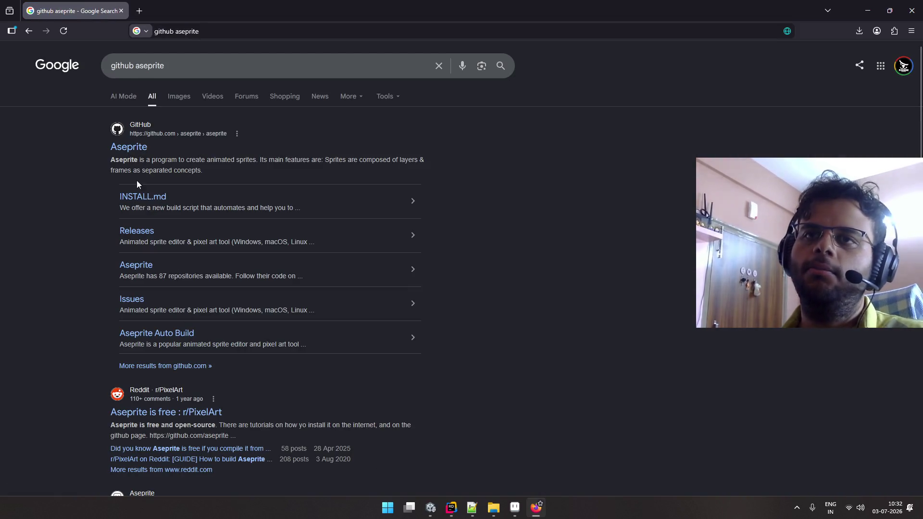
{"action": "left_click", "coordinate": [129, 149]}
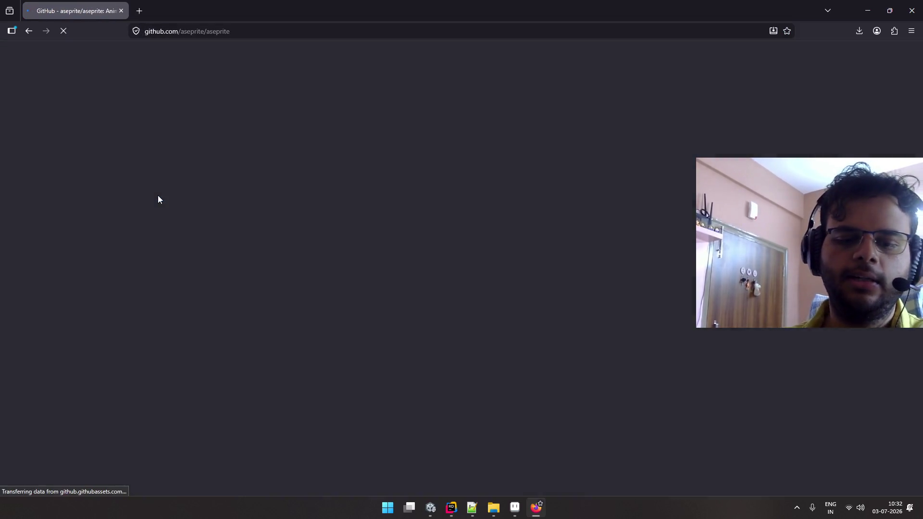
{"action": "scroll", "coordinate": [376, 278], "scroll_direction": "down", "scroll_amount": 15}
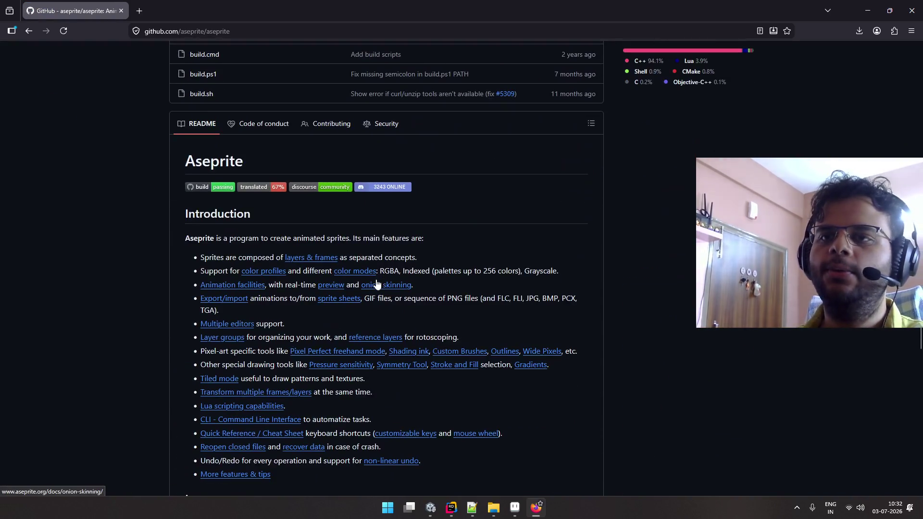
{"action": "scroll", "coordinate": [377, 285], "scroll_direction": "up", "scroll_amount": 3}
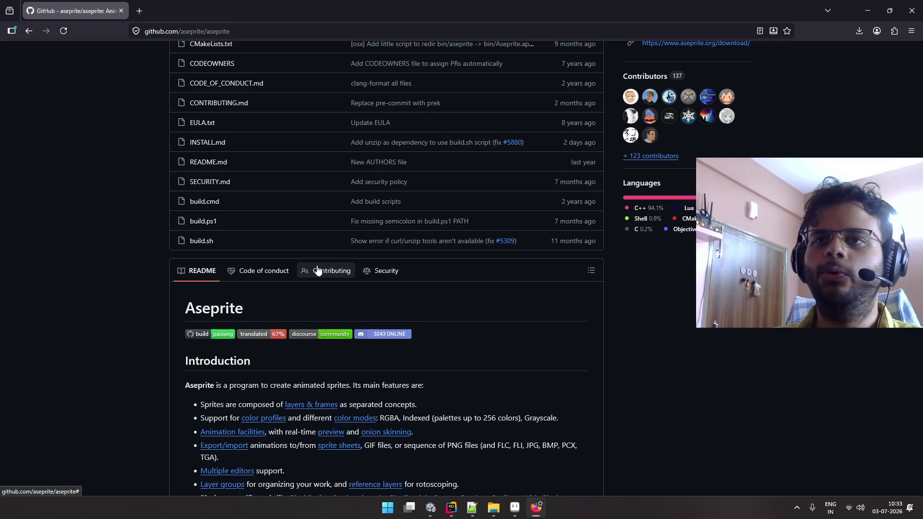
{"action": "scroll", "coordinate": [226, 285], "scroll_direction": "up", "scroll_amount": 1}
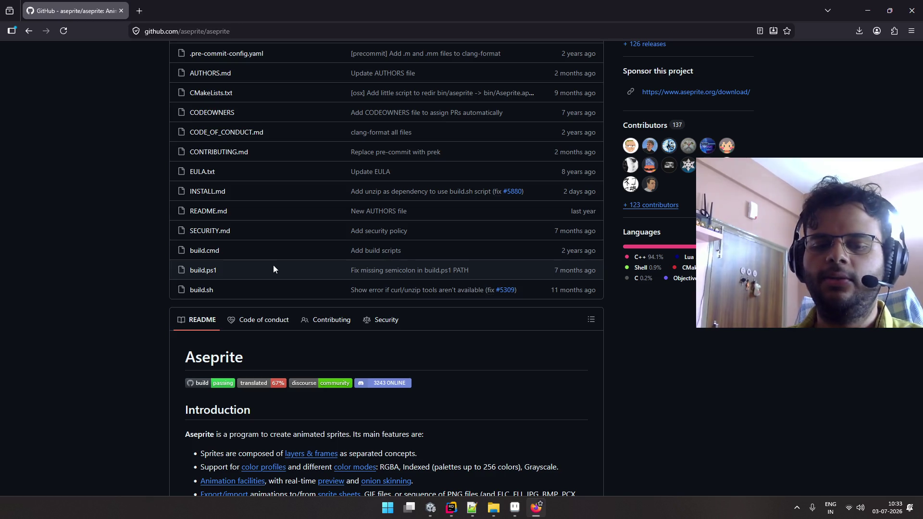
{"action": "scroll", "coordinate": [302, 258], "scroll_direction": "down", "scroll_amount": 1}
{"action": "scroll", "coordinate": [302, 258], "scroll_direction": "up", "scroll_amount": 4}
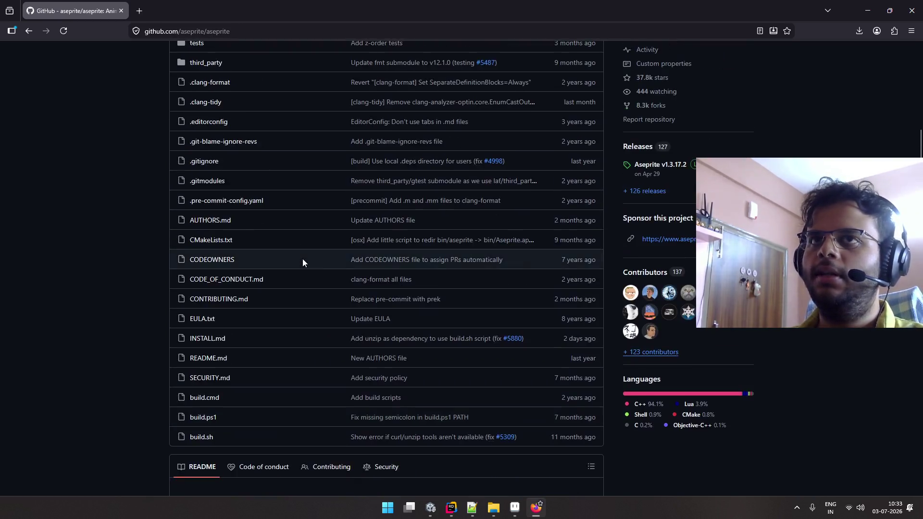
{"action": "scroll", "coordinate": [302, 259], "scroll_direction": "up", "scroll_amount": 3}
{"action": "scroll", "coordinate": [302, 259], "scroll_direction": "down", "scroll_amount": 3}
{"action": "scroll", "coordinate": [304, 258], "scroll_direction": "up", "scroll_amount": 6}
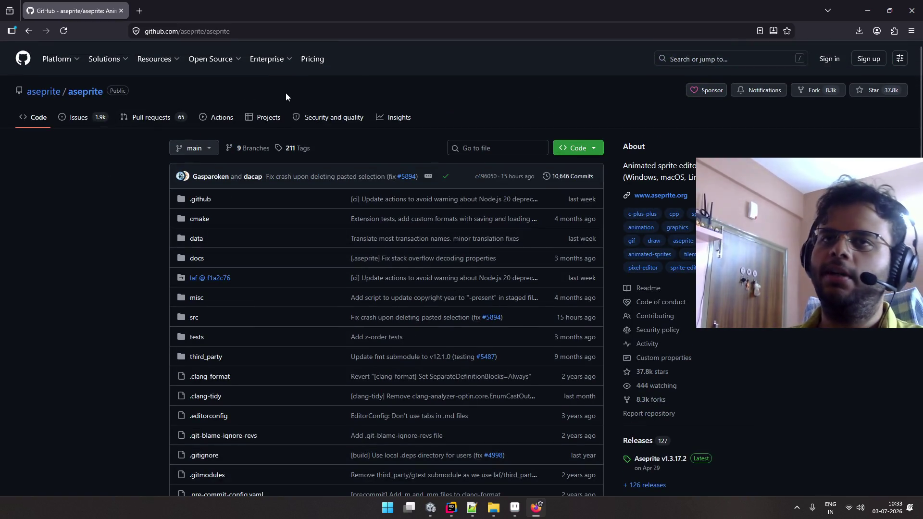
{"action": "scroll", "coordinate": [323, 155], "scroll_direction": "down", "scroll_amount": 15}
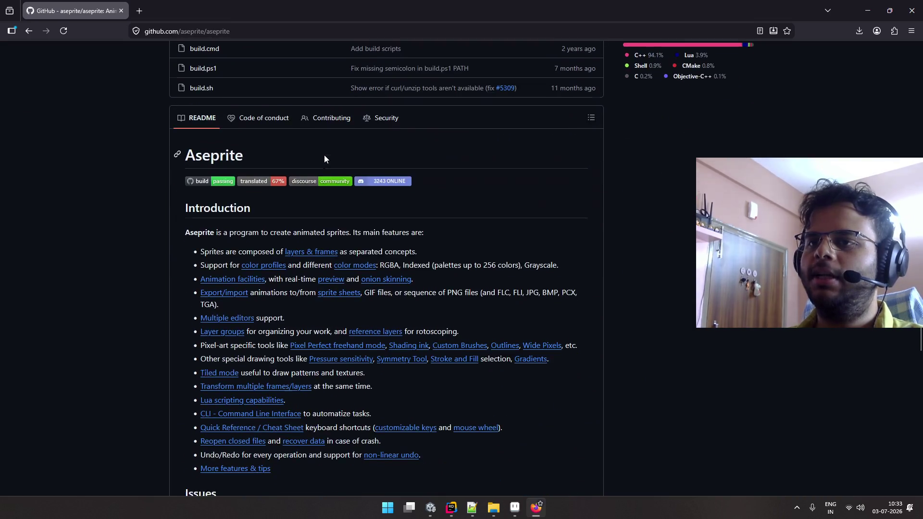
{"action": "scroll", "coordinate": [325, 154], "scroll_direction": "down", "scroll_amount": 6}
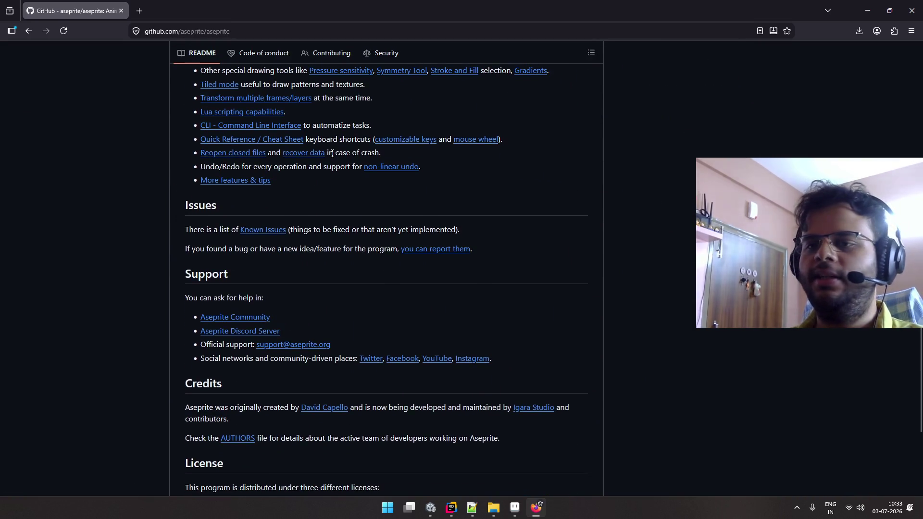
{"action": "scroll", "coordinate": [336, 156], "scroll_direction": "down", "scroll_amount": 1}
{"action": "left_click", "coordinate": [797, 507]}
- Launch Steam from the Start search and let it finish connecting
{"action": "left_click", "coordinate": [796, 508]}
{"action": "key", "text": "super"}
{"action": "type", "text": "s"}
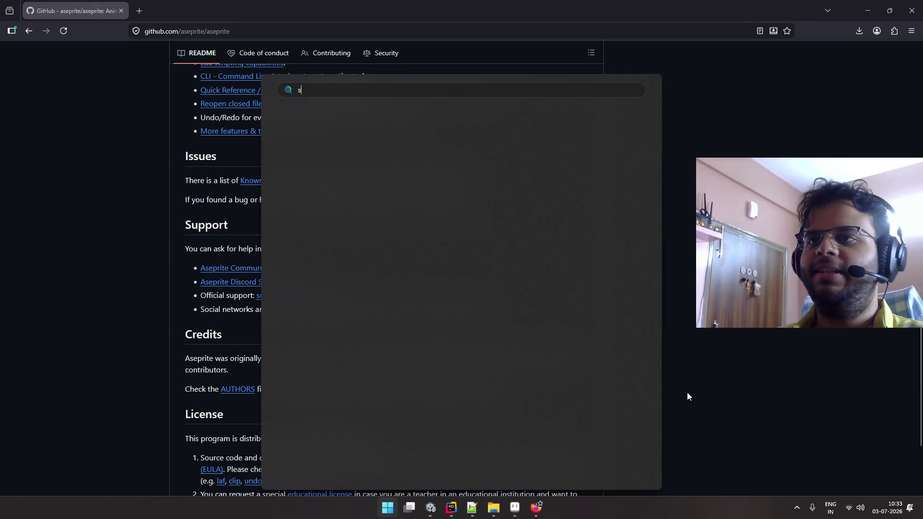
{"action": "type", "text": "team"}
{"action": "key", "text": "Return"}
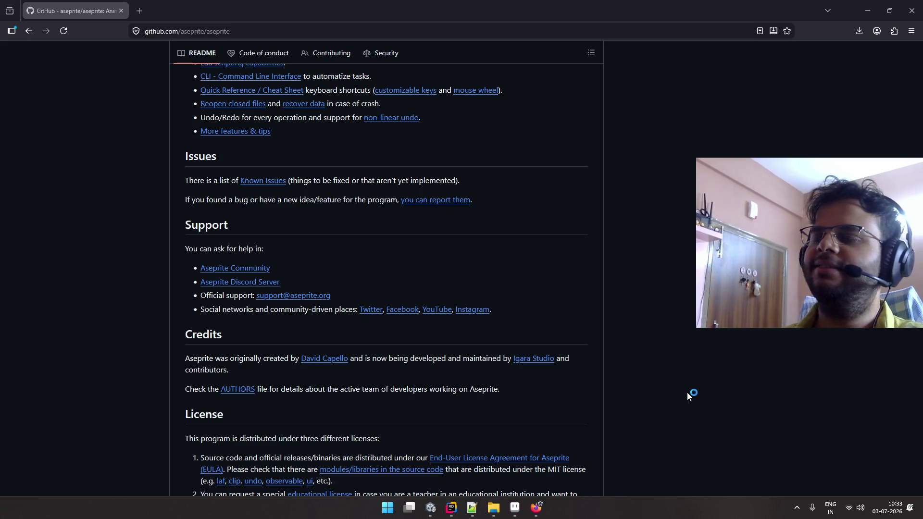
{"action": "scroll", "coordinate": [460, 269], "scroll_direction": "up", "scroll_amount": 15}
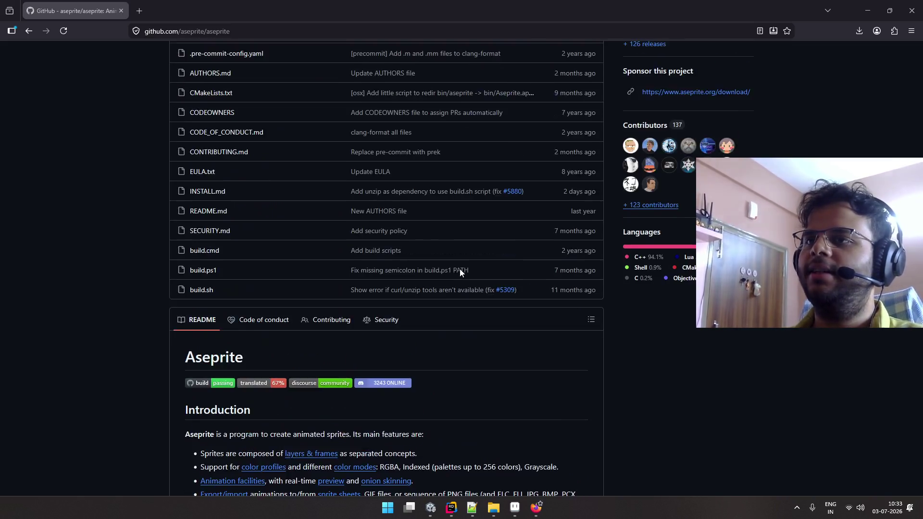
{"action": "scroll", "coordinate": [459, 269], "scroll_direction": "up", "scroll_amount": 5}
{"action": "scroll", "coordinate": [558, 206], "scroll_direction": "up", "scroll_amount": 3}
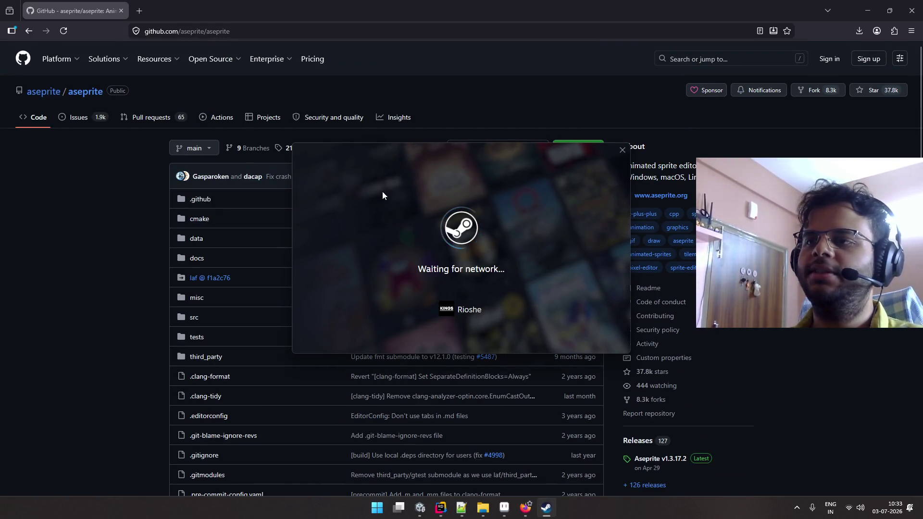
{"action": "left_click", "coordinate": [101, 168]}
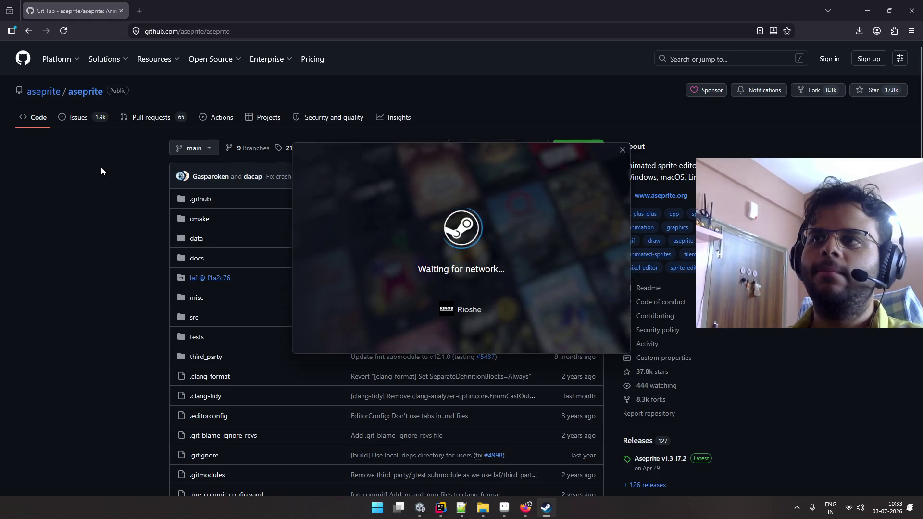
- Switch to Unity showing Perfect Cut and restore the full editor layout
{"action": "key", "text": "alt+Tab"}
{"action": "key", "text": "Tab"}
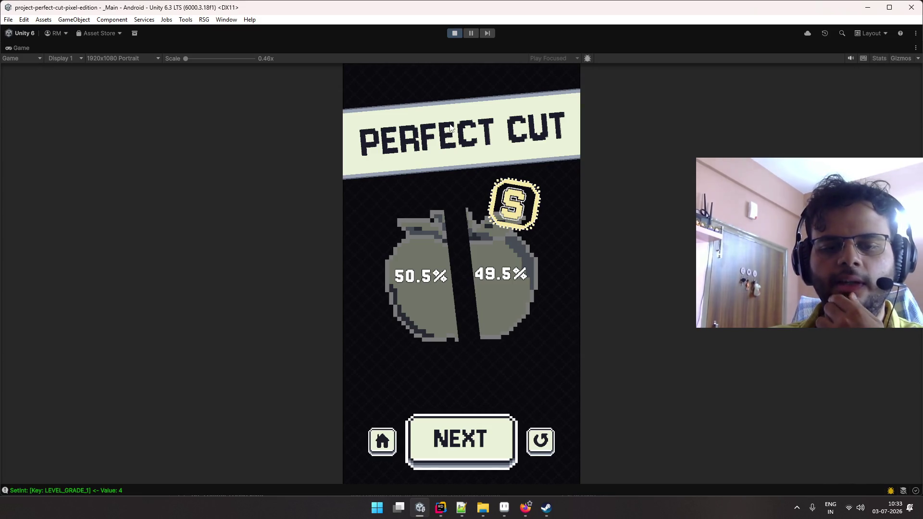
{"action": "double_click", "coordinate": [24, 48]}
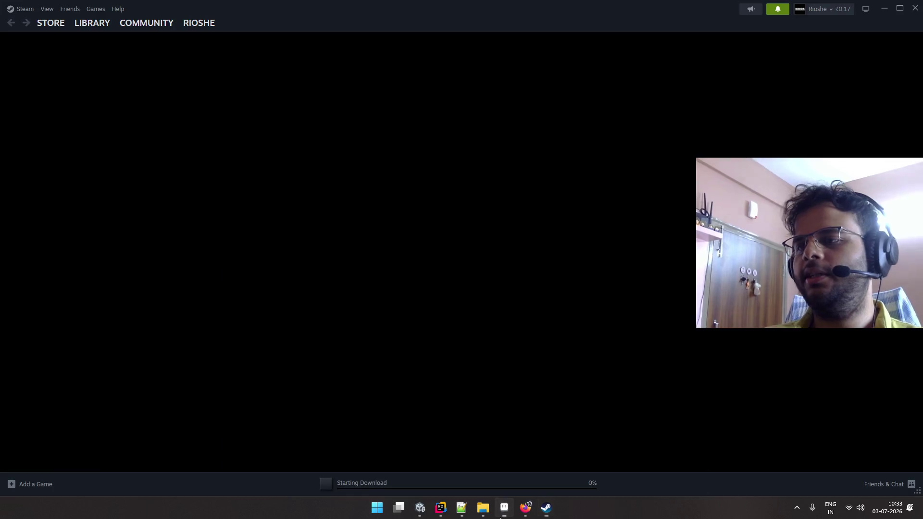
- Bring up the Levels sprite sheet in Aseprite, pan it, zoom to 300%, then switch to Steam
{"action": "left_click", "coordinate": [503, 507]}
{"action": "mouse_move", "coordinate": [450, 229]}
{"action": "left_mouse_down"}
{"action": "mouse_move", "coordinate": [474, 290]}
{"action": "mouse_move", "coordinate": [458, 261]}
{"action": "mouse_move", "coordinate": [475, 278]}
{"action": "left_mouse_up"}
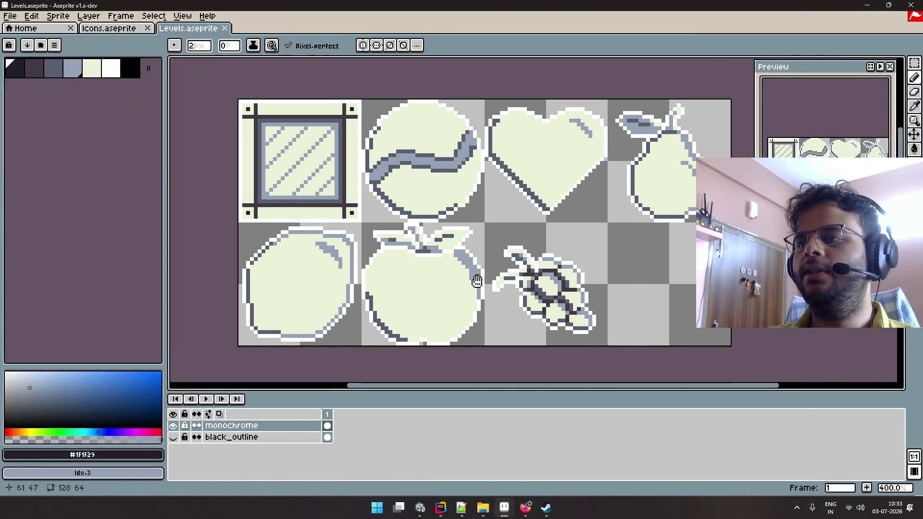
{"action": "scroll", "coordinate": [475, 277], "scroll_direction": "down", "scroll_amount": 1}
{"action": "key", "text": "i"}
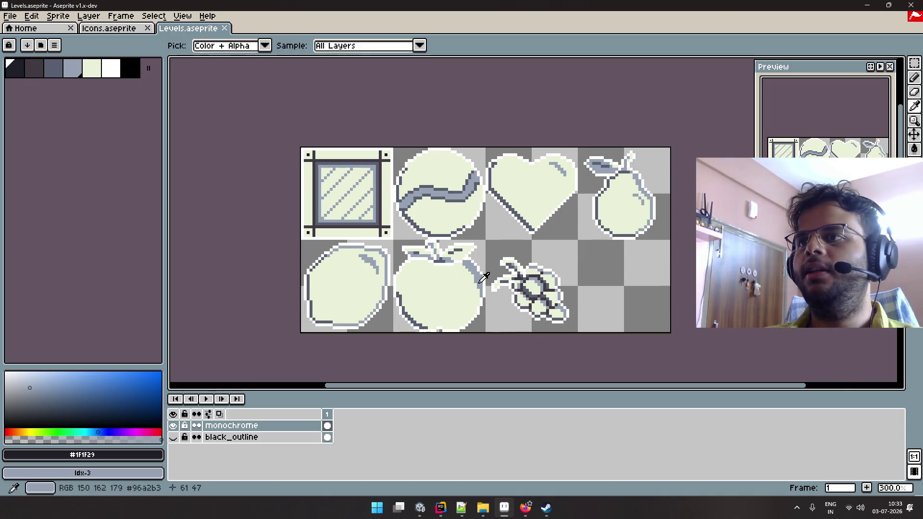
{"action": "key", "text": "alt+Tab"}
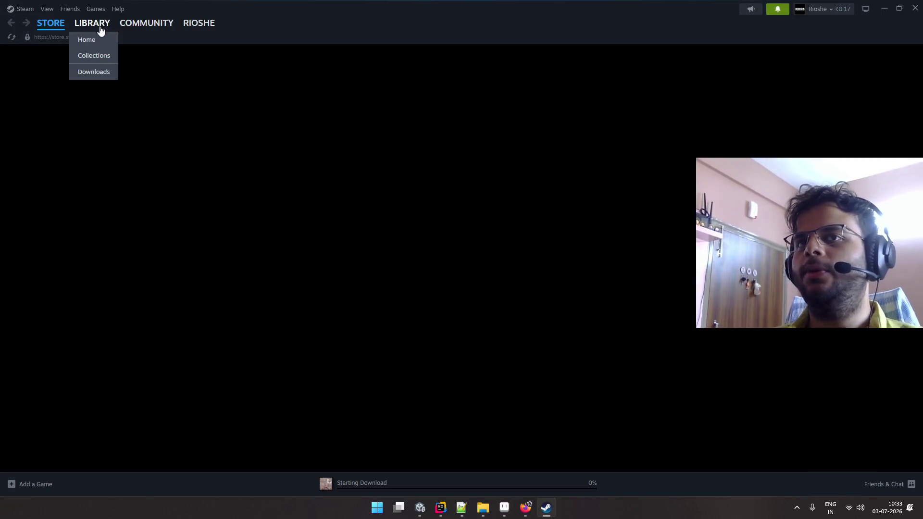
- Clear the completed downloads from Steam's Downloads page and return to the Library home
{"action": "left_click", "coordinate": [101, 30]}
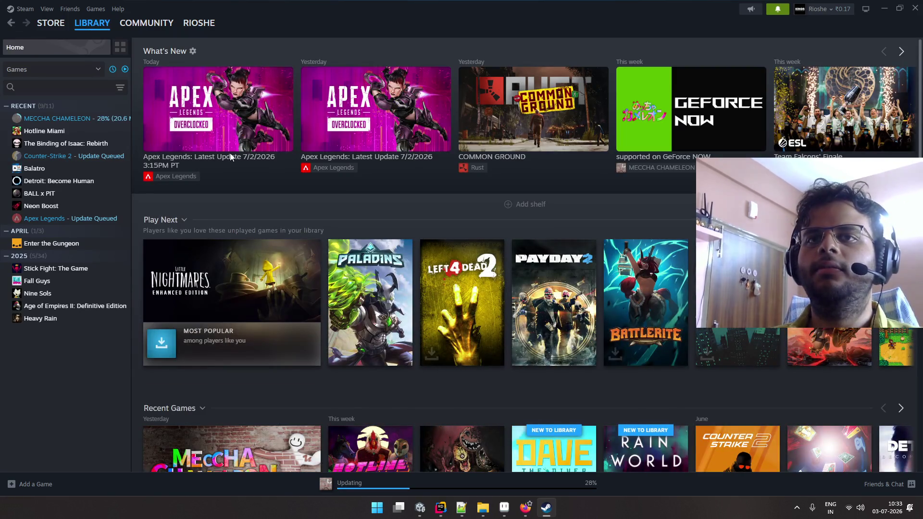
{"action": "left_click", "coordinate": [378, 481]}
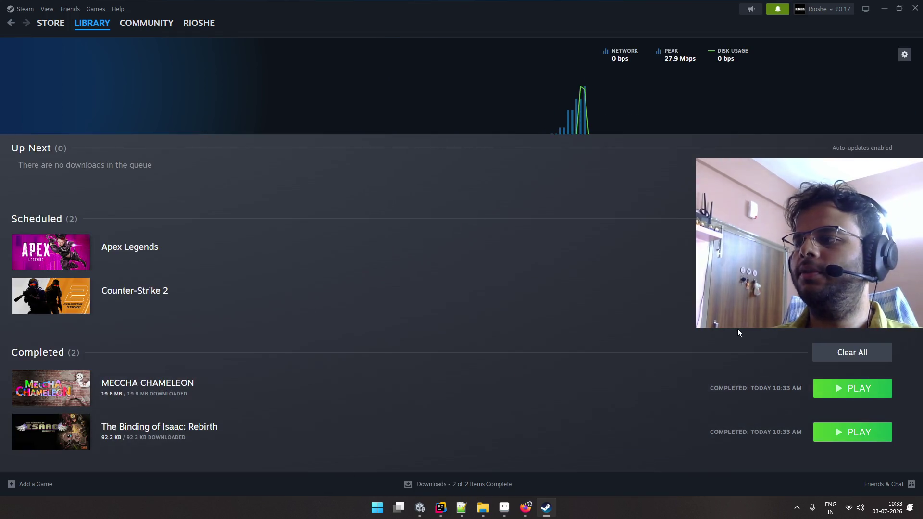
{"action": "left_click", "coordinate": [851, 352]}
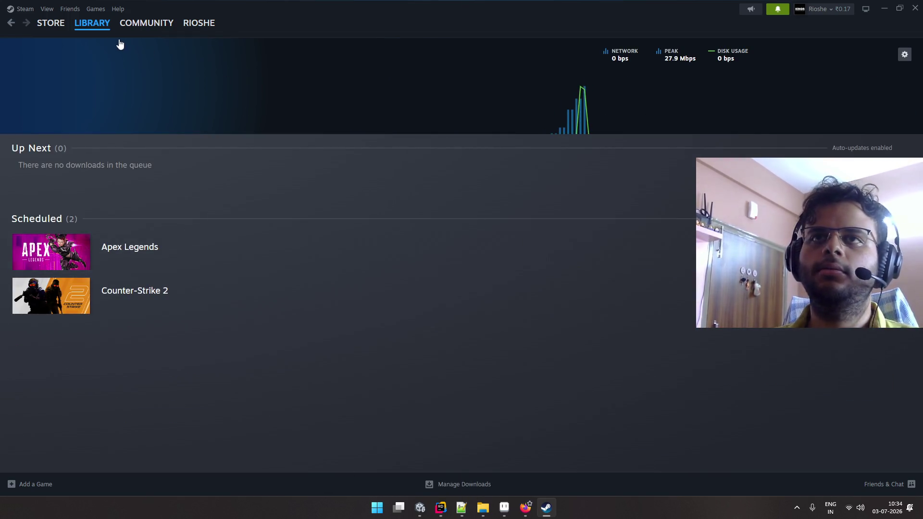
{"action": "left_click", "coordinate": [92, 23]}
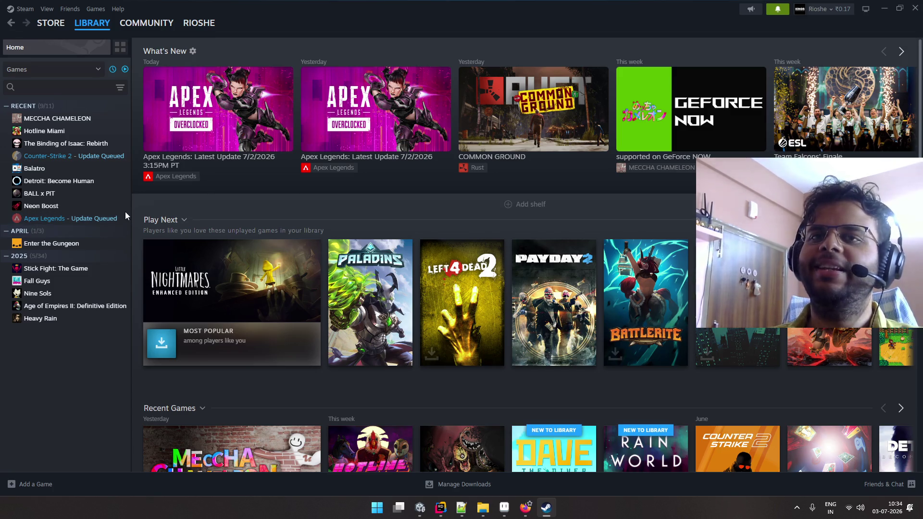
- Check the Apex Legends page and the downloads queue again, then return to Library home
{"action": "left_click", "coordinate": [86, 223]}
{"action": "left_click", "coordinate": [465, 483]}
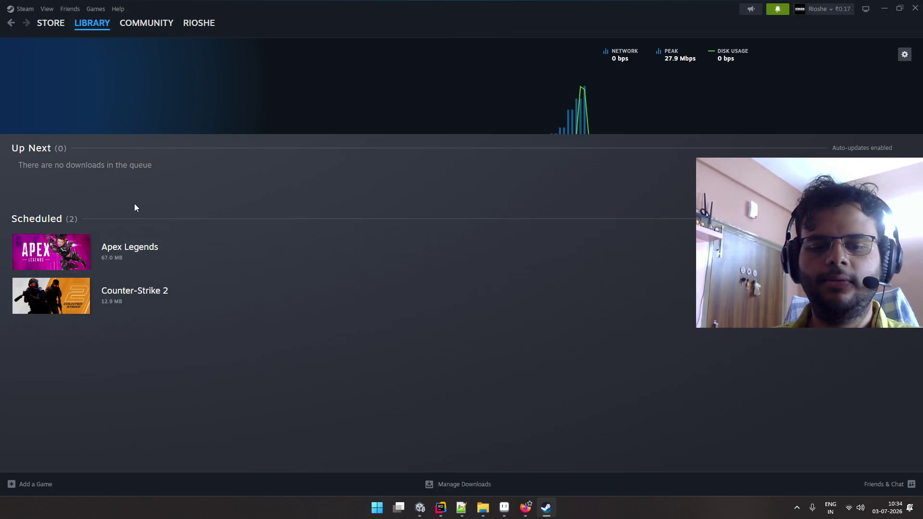
{"action": "left_click", "coordinate": [79, 29]}
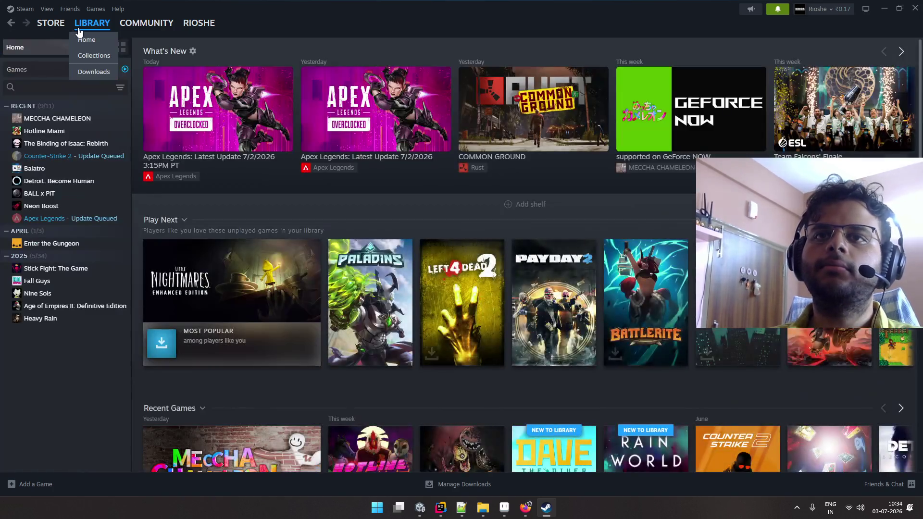
- Open MECCHA CHAMELEON, then arrow through the recent games list to Enter the Gungeon
{"action": "left_click", "coordinate": [71, 123]}
{"action": "key", "text": "Down"}
{"action": "key", "text": "Down"}
{"action": "key", "text": "Down"}
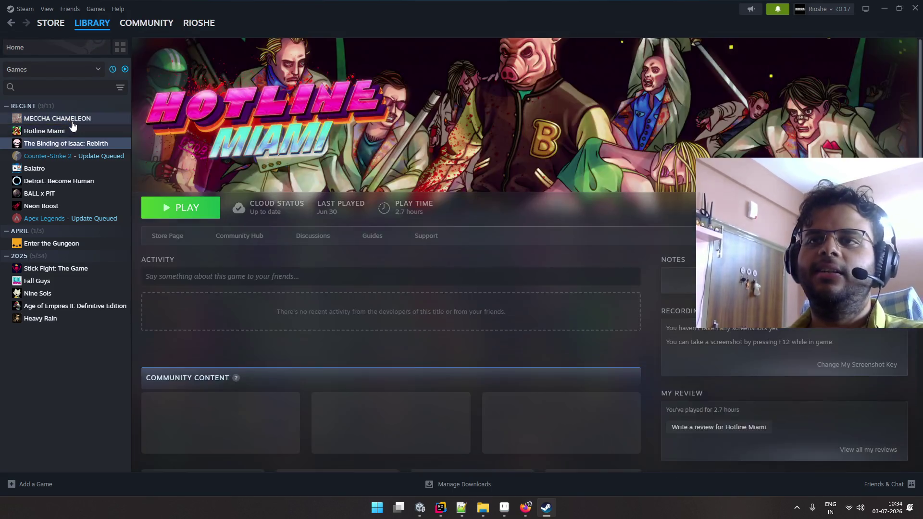
{"action": "key", "text": "Down"}
{"action": "key", "text": "Down"}
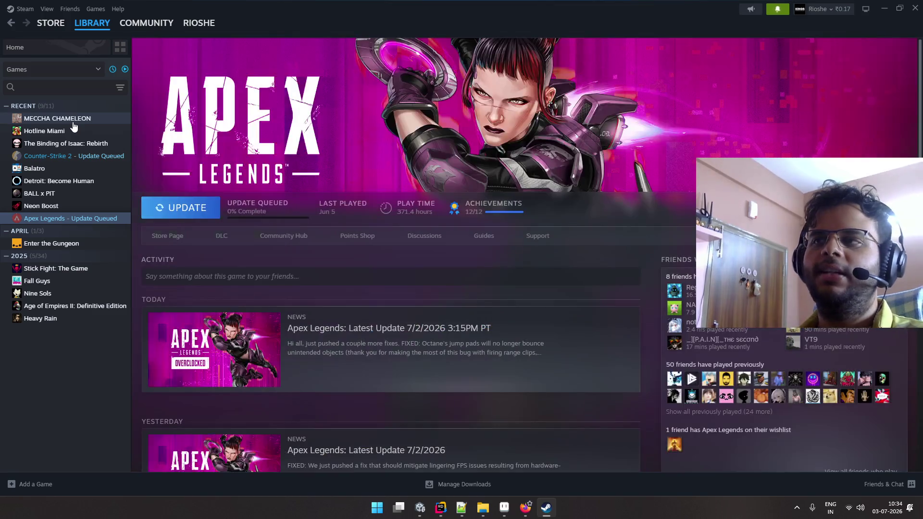
{"action": "key", "text": "Down"}
{"action": "key", "text": "Down"}
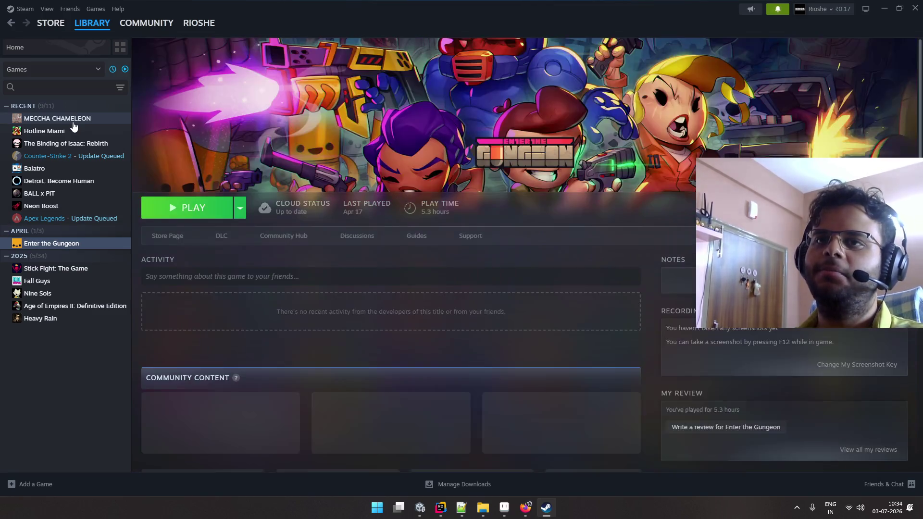
{"action": "key", "text": "Down"}
{"action": "key", "text": "Up"}
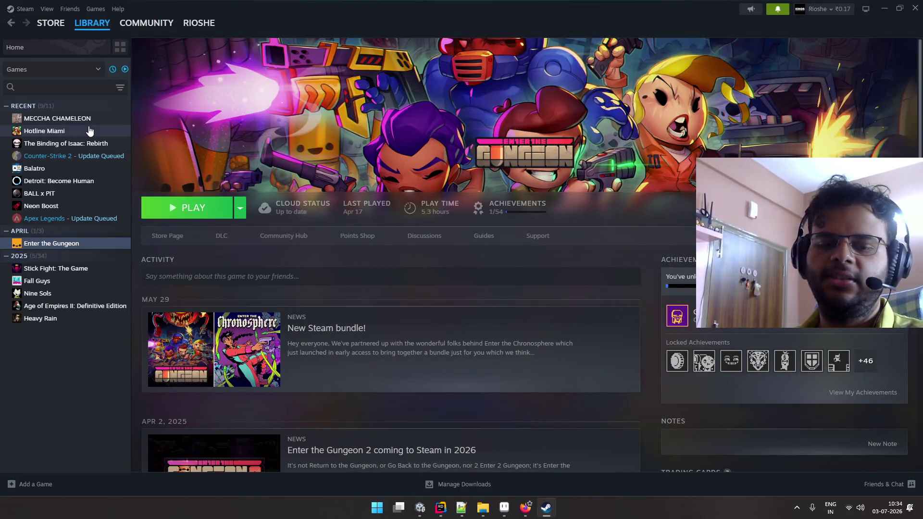
- Look over the Hotline Miami page, then switch between MECCHA CHAMELEON and Hotline Miami
{"action": "left_click", "coordinate": [87, 132]}
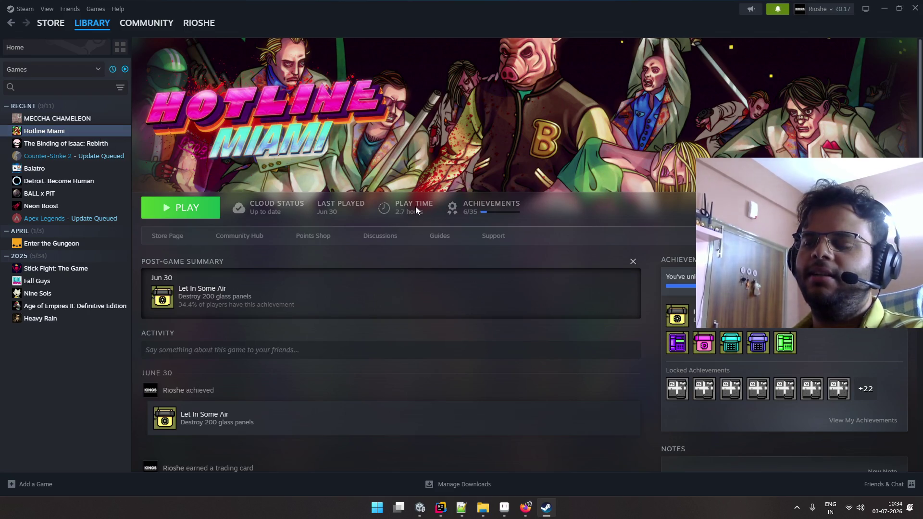
{"action": "scroll", "coordinate": [427, 208], "scroll_direction": "down", "scroll_amount": 2}
{"action": "scroll", "coordinate": [427, 209], "scroll_direction": "up", "scroll_amount": 2}
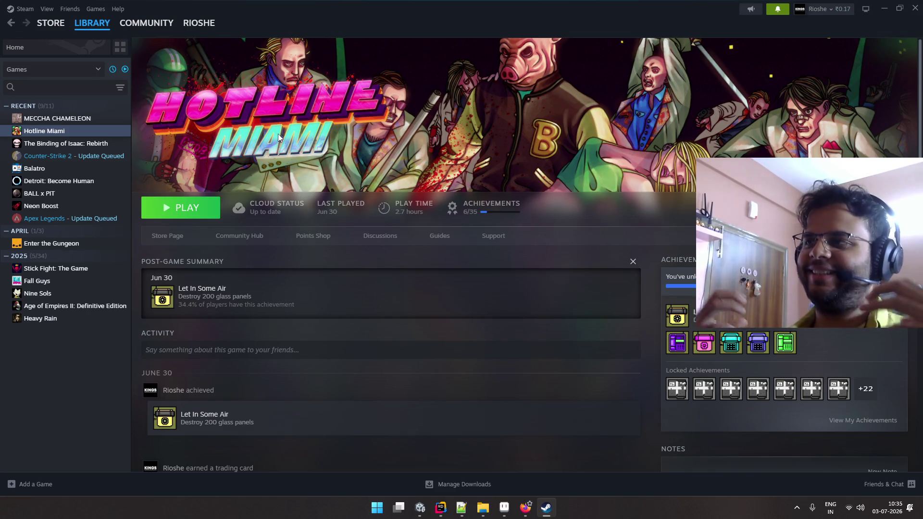
{"action": "left_click", "coordinate": [54, 121]}
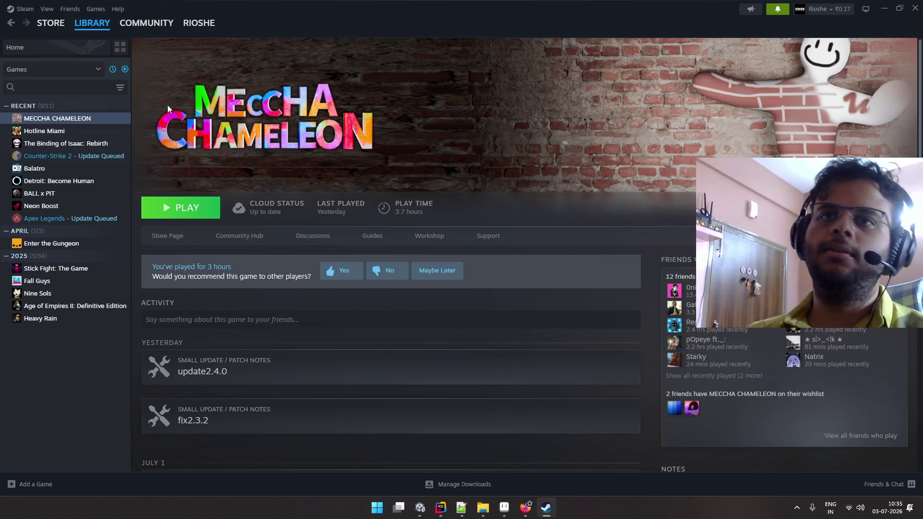
{"action": "left_click", "coordinate": [103, 132]}
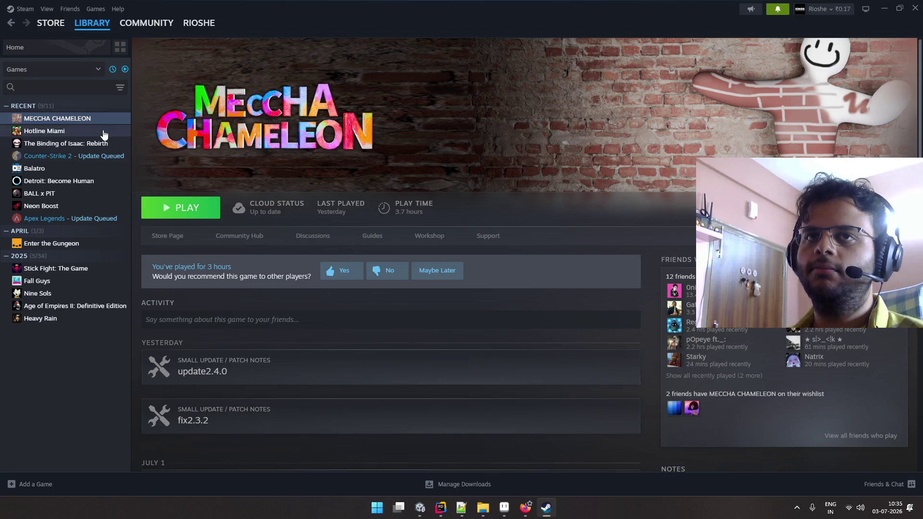
- From The Binding of Isaac: Rebirth page, include uninstalled games and group the library by recency
{"action": "left_click", "coordinate": [108, 143]}
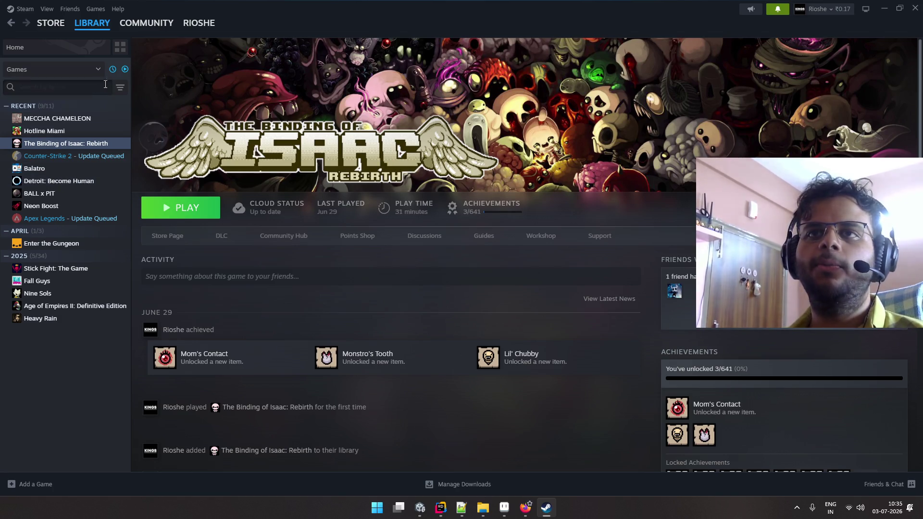
{"action": "left_click", "coordinate": [113, 69]}
{"action": "left_click", "coordinate": [125, 69]}
{"action": "left_click", "coordinate": [112, 69]}
{"action": "scroll", "coordinate": [74, 249], "scroll_direction": "down", "scroll_amount": 2}
{"action": "scroll", "coordinate": [74, 249], "scroll_direction": "up", "scroll_amount": 2}
- Browse the DAVE THE DIVER, Rain World and Balatro game pages
{"action": "left_click", "coordinate": [48, 156]}
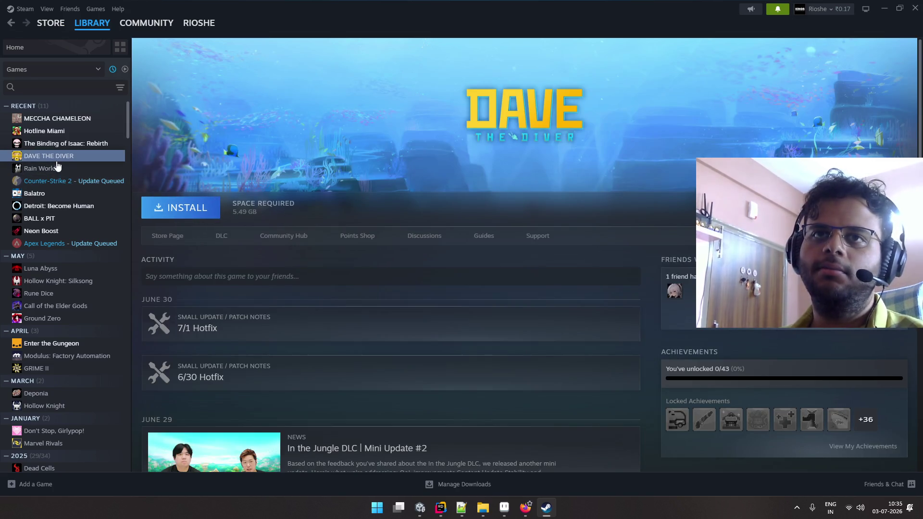
{"action": "left_click", "coordinate": [96, 168]}
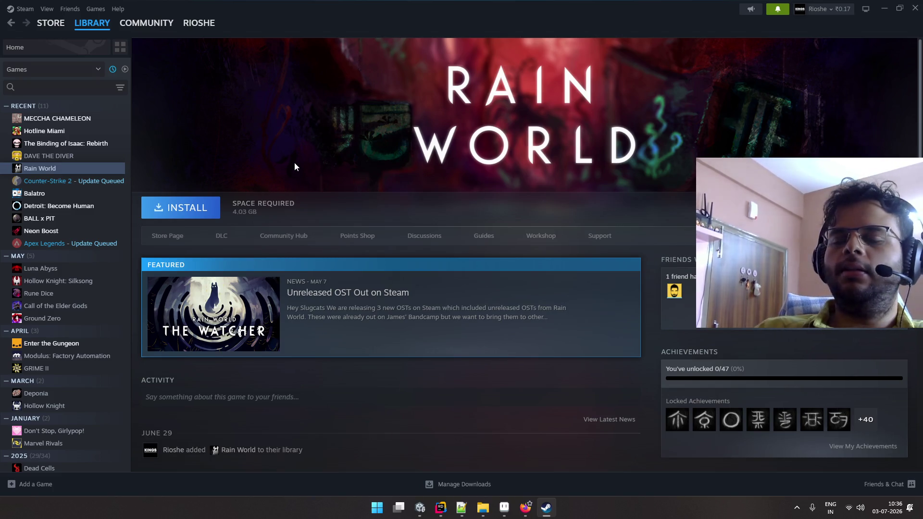
{"action": "left_click", "coordinate": [82, 194]}
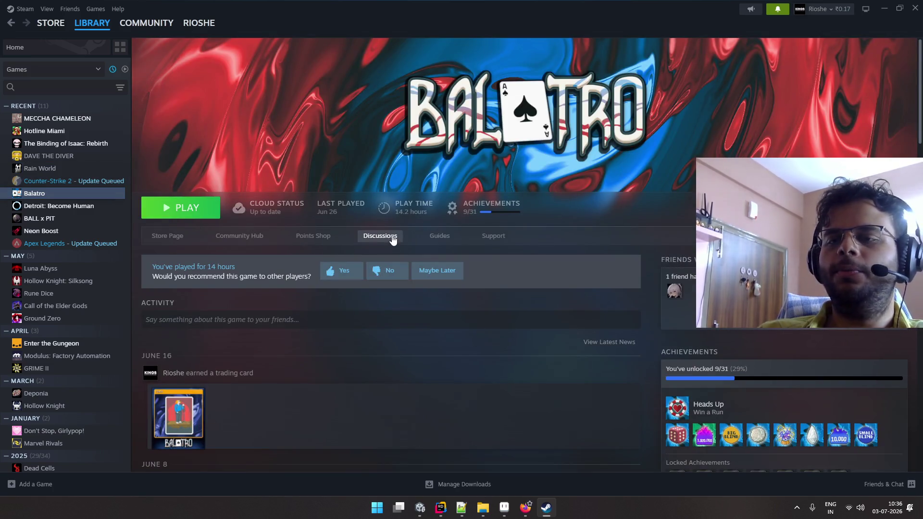
{"action": "scroll", "coordinate": [393, 226], "scroll_direction": "down", "scroll_amount": 2}
{"action": "scroll", "coordinate": [401, 221], "scroll_direction": "up", "scroll_amount": 2}
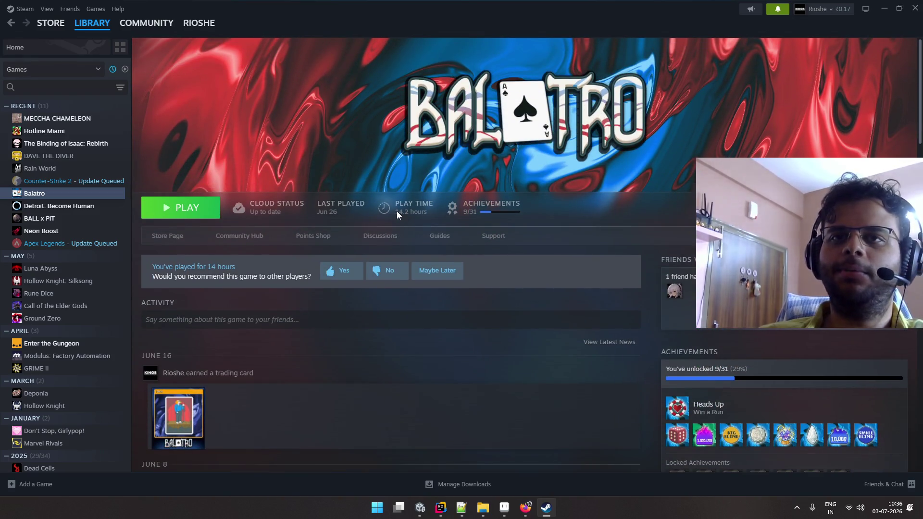
- Look through the BALL x PIT game page, then open Neon Boost
{"action": "left_click", "coordinate": [62, 221]}
{"action": "scroll", "coordinate": [310, 219], "scroll_direction": "down", "scroll_amount": 2}
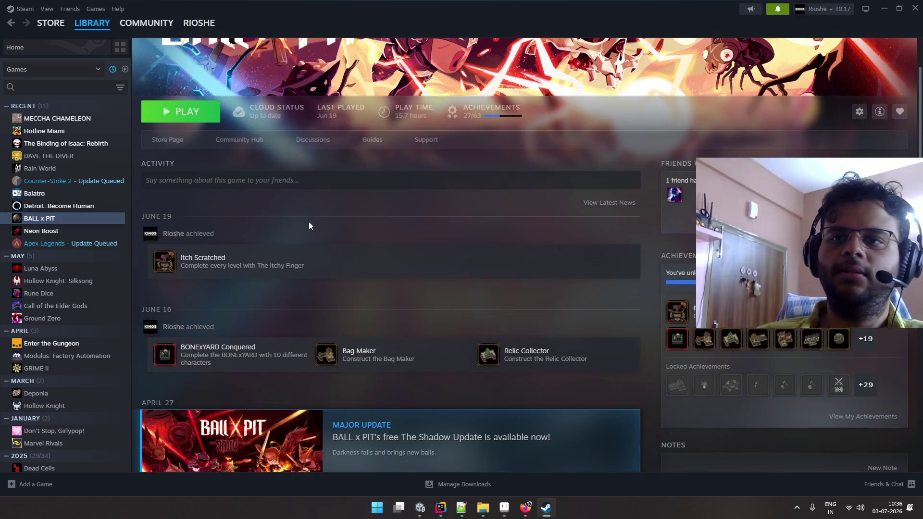
{"action": "scroll", "coordinate": [428, 228], "scroll_direction": "up", "scroll_amount": 2}
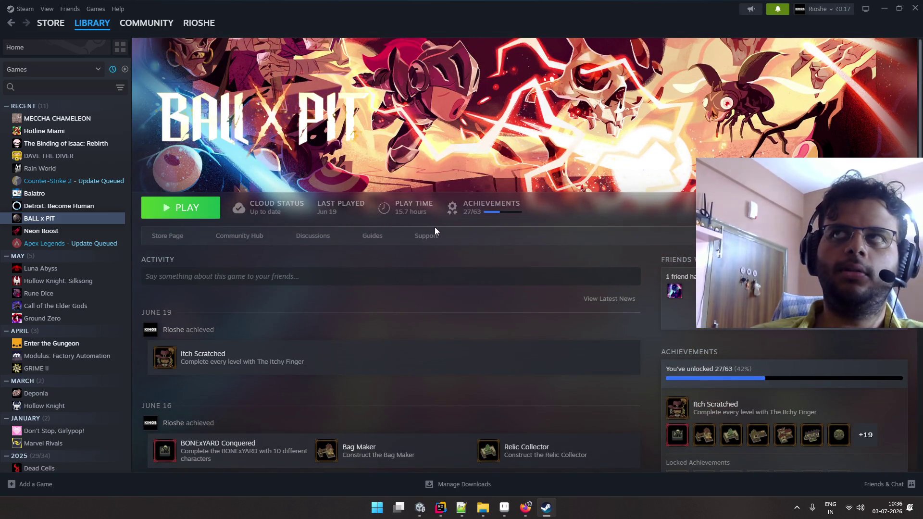
{"action": "scroll", "coordinate": [435, 227], "scroll_direction": "down", "scroll_amount": 1}
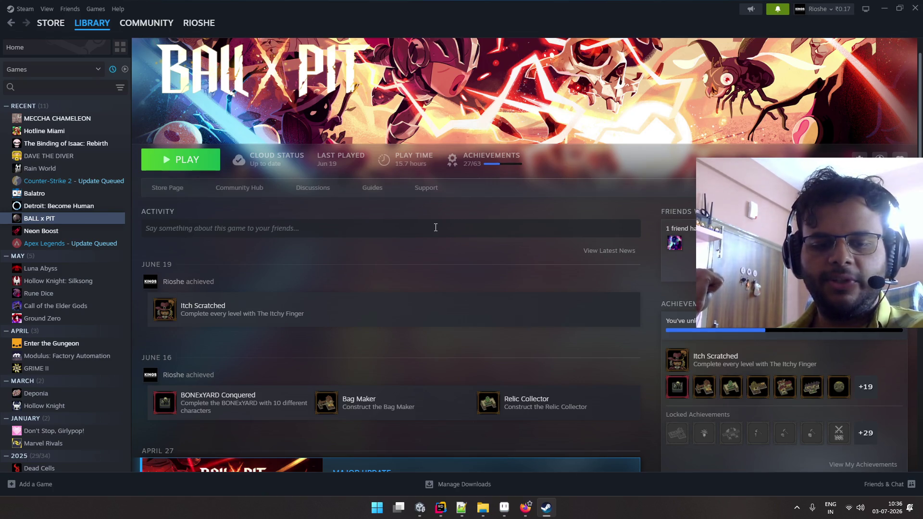
{"action": "left_click", "coordinate": [43, 231]}
{"action": "left_click", "coordinate": [49, 220]}
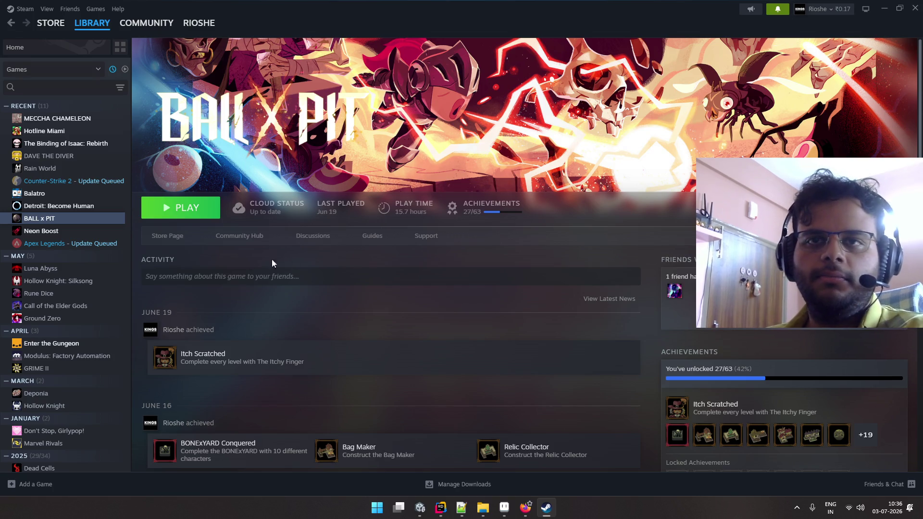
{"action": "left_click", "coordinate": [77, 233]}
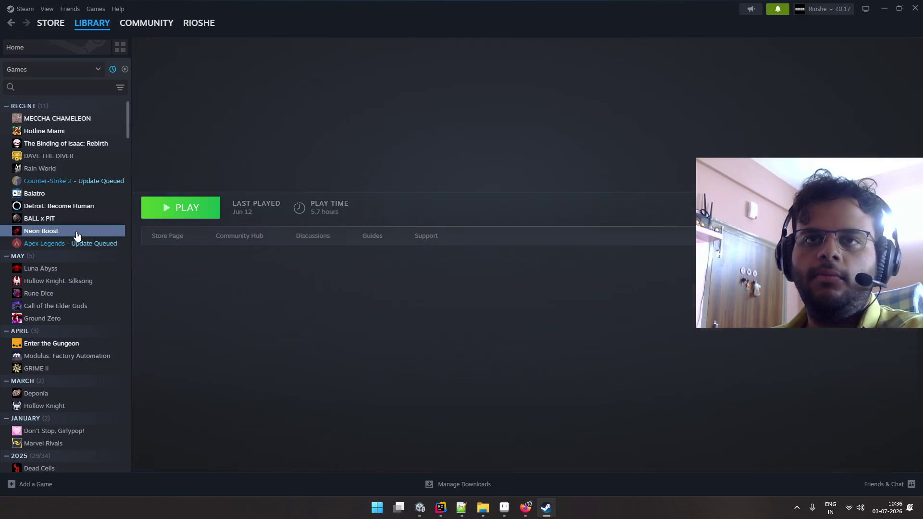
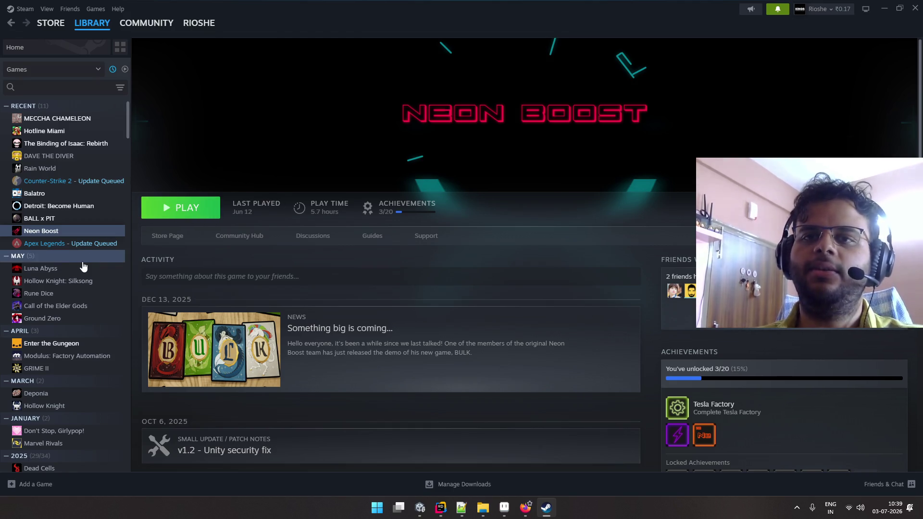
- Open the Hollow Knight: Silksong library page and scroll through it
{"action": "left_click", "coordinate": [70, 281]}
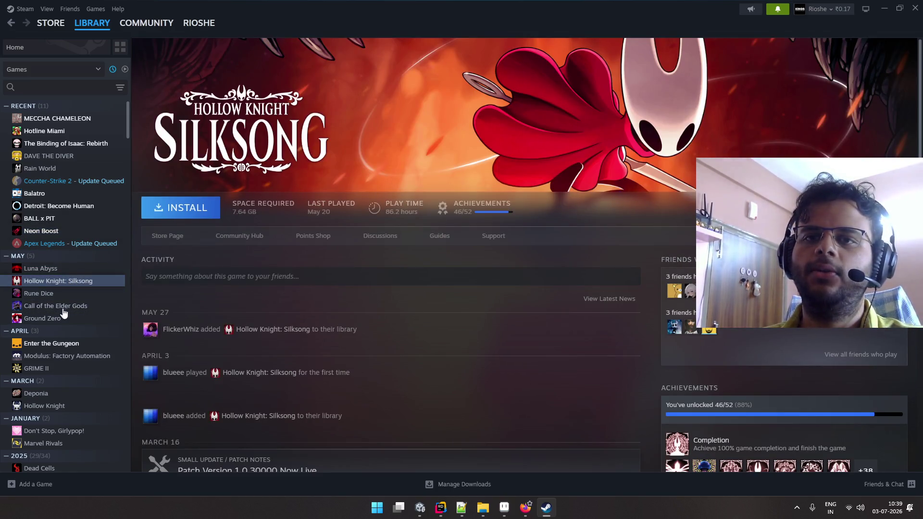
{"action": "scroll", "coordinate": [478, 250], "scroll_direction": "down", "scroll_amount": 2}
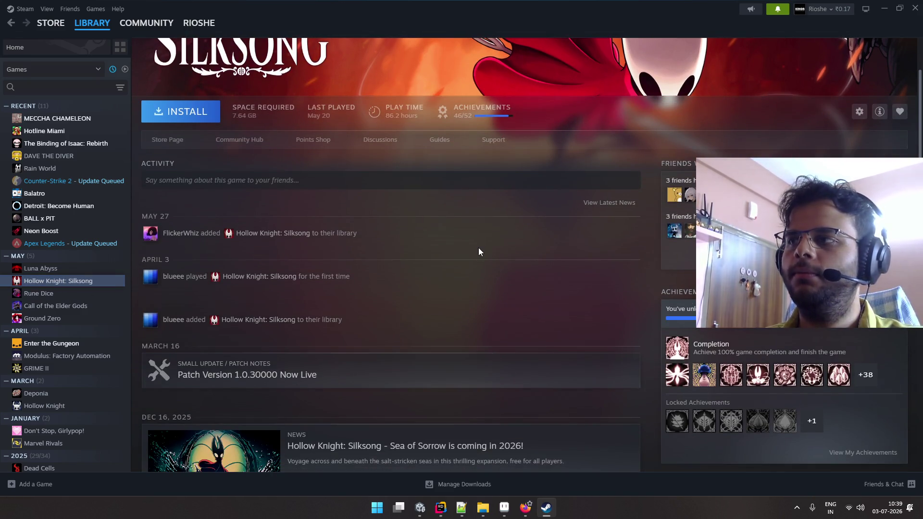
{"action": "scroll", "coordinate": [478, 248], "scroll_direction": "up", "scroll_amount": 2}
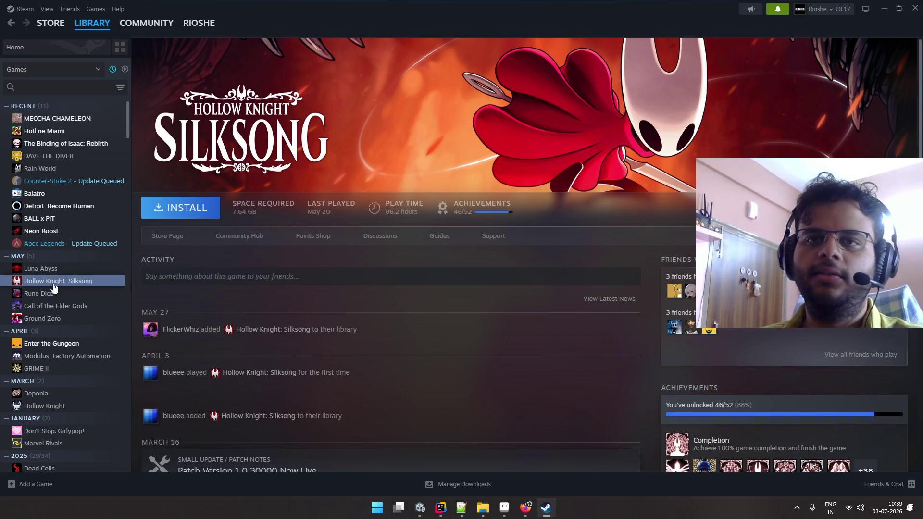
- Search the library for 'holl', look over the Hollow Knight page, then close Steam
{"action": "left_click", "coordinate": [67, 87]}
{"action": "type", "text": "holl"}
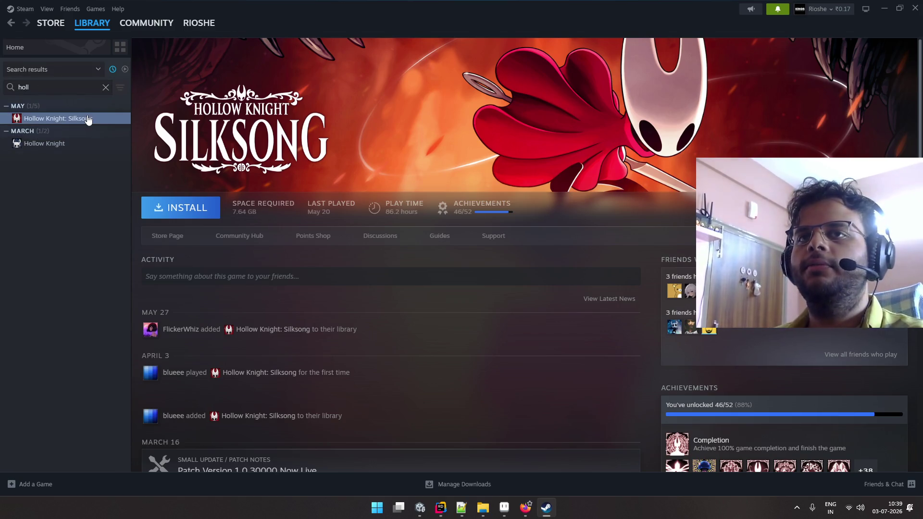
{"action": "left_click", "coordinate": [101, 144]}
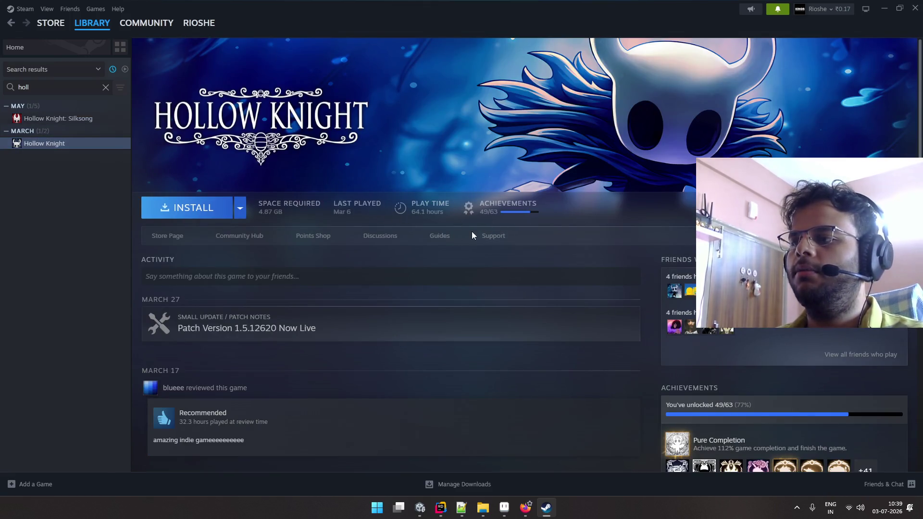
{"action": "left_click", "coordinate": [56, 144]}
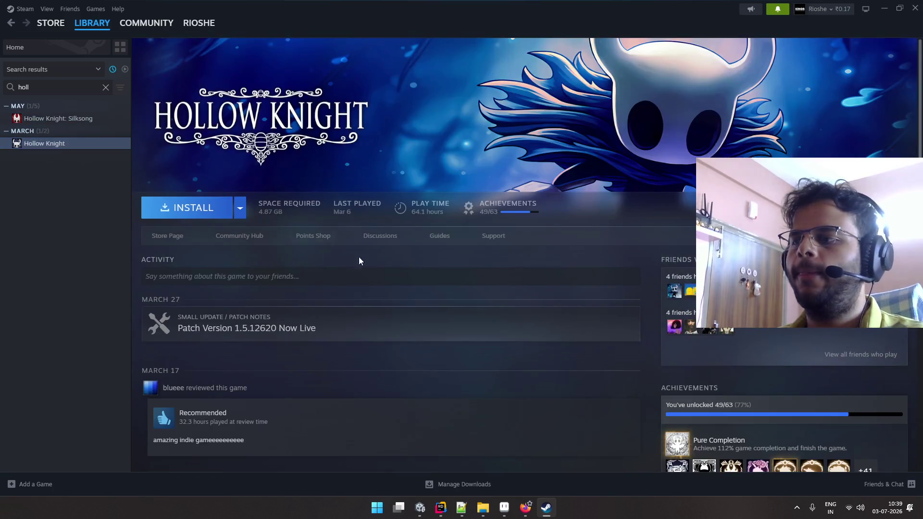
{"action": "scroll", "coordinate": [430, 274], "scroll_direction": "down", "scroll_amount": 2}
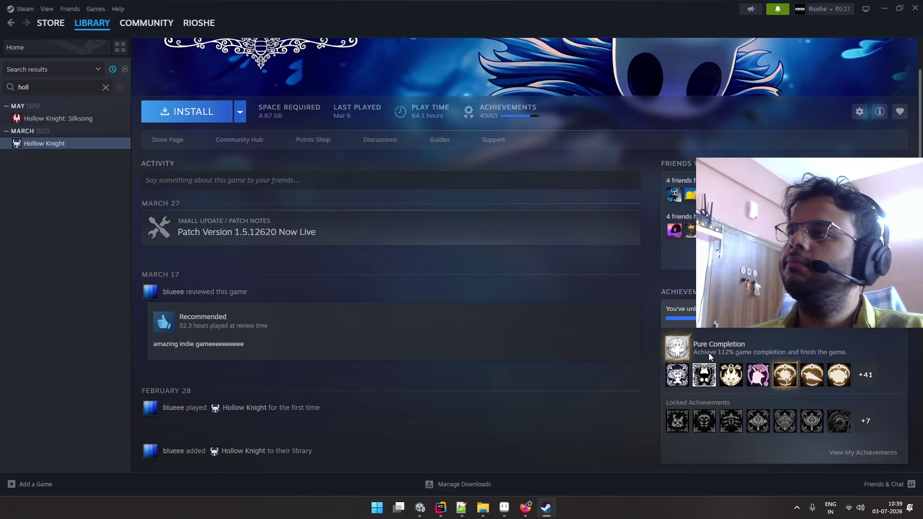
{"action": "left_click", "coordinate": [915, 7]}
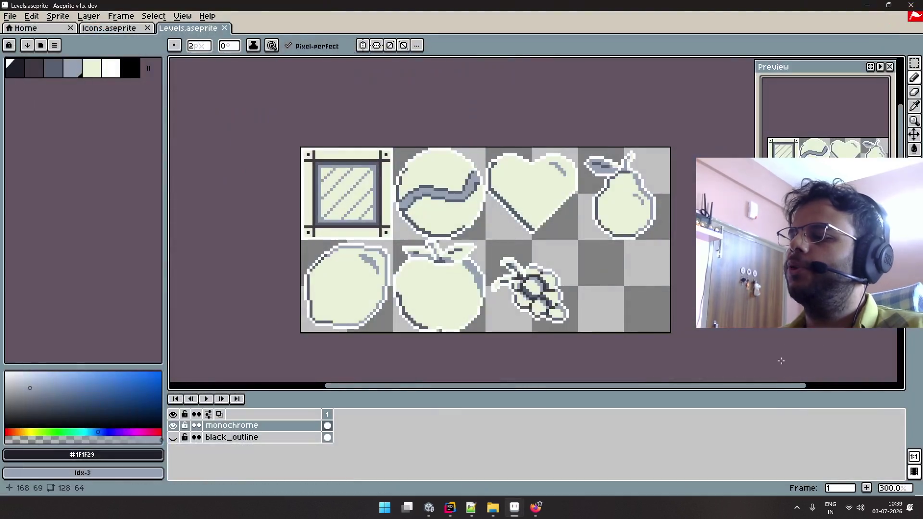
- Cycle through Aseprite's Home, Icons.aseprite and Levels.aseprite tabs, ending on the Levels sprite
{"action": "left_click", "coordinate": [800, 512]}
{"action": "left_click", "coordinate": [54, 30]}
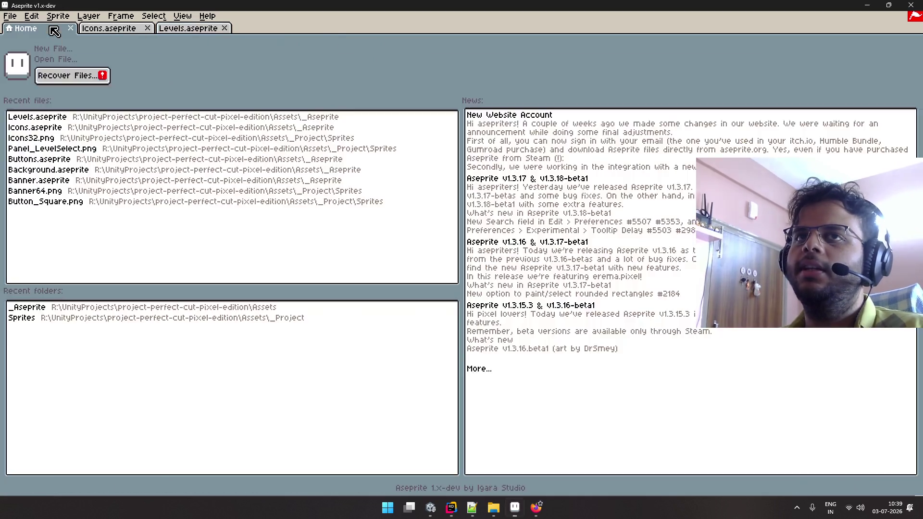
{"action": "left_click", "coordinate": [85, 29]}
{"action": "left_click", "coordinate": [182, 30]}
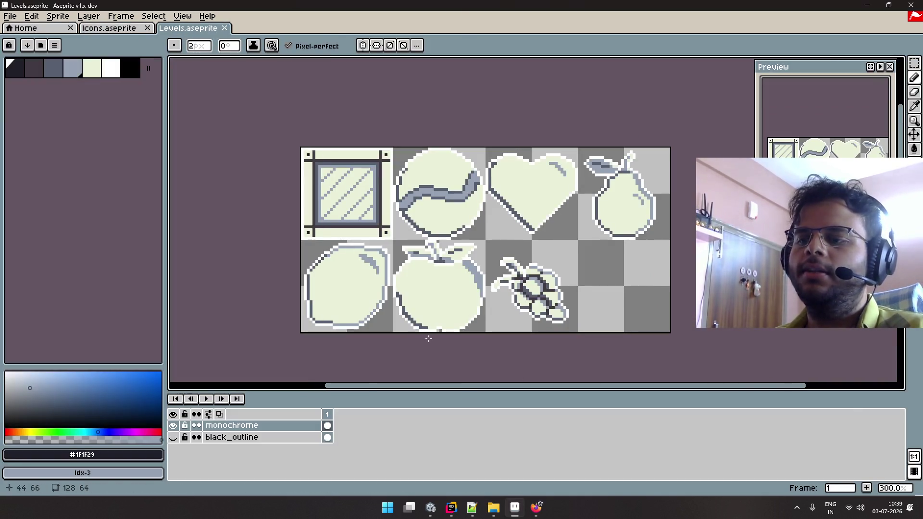
{"action": "mouse_move", "coordinate": [431, 510]}
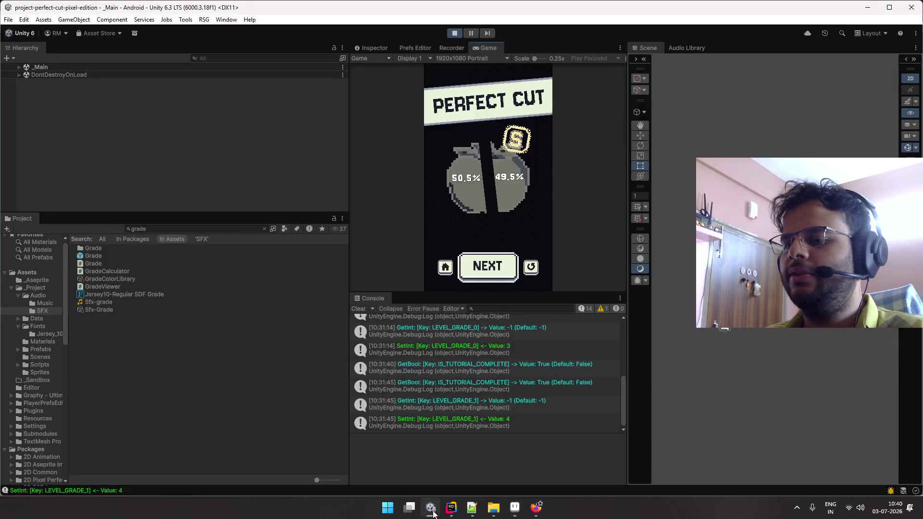
- Clear the Unity Console, lower the Game/Console splitter to enlarge the Game view, and bring up Start
{"action": "left_click", "coordinate": [432, 510]}
{"action": "left_click", "coordinate": [360, 309]}
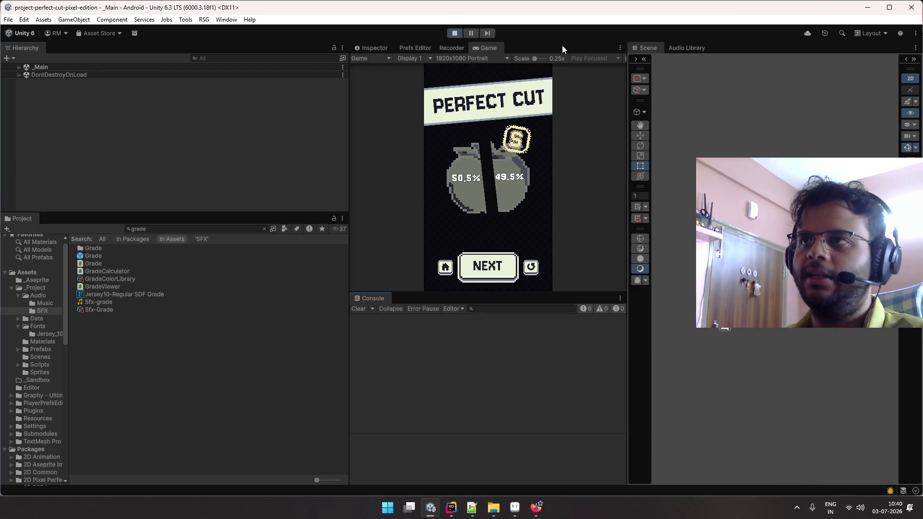
{"action": "left_click_drag", "start_coordinate": [590, 295], "coordinate": [587, 319]}
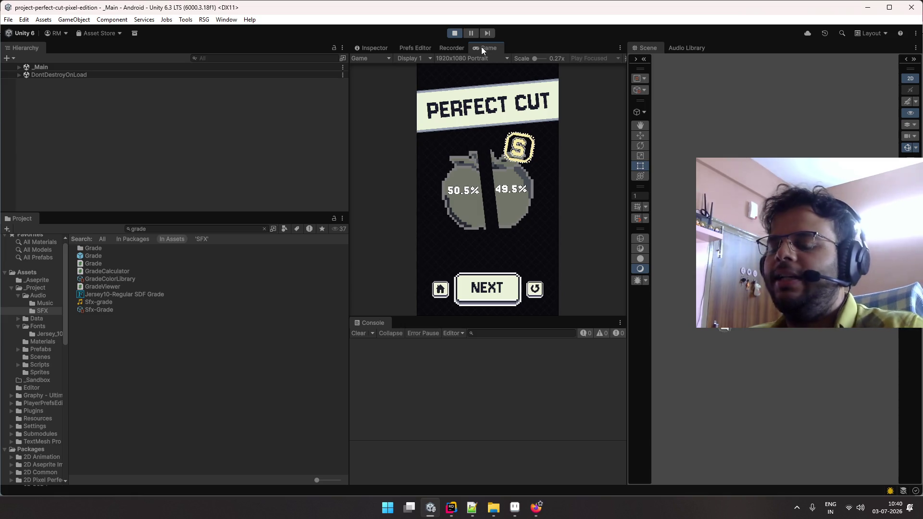
{"action": "key", "text": "super"}
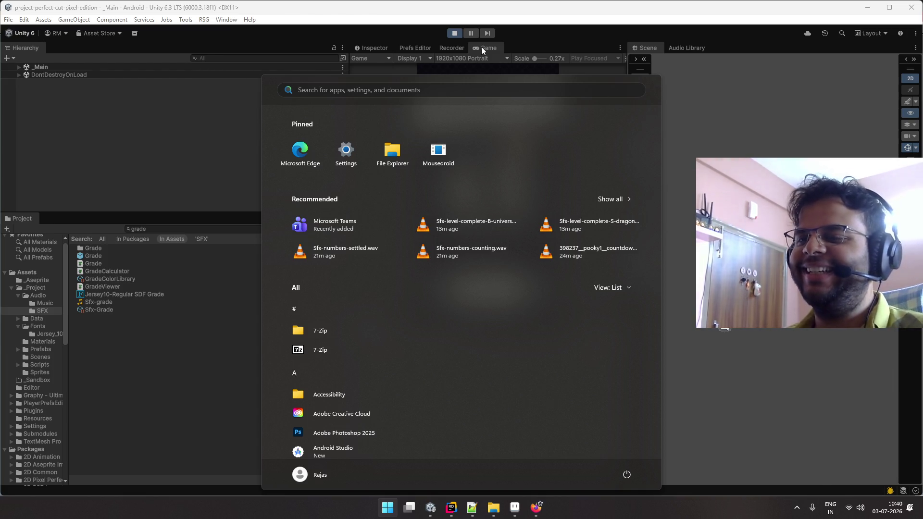
- Launch Firefox from the Start search, replacing the mistaken 'check for updates' text
{"action": "type", "text": "check for updates"}
{"action": "key", "text": "ctrl+a"}
{"action": "key", "text": "BackSpace"}
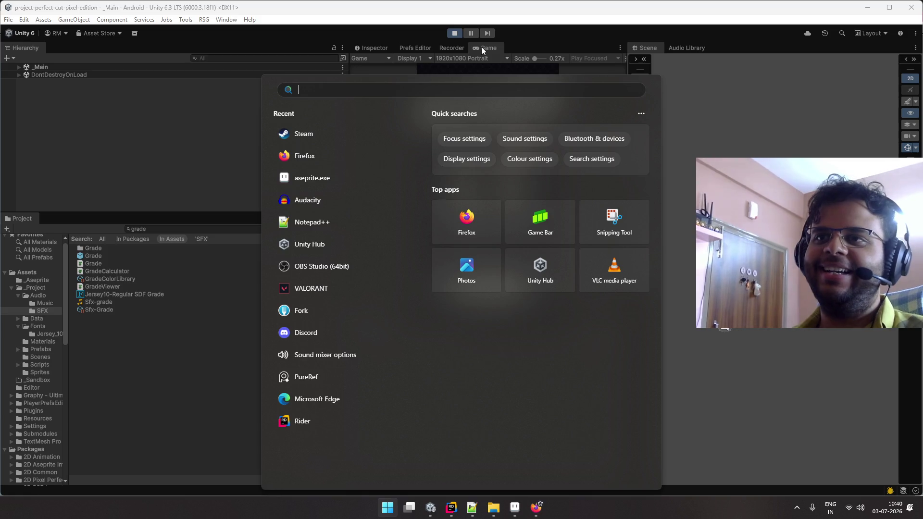
{"action": "type", "text": "firefox"}
{"action": "key", "text": "Return"}
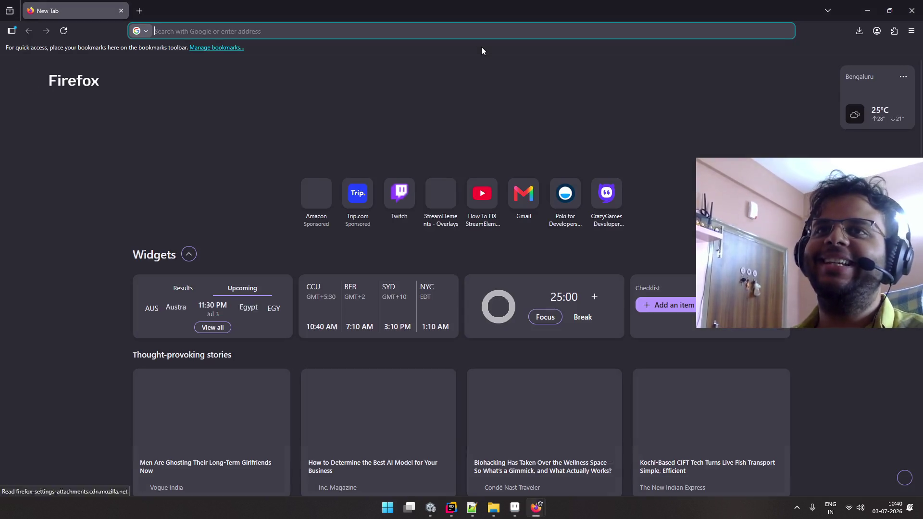
- Load the Play Console home from the 'pla' suggestion and open Cherry Prick's dashboard in a new tab
{"action": "left_click", "coordinate": [360, 31]}
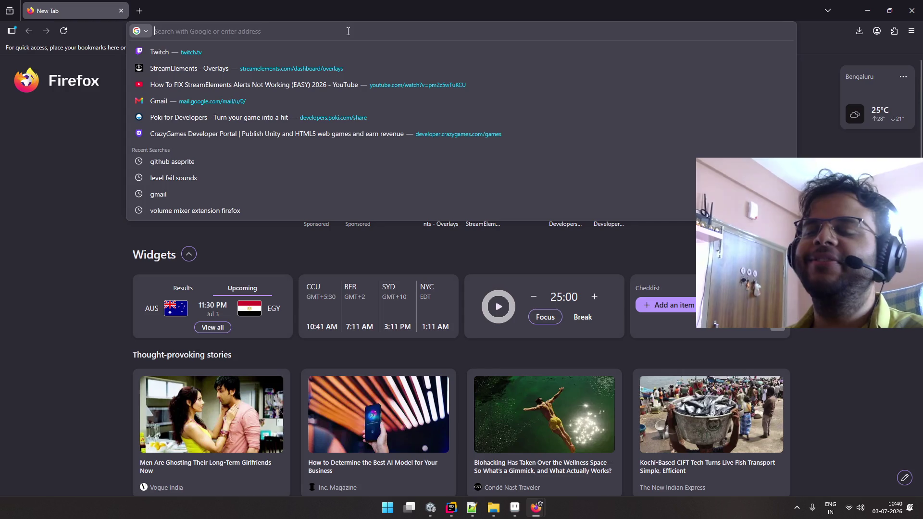
{"action": "type", "text": "pla"}
{"action": "key", "text": "Up"}
{"action": "key", "text": "Up"}
{"action": "key", "text": "Up"}
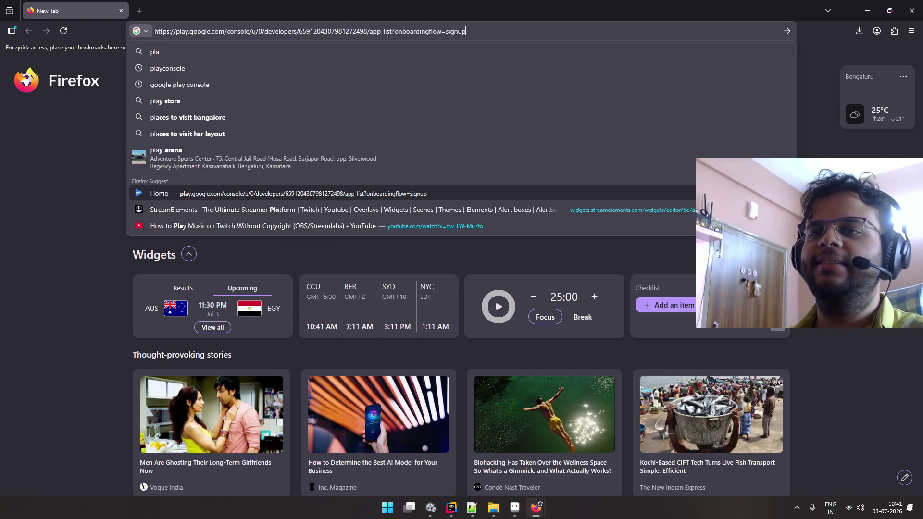
{"action": "key", "text": "Return"}
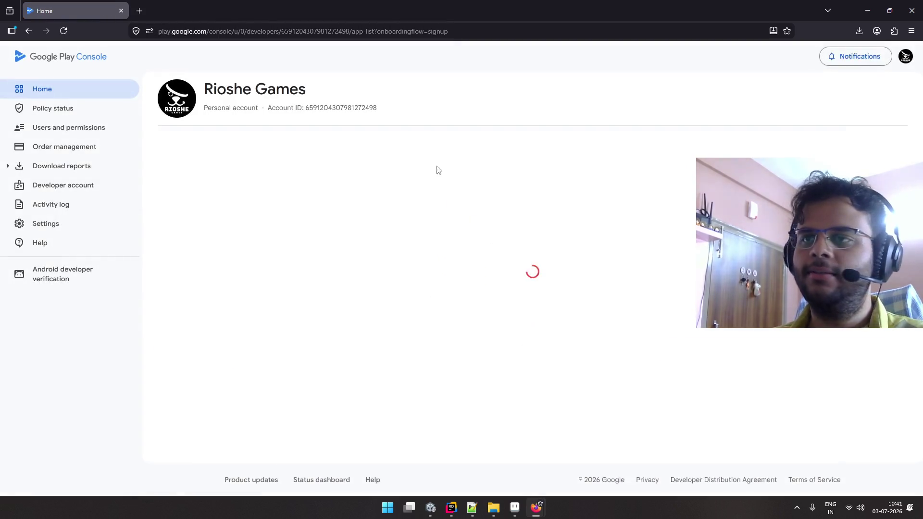
{"action": "scroll", "coordinate": [294, 202], "scroll_direction": "down", "scroll_amount": 5}
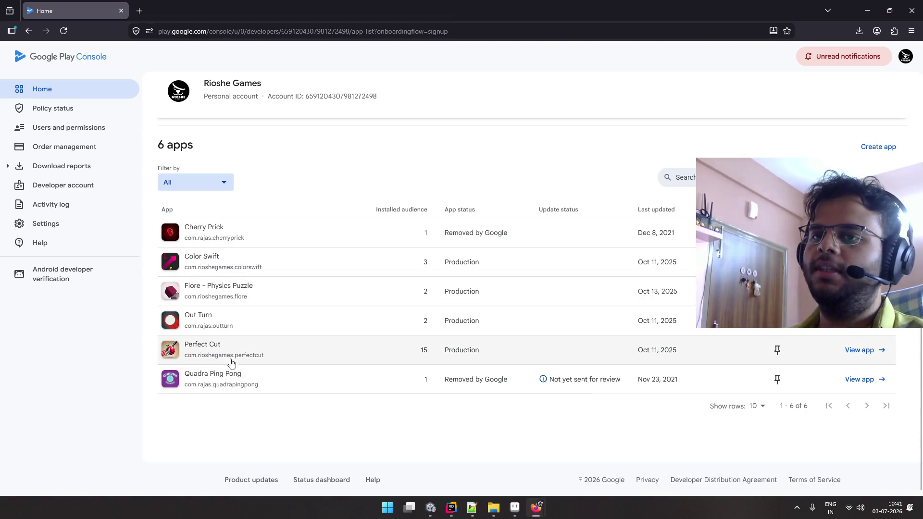
{"action": "middle_click", "coordinate": [859, 233]}
- Glance over the Cherry Prick dashboard tab and close it
{"action": "left_click", "coordinate": [206, 6]}
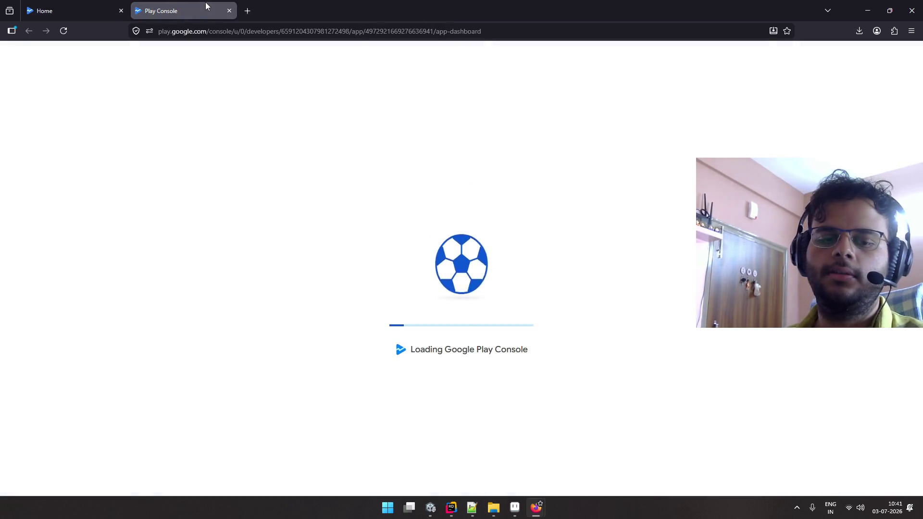
{"action": "scroll", "coordinate": [275, 153], "scroll_direction": "down", "scroll_amount": 2}
{"action": "scroll", "coordinate": [269, 144], "scroll_direction": "up", "scroll_amount": 2}
{"action": "key", "text": "ctrl+w"}
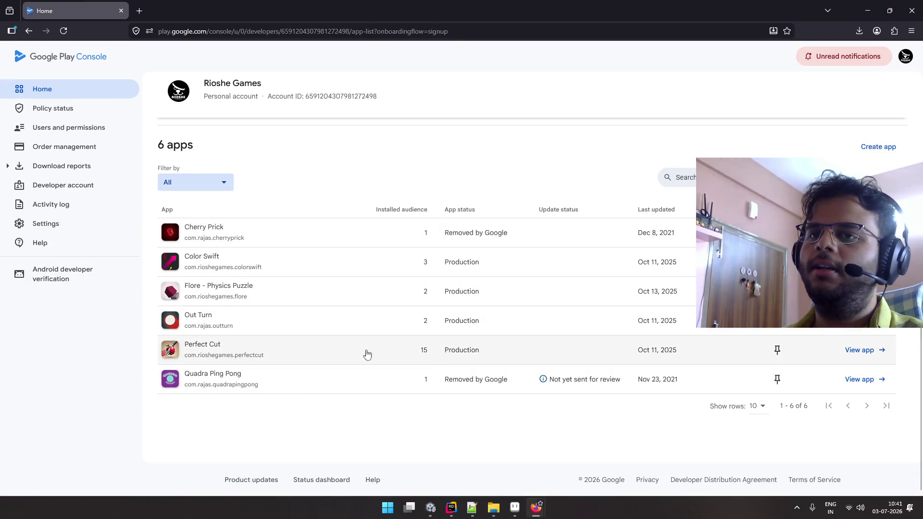
- Open Perfect Cut's dashboard and its Google Play store listing in new tabs
{"action": "middle_click", "coordinate": [859, 350]}
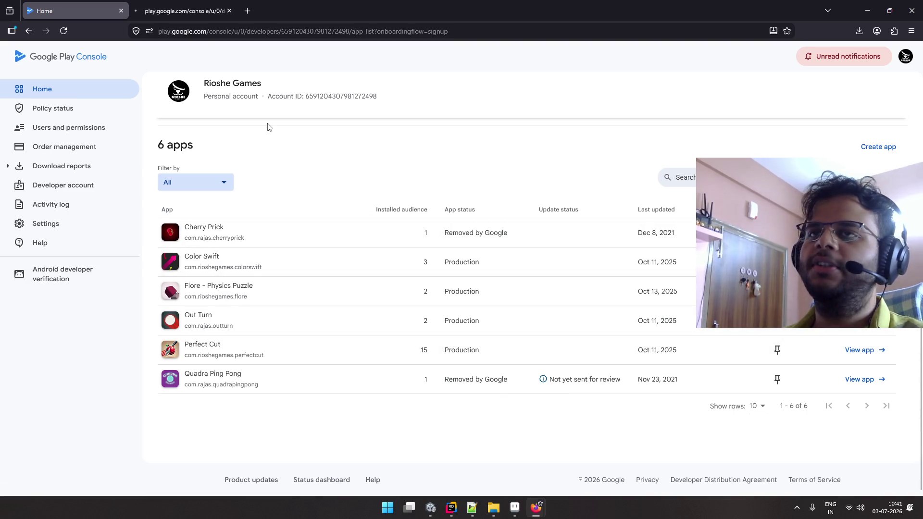
{"action": "left_click", "coordinate": [202, 9]}
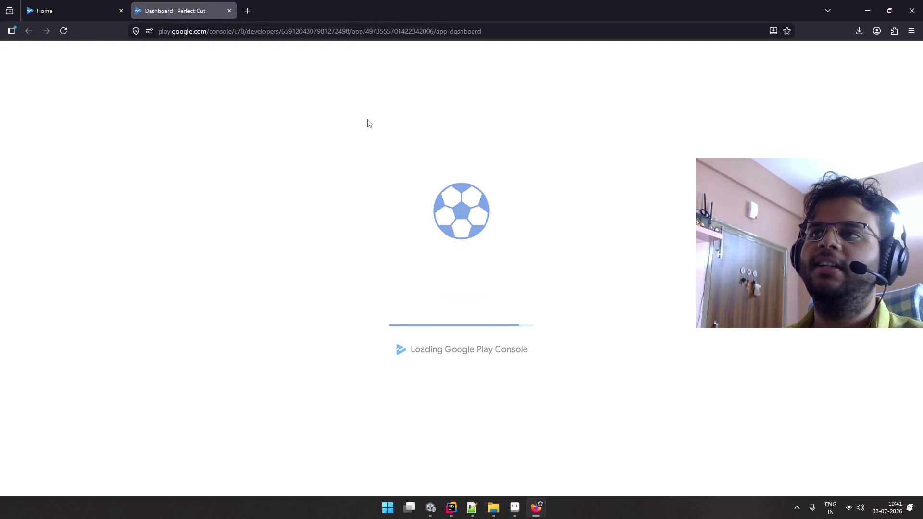
{"action": "middle_click", "coordinate": [594, 111]}
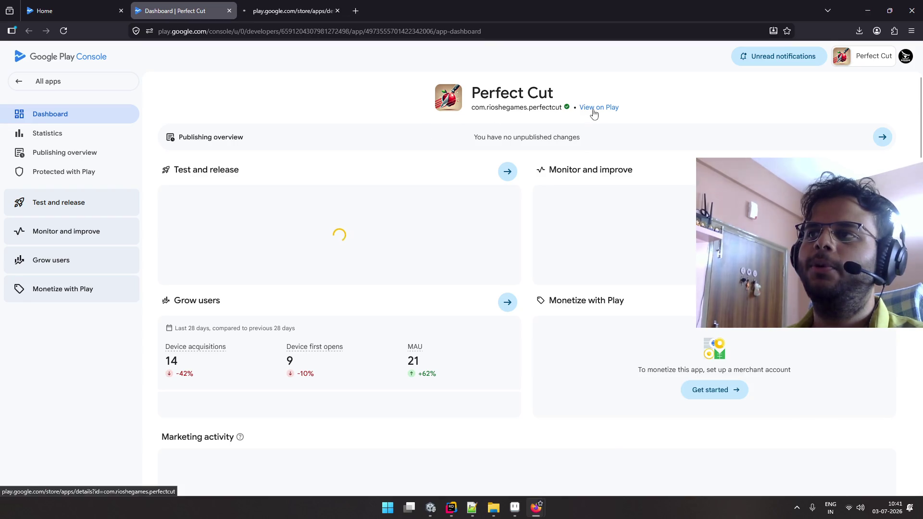
{"action": "left_click", "coordinate": [309, 15]}
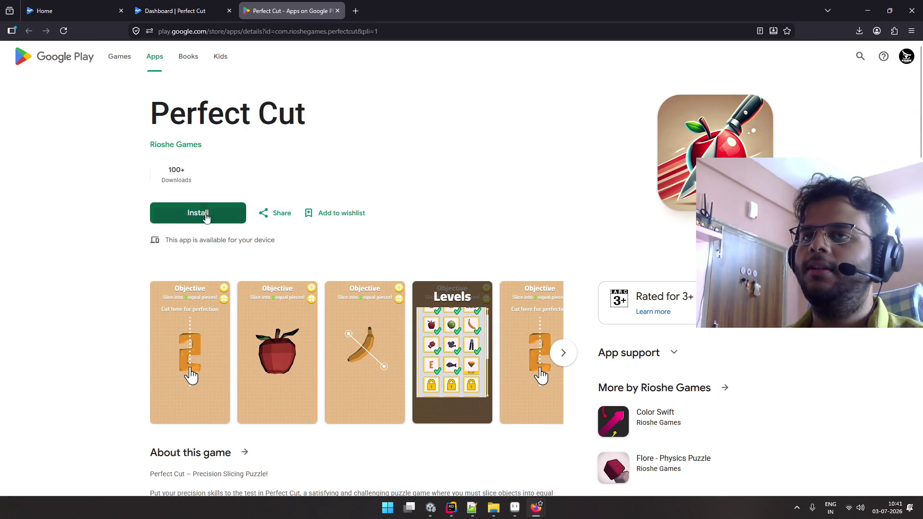
{"action": "left_click", "coordinate": [247, 359]}
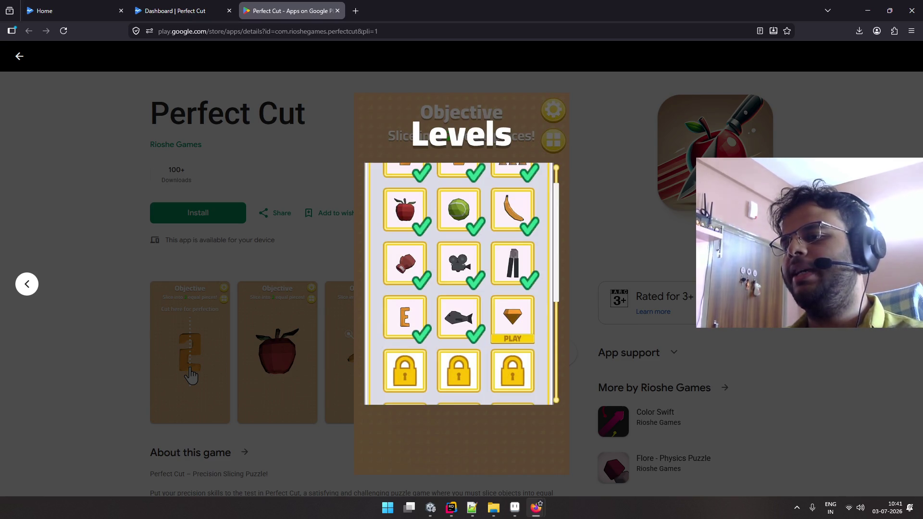
{"action": "key", "text": "Escape"}
{"action": "scroll", "coordinate": [502, 214], "scroll_direction": "down", "scroll_amount": 1}
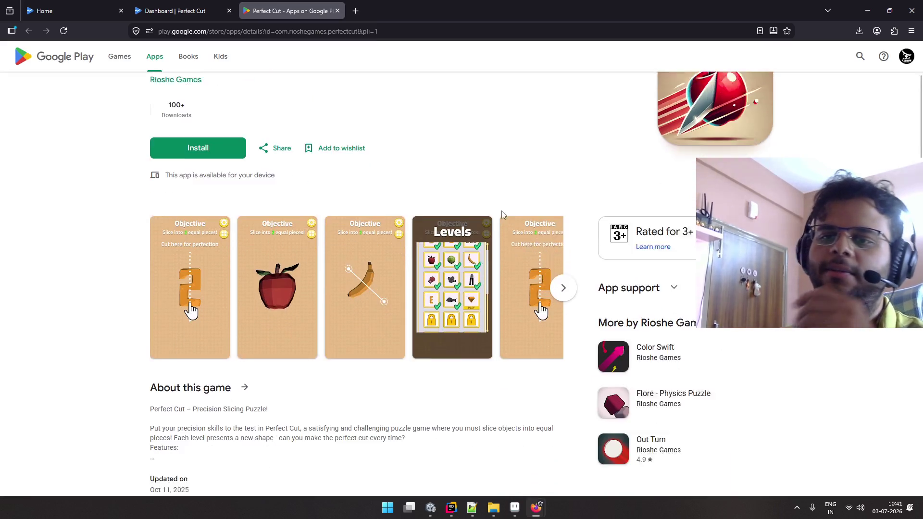
{"action": "scroll", "coordinate": [502, 215], "scroll_direction": "up", "scroll_amount": 1}
{"action": "double_click", "coordinate": [169, 170]}
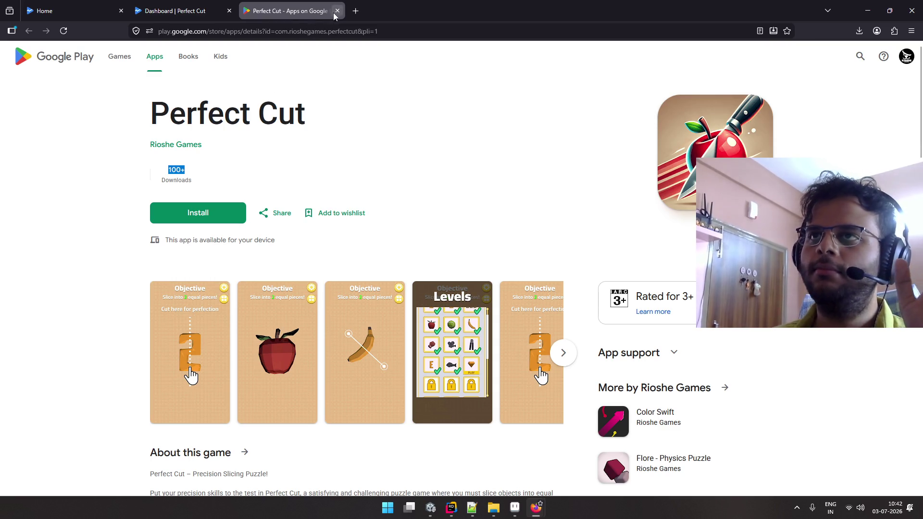
{"action": "left_click", "coordinate": [180, 11]}
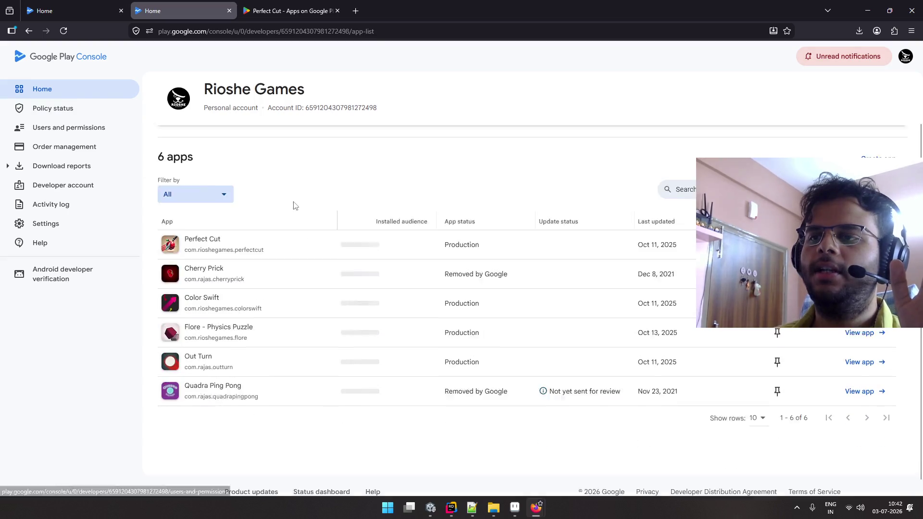
- Close the Perfect Cut store page and the duplicate console home tab, then return to Unity
{"action": "scroll", "coordinate": [529, 319], "scroll_direction": "down", "scroll_amount": 2}
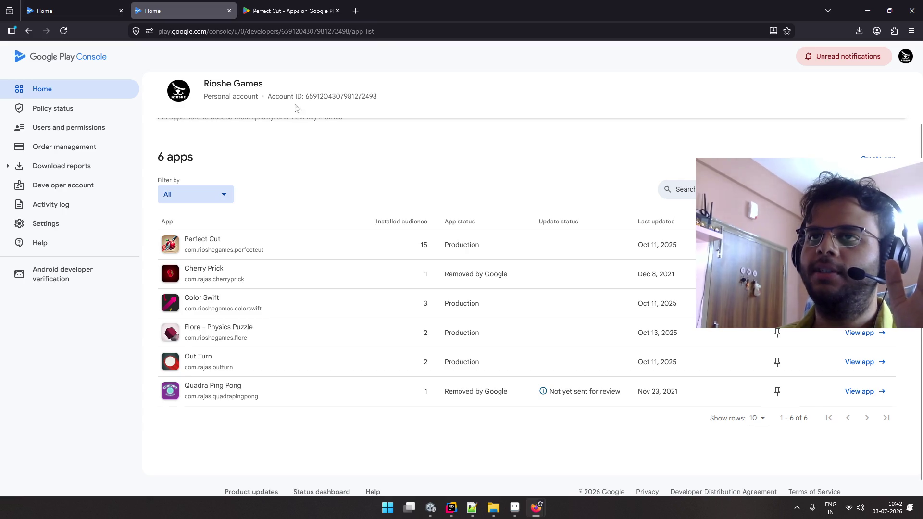
{"action": "mouse_move", "coordinate": [300, 11]}
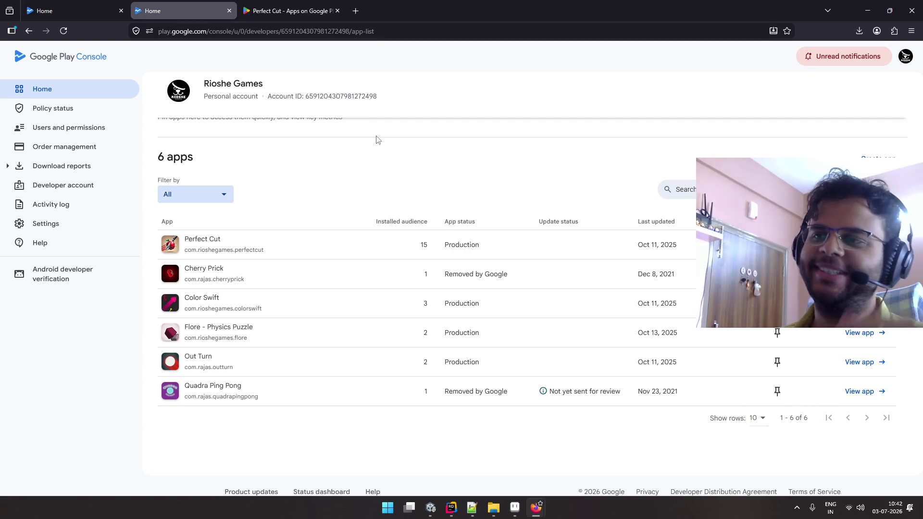
{"action": "left_click", "coordinate": [287, 18]}
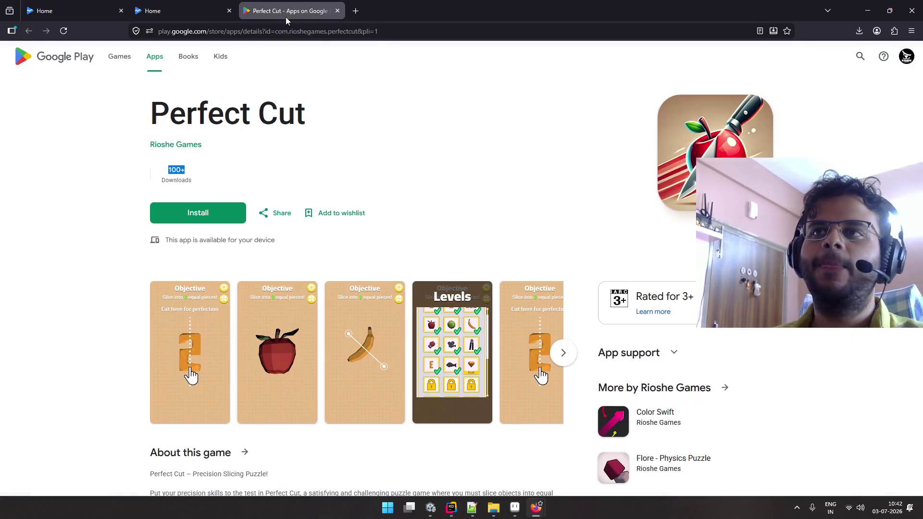
{"action": "key", "text": "ctrl+w"}
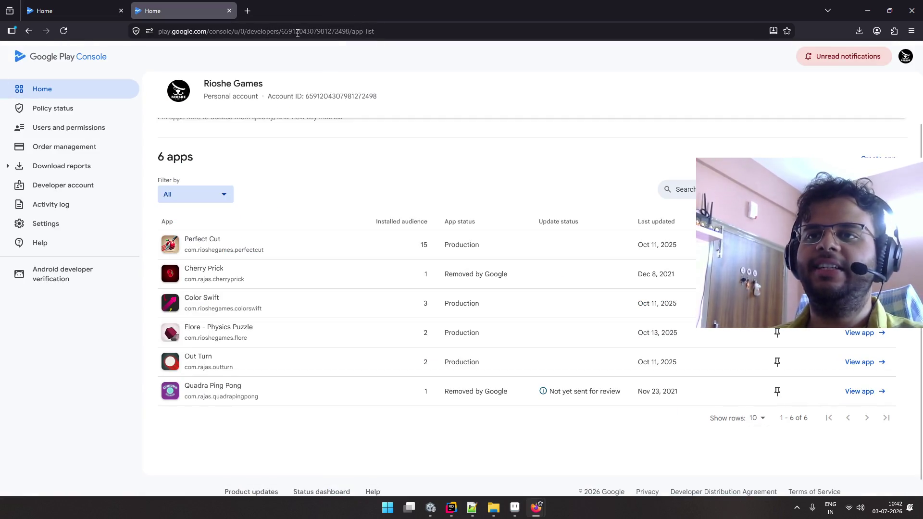
{"action": "key", "text": "ctrl+w"}
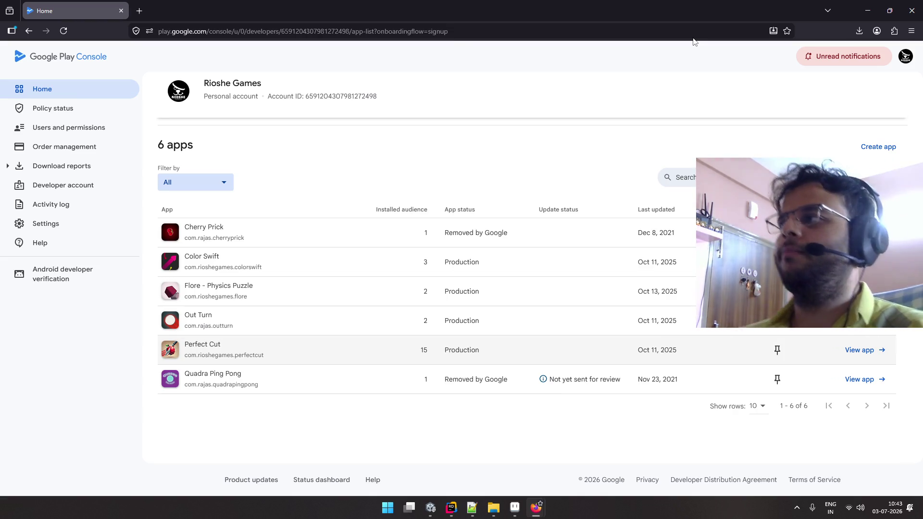
{"action": "key", "text": "alt+Tab"}
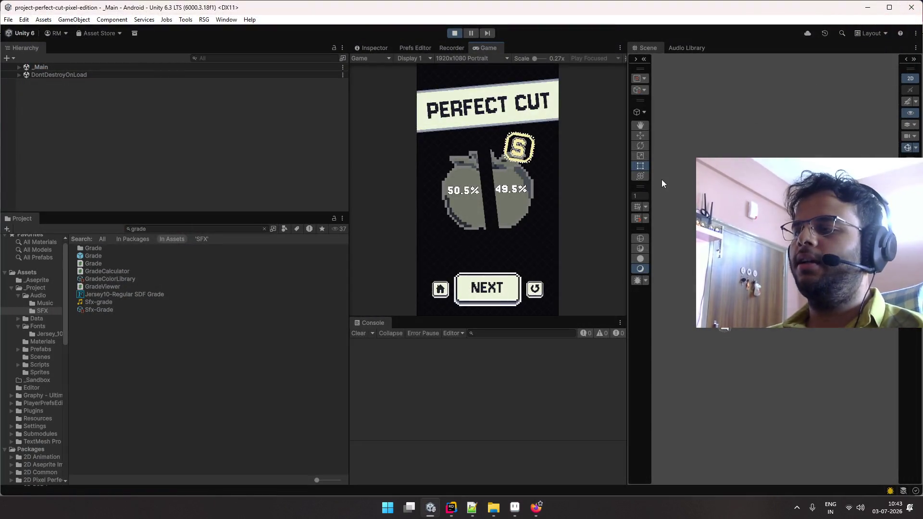
- Dock the enlarged Game view beside Scene and Audio Library, pause YouTube on the other desktop, stop the game
{"action": "left_click_drag", "start_coordinate": [540, 318], "coordinate": [539, 356]}
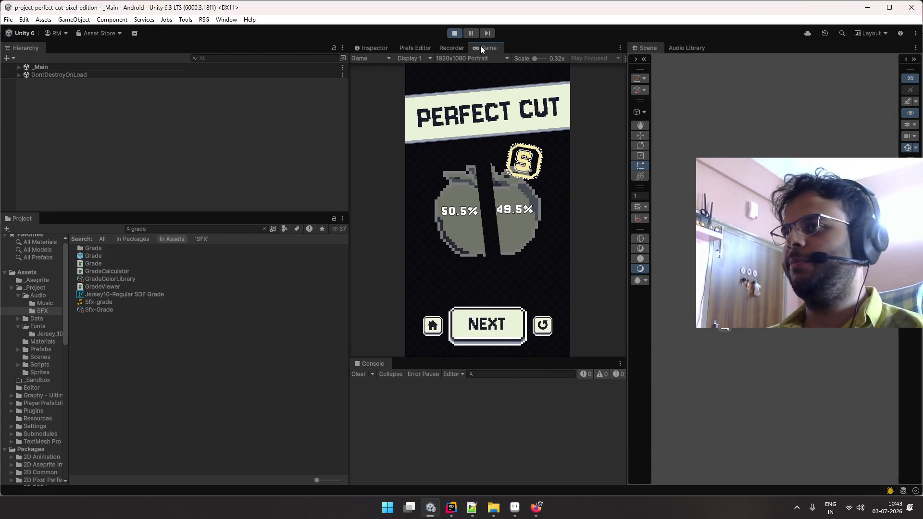
{"action": "left_click_drag", "start_coordinate": [480, 47], "coordinate": [729, 47]}
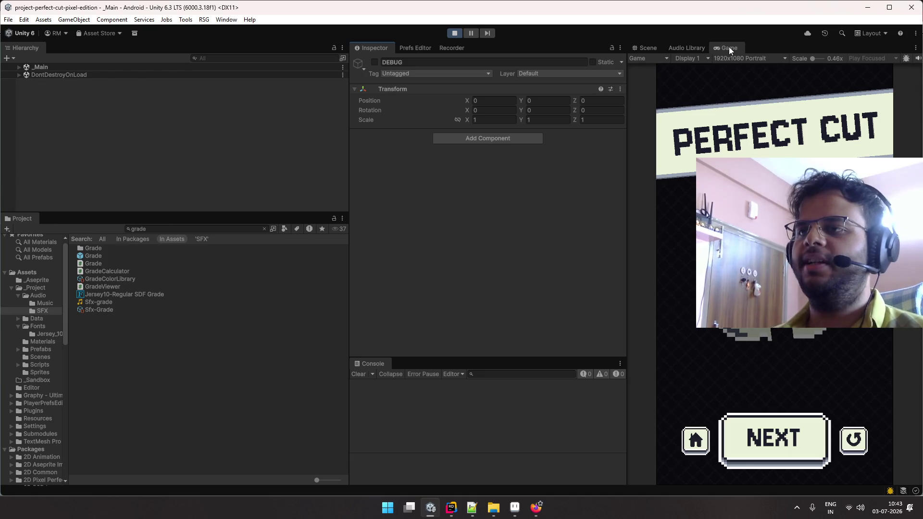
{"action": "key", "text": "ctrl+super+Right"}
{"action": "key", "text": "space"}
{"action": "key", "text": "ctrl+super+Left"}
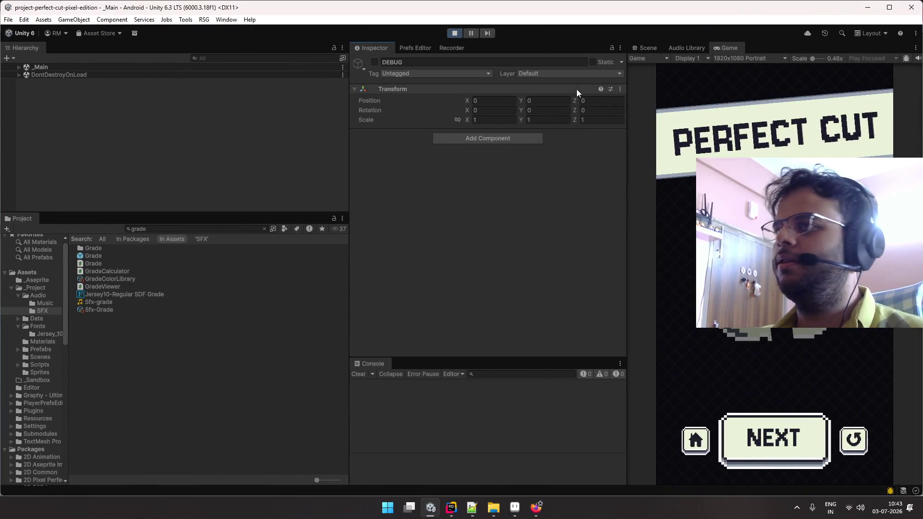
{"action": "left_click", "coordinate": [454, 33]}
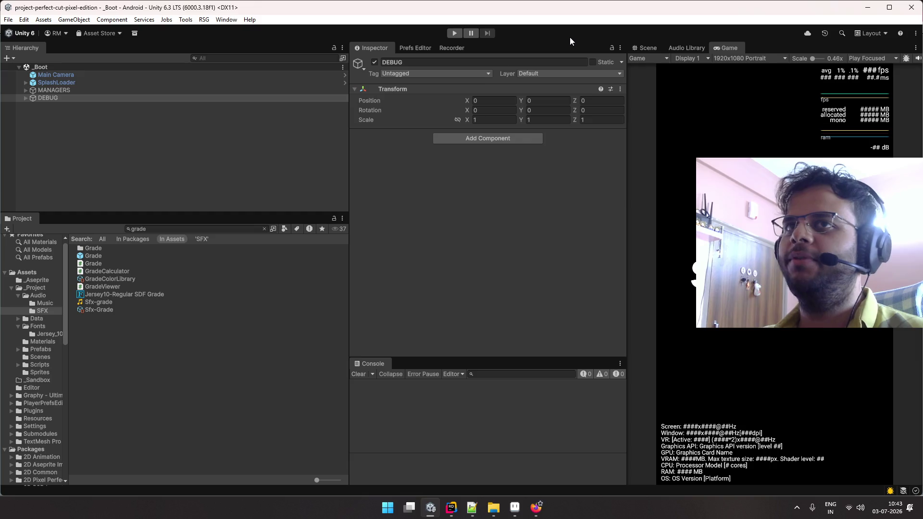
- Close the Audio Library tab via Close Tab and redock the Scene view beside Game
{"action": "left_click", "coordinate": [649, 47]}
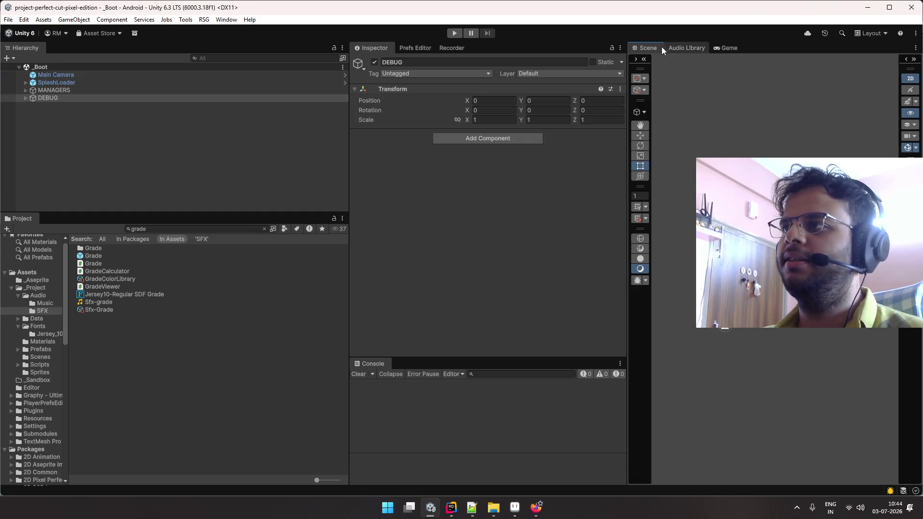
{"action": "left_click_drag", "start_coordinate": [682, 45], "coordinate": [664, 45]}
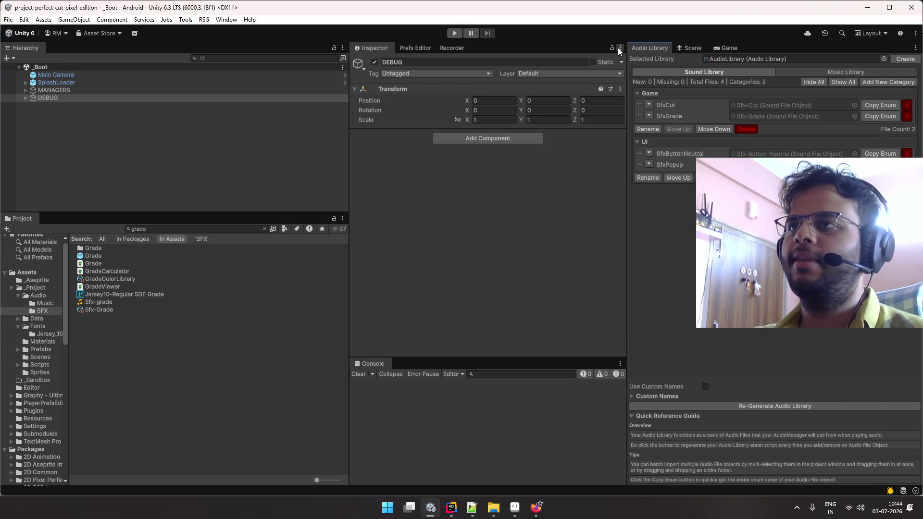
{"action": "right_click", "coordinate": [645, 47]}
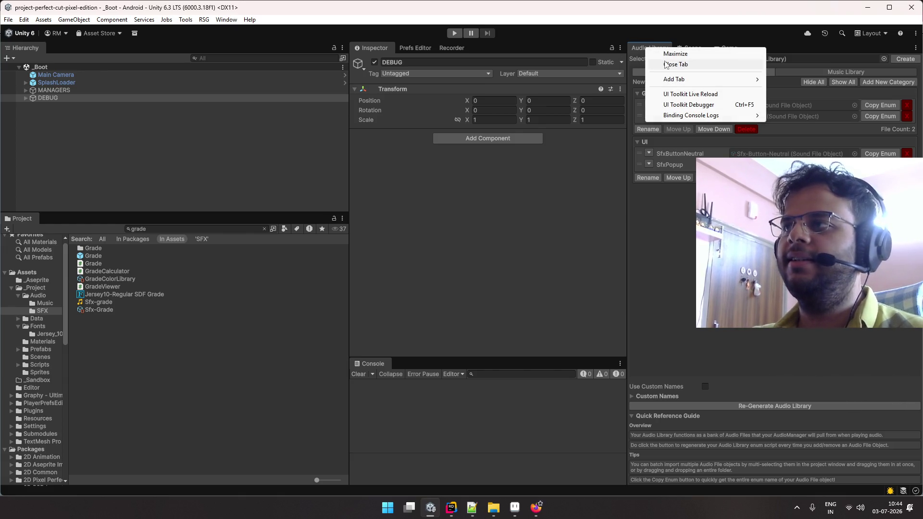
{"action": "left_click", "coordinate": [665, 64]}
{"action": "left_click_drag", "start_coordinate": [658, 48], "coordinate": [639, 45]}
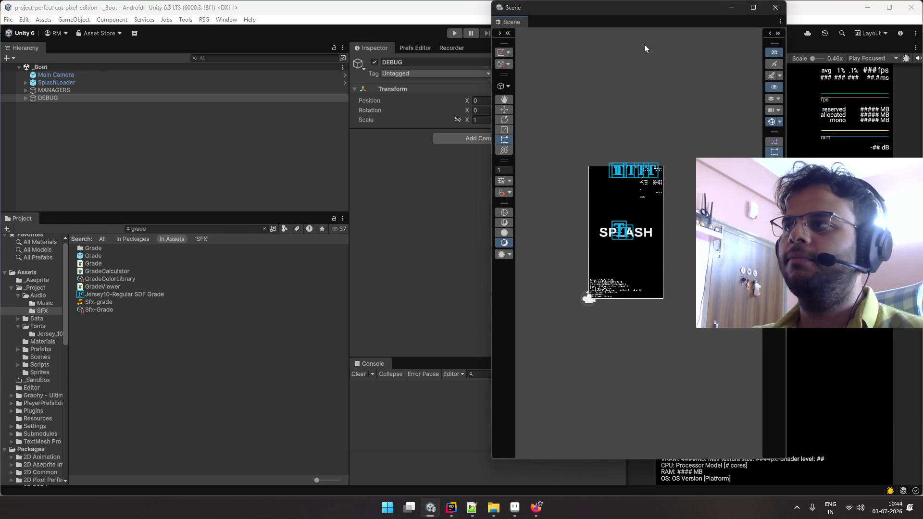
{"action": "left_click_drag", "start_coordinate": [581, 10], "coordinate": [731, 77]}
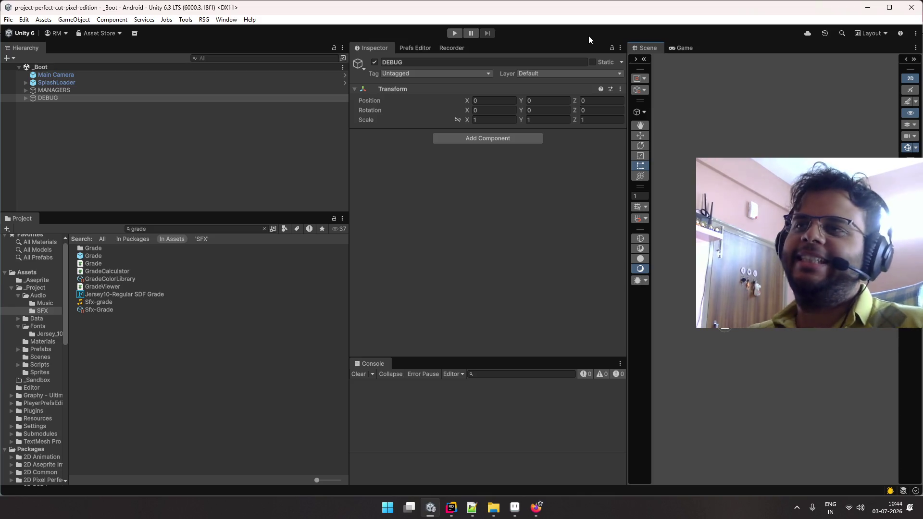
- Select and deselect the MANAGERS and DEBUG objects, then bring the Game view to the front
{"action": "left_click", "coordinate": [290, 97]}
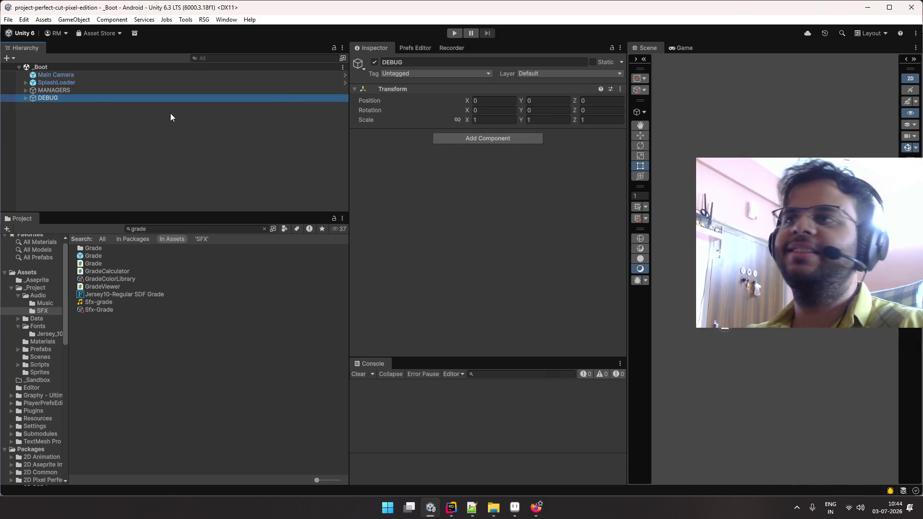
{"action": "key", "text": "alt+Tab"}
{"action": "key", "text": "alt+Tab"}
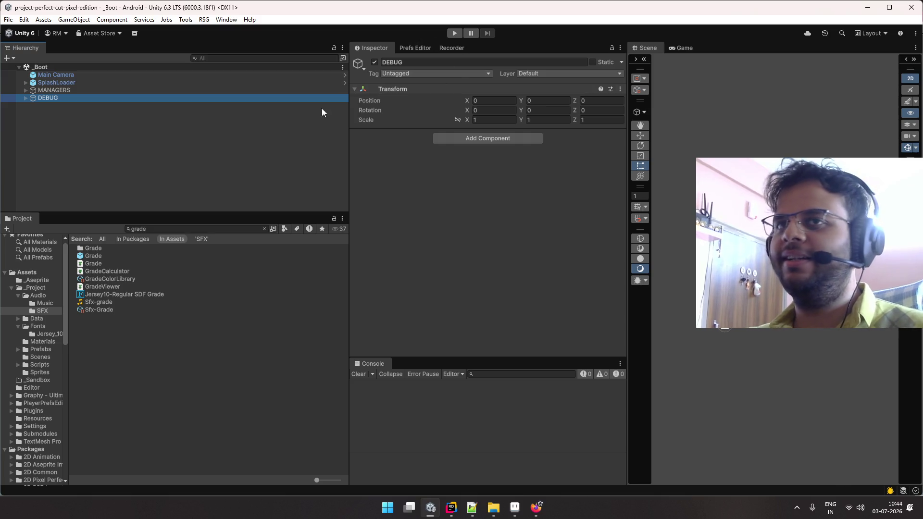
{"action": "left_click", "coordinate": [282, 120]}
{"action": "left_click", "coordinate": [264, 90]}
{"action": "left_click", "coordinate": [260, 97]}
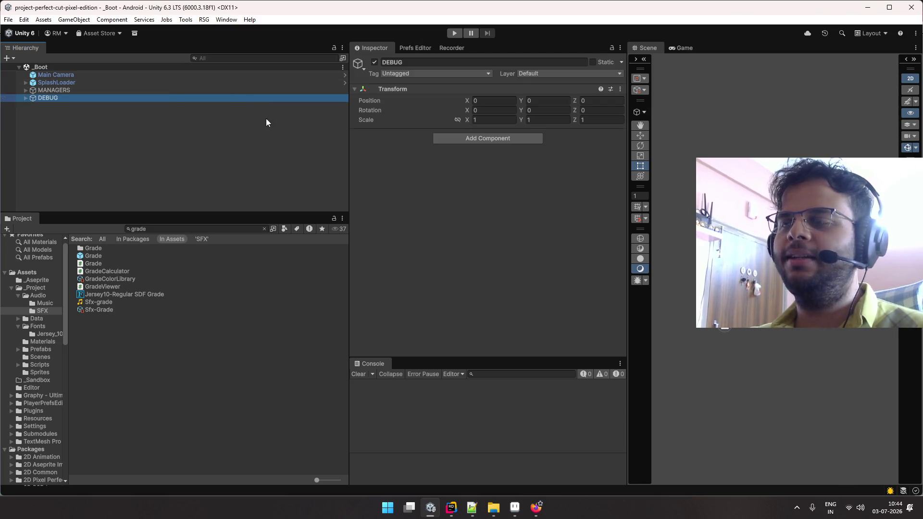
{"action": "left_click", "coordinate": [264, 115]}
{"action": "left_click", "coordinate": [684, 48]}
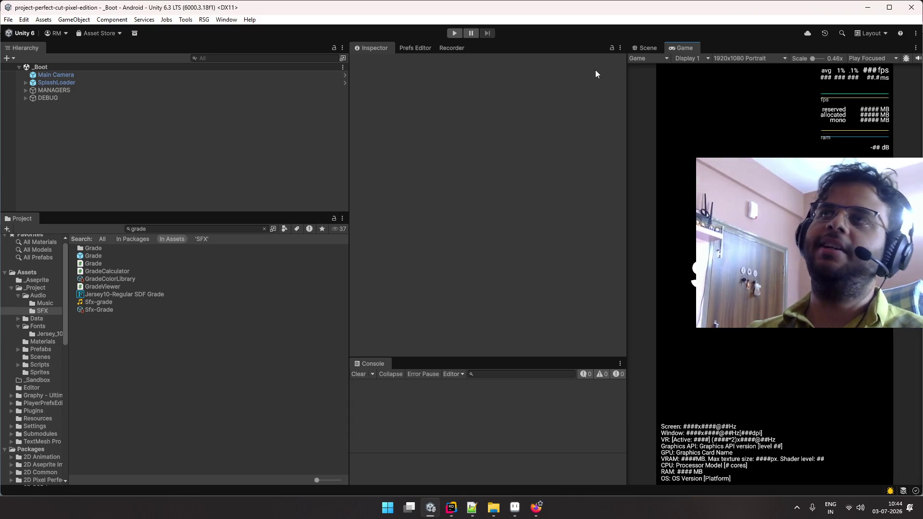
- Play and stop the game, clear the Console, heighten the console panel, and show the Recorder settings
{"action": "left_click", "coordinate": [452, 33]}
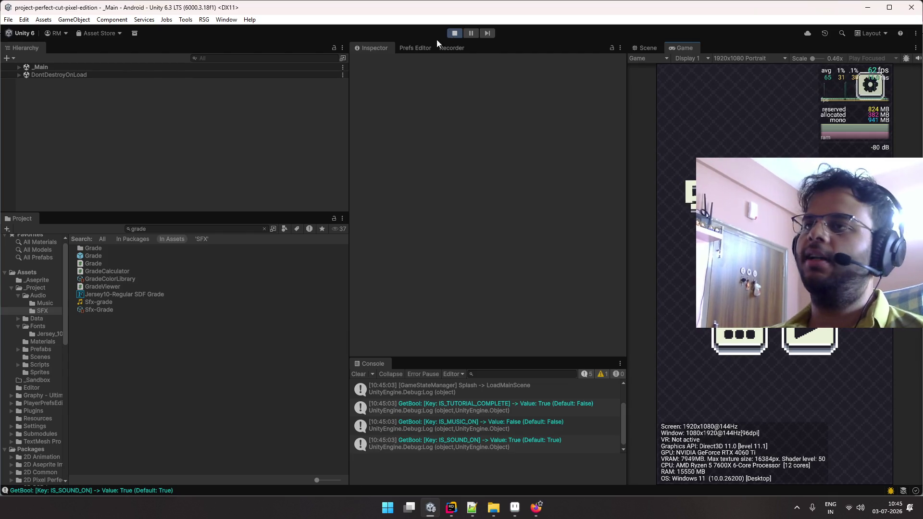
{"action": "left_click", "coordinate": [449, 33]}
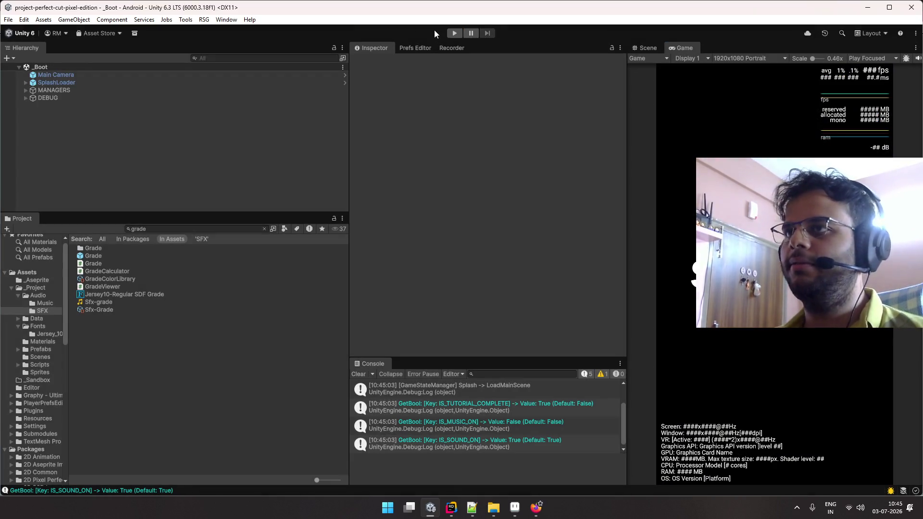
{"action": "left_click", "coordinate": [359, 373]}
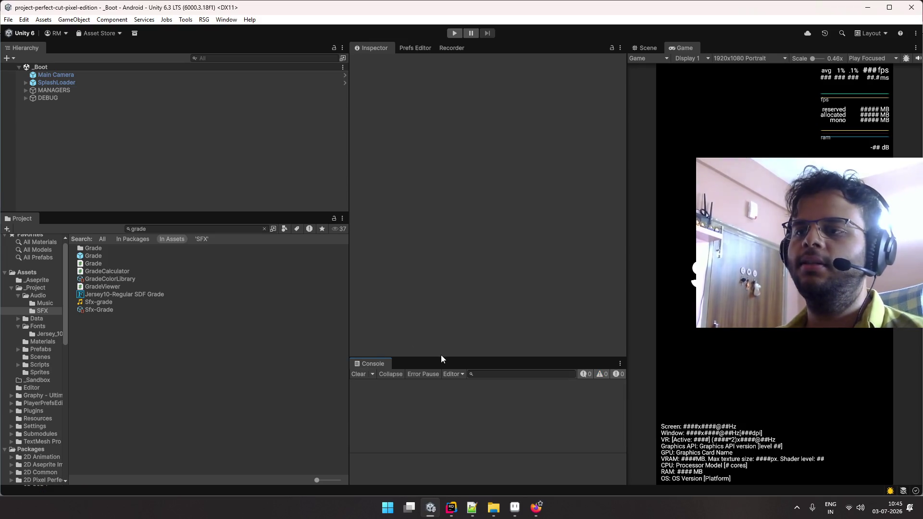
{"action": "left_click_drag", "start_coordinate": [441, 357], "coordinate": [449, 328]}
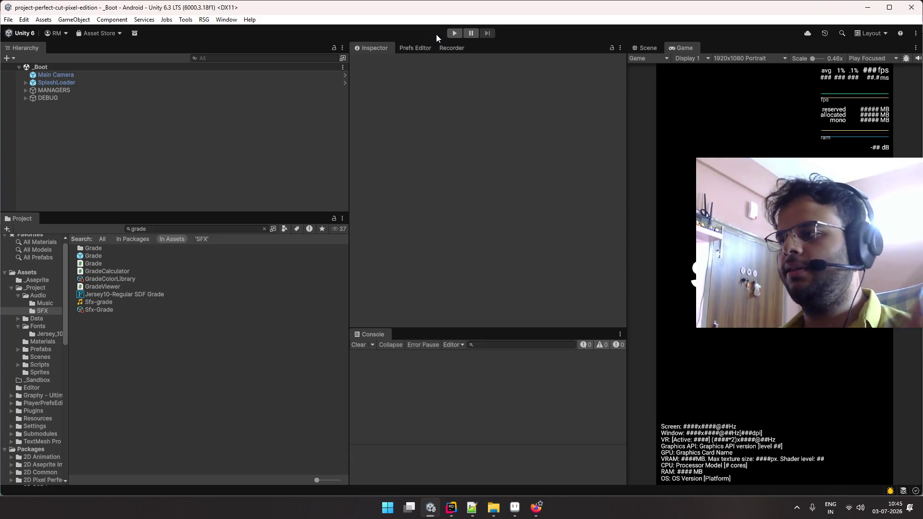
{"action": "left_click", "coordinate": [454, 50]}
- Close the Prefs Editor view, leaving the Inspector and Recorder tabs grouped
{"action": "left_click", "coordinate": [381, 50]}
{"action": "left_click", "coordinate": [442, 46]}
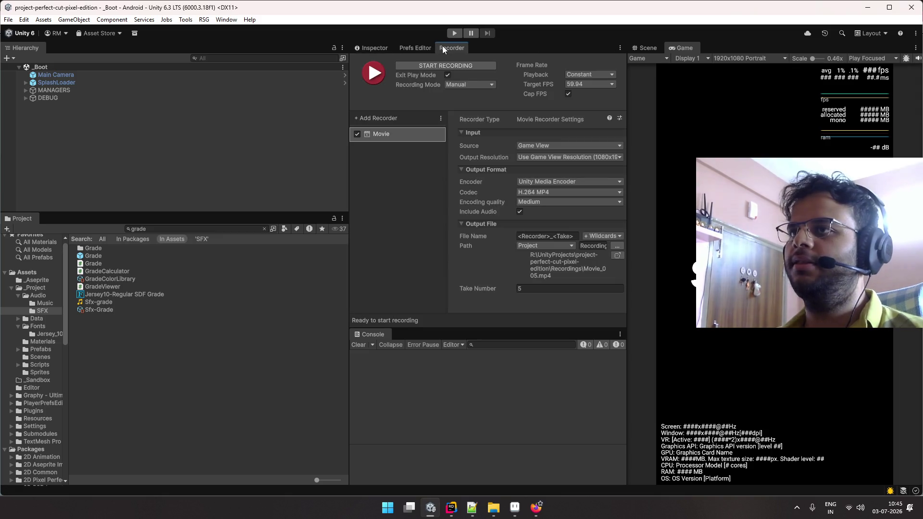
{"action": "left_click", "coordinate": [419, 47]}
{"action": "right_click", "coordinate": [417, 45]}
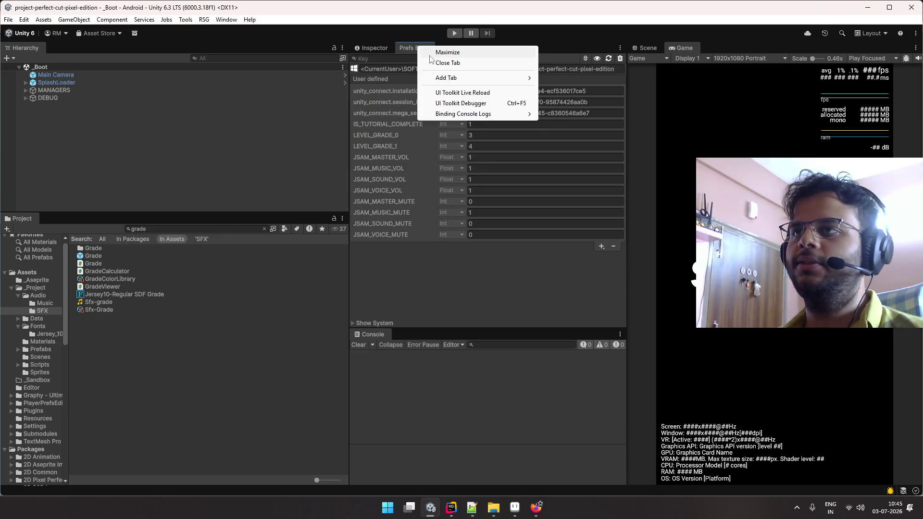
{"action": "left_click", "coordinate": [437, 60]}
- Check the remaining Inspector and Recorder tabs, then glance at Aseprite and return to Unity
{"action": "left_click", "coordinate": [676, 48]}
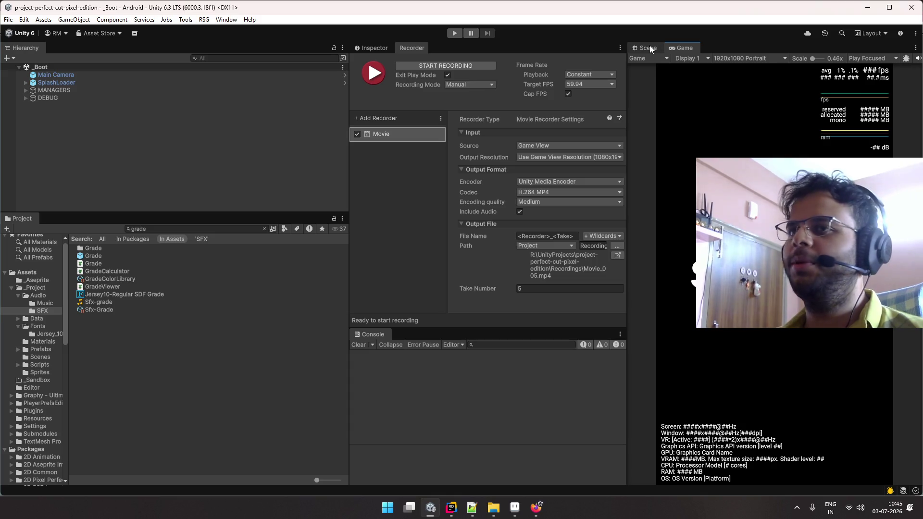
{"action": "left_click", "coordinate": [375, 48]}
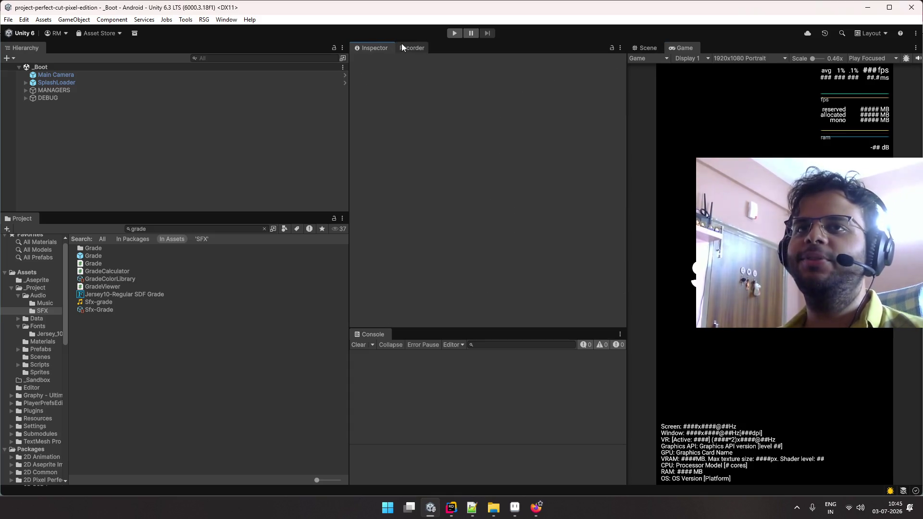
{"action": "left_click", "coordinate": [403, 45]}
{"action": "left_click", "coordinate": [380, 47]}
{"action": "key", "text": "alt+Tab"}
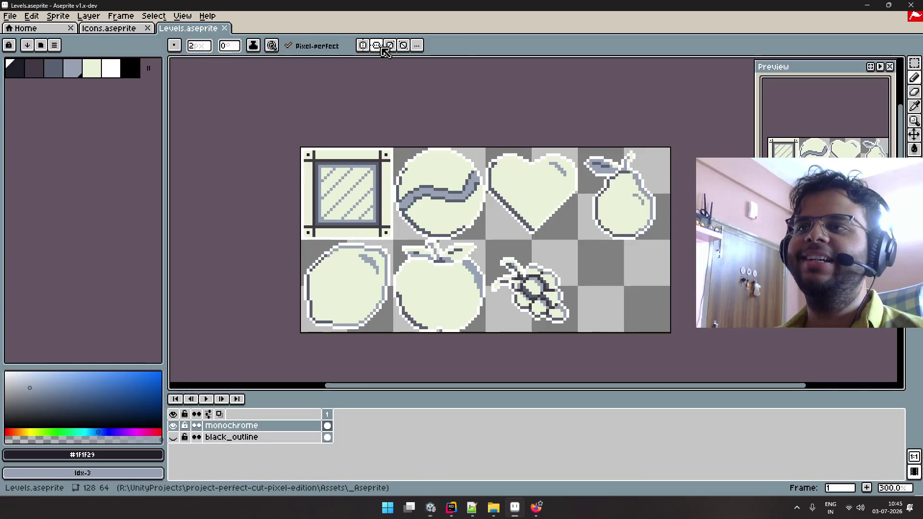
{"action": "key", "text": "alt+Tab"}
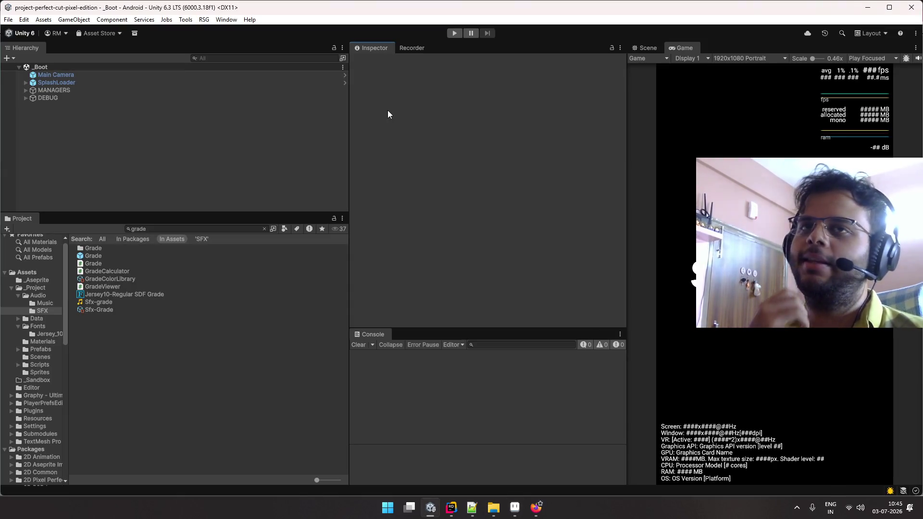
- Start Play mode, stop it, run the game again and open its settings popup
{"action": "left_click", "coordinate": [405, 46]}
{"action": "left_click", "coordinate": [384, 46]}
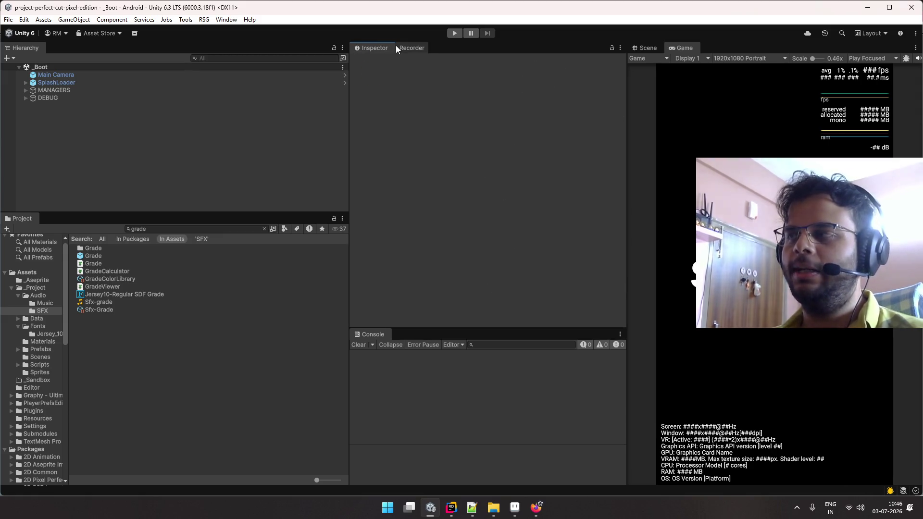
{"action": "left_click", "coordinate": [449, 33]}
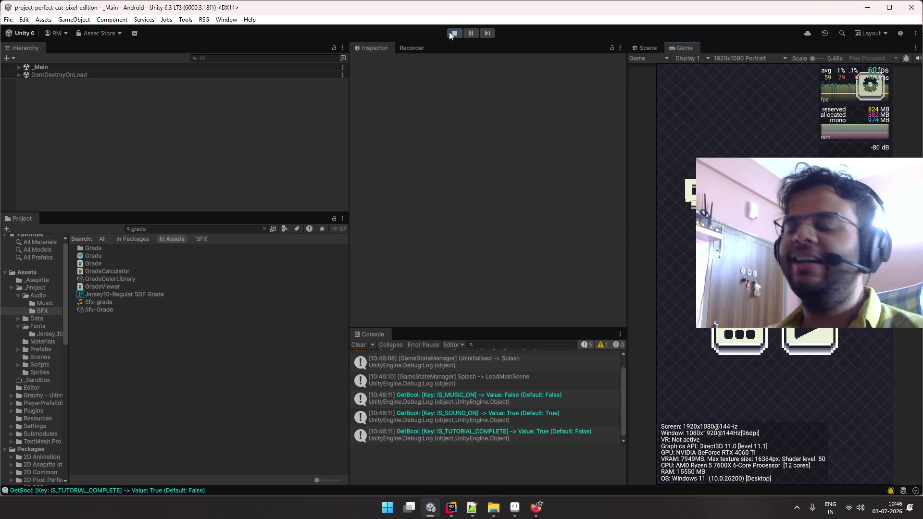
{"action": "left_click", "coordinate": [449, 31]}
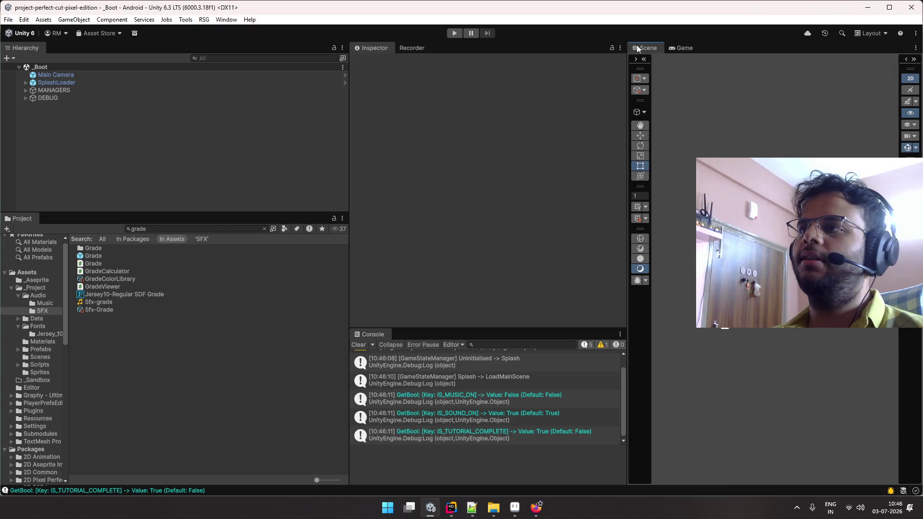
{"action": "left_click", "coordinate": [455, 33]}
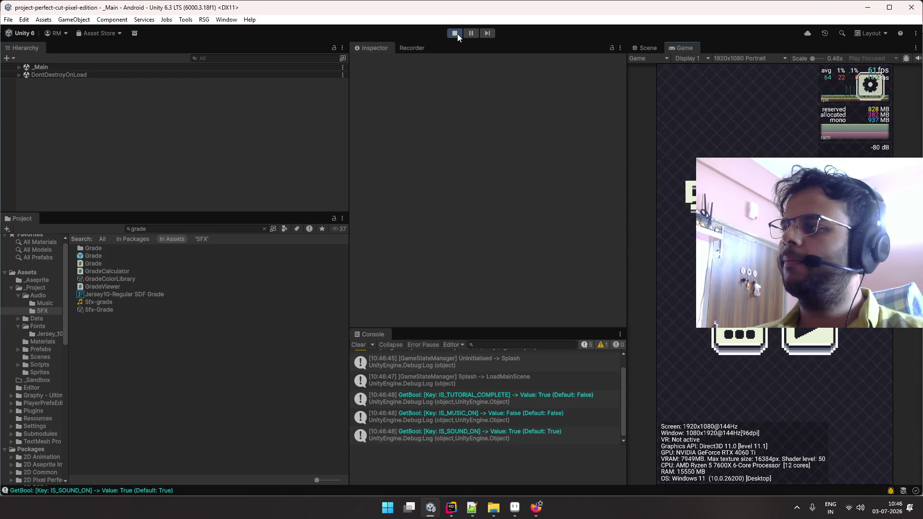
{"action": "left_click", "coordinate": [859, 89]}
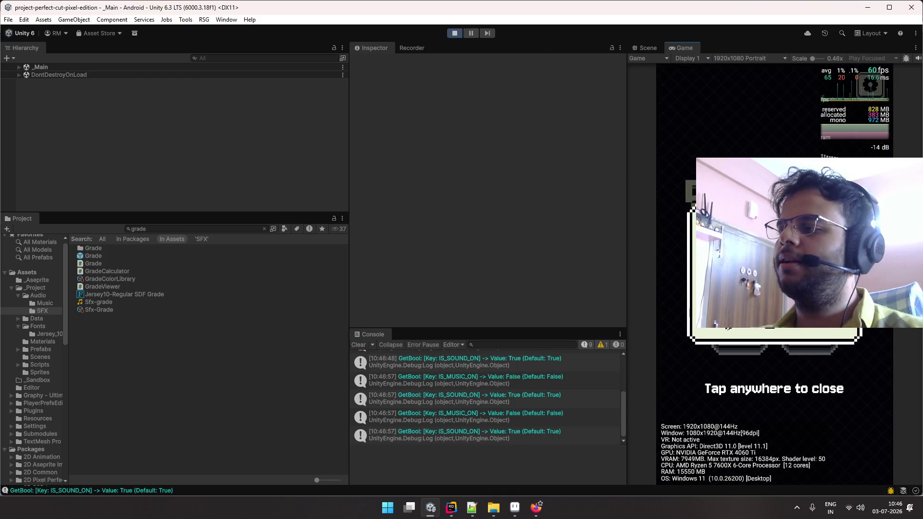
- Close the settings popup so the Console logs IS_MUSIC_ON as True, then False
{"action": "left_click", "coordinate": [735, 137]}
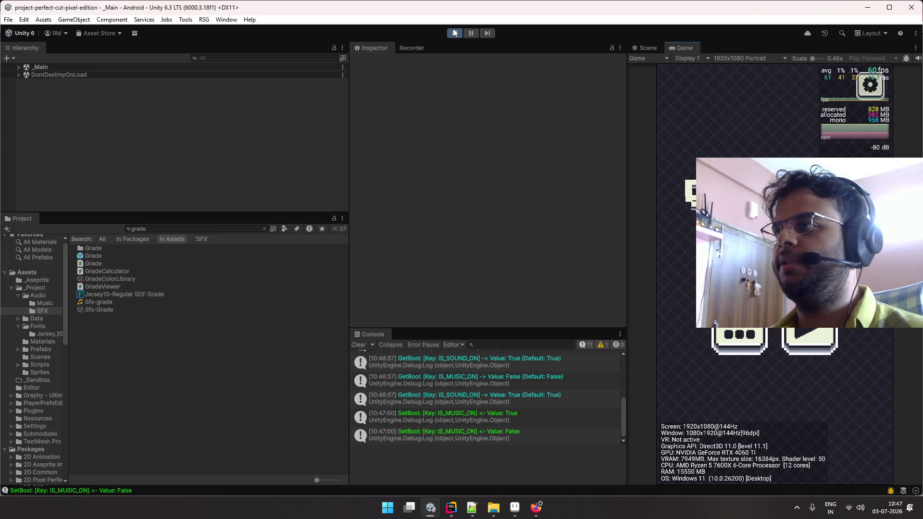
{"action": "left_click", "coordinate": [641, 47]}
{"action": "left_click", "coordinate": [688, 48]}
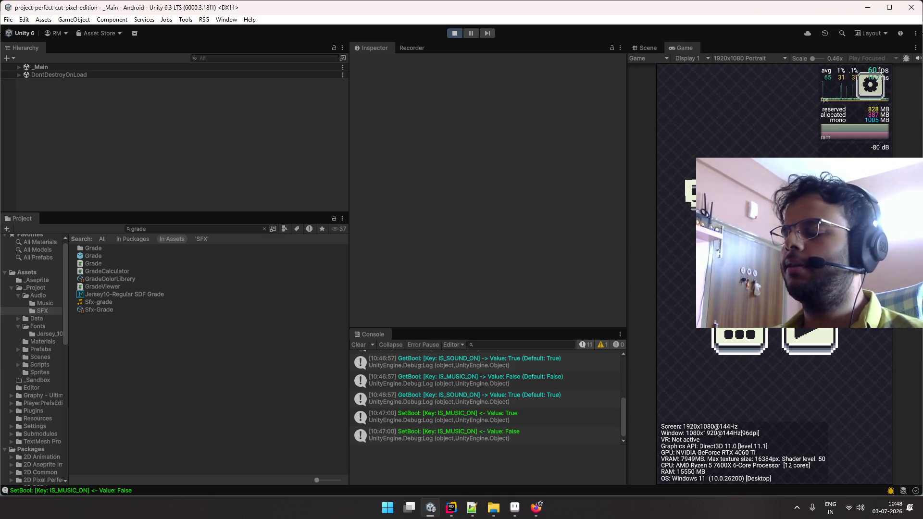
- Close every Rider tab except SaveManager.cs, then stop the running game in Unity
{"action": "key", "text": "alt+Tab"}
{"action": "key", "text": "alt+Tab"}
{"action": "key", "text": "alt+Tab"}
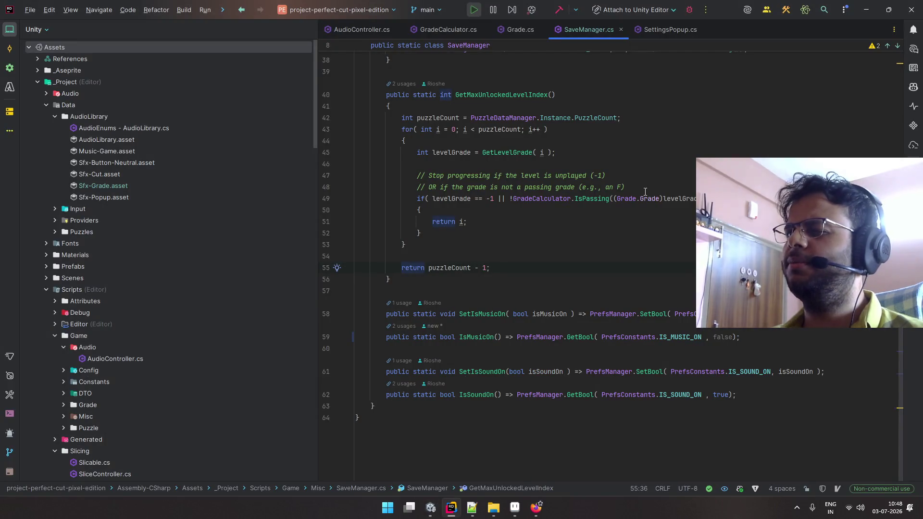
{"action": "scroll", "coordinate": [645, 192], "scroll_direction": "up", "scroll_amount": 12}
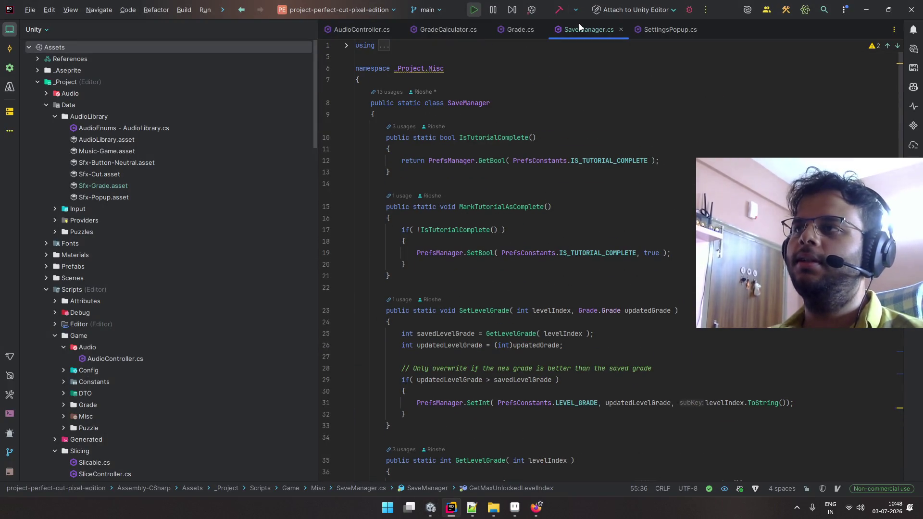
{"action": "right_click", "coordinate": [589, 34]}
{"action": "left_click", "coordinate": [618, 49]}
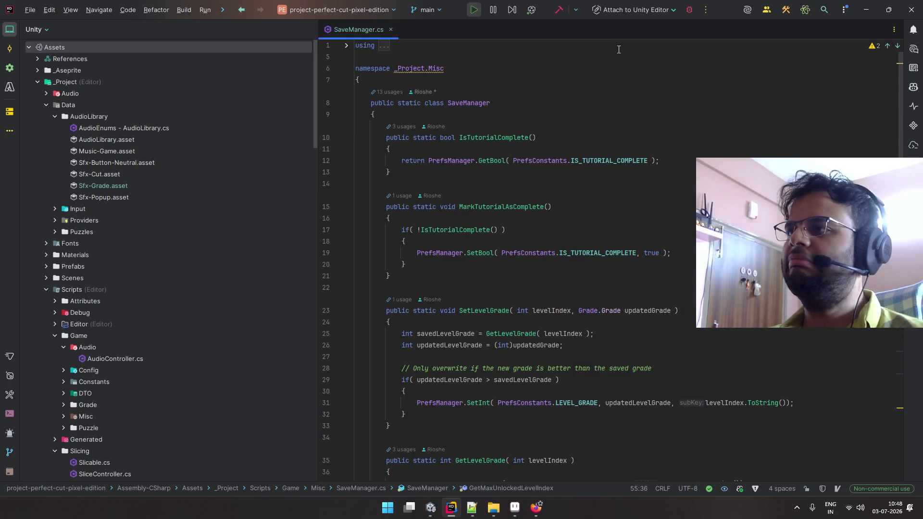
{"action": "key", "text": "alt+Tab"}
{"action": "left_click", "coordinate": [454, 32]}
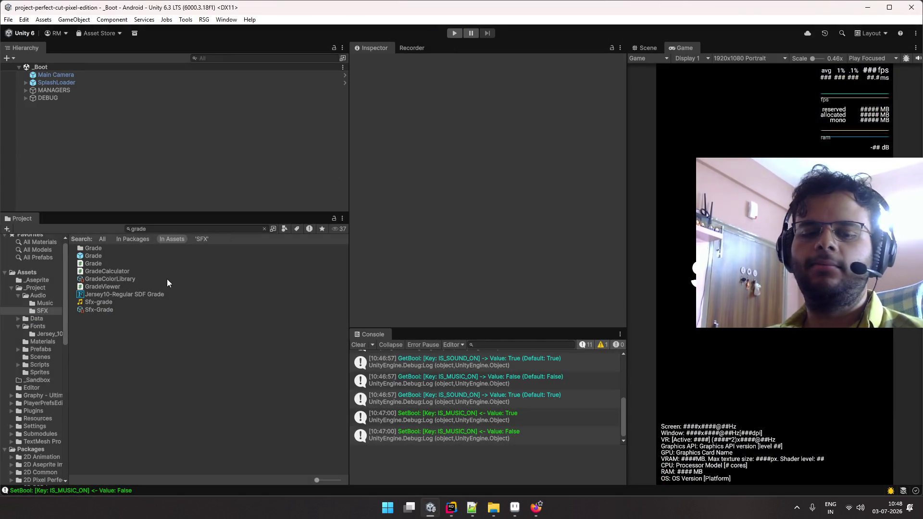
- Select Sfx-Grade, clear the search to show its folder, and clear the Console
{"action": "left_click", "coordinate": [166, 279]}
{"action": "left_click", "coordinate": [158, 310]}
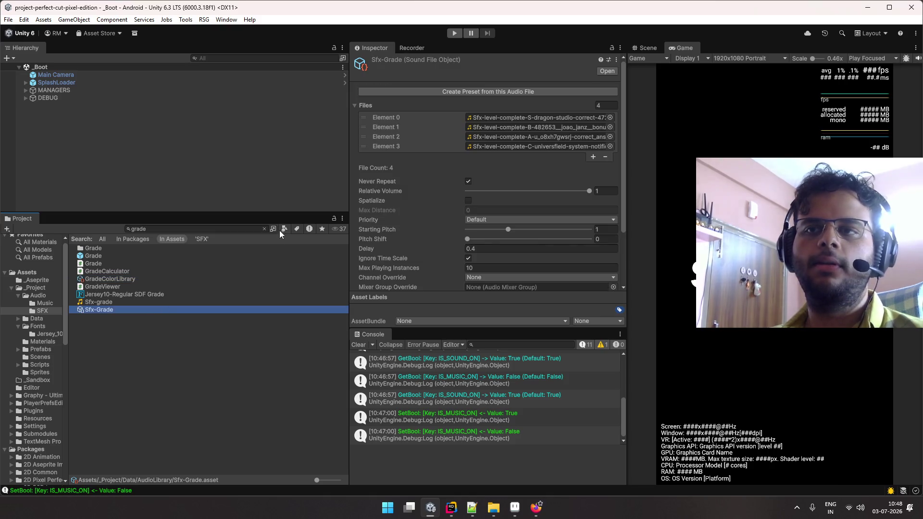
{"action": "left_click", "coordinate": [263, 229]}
{"action": "left_click", "coordinate": [151, 287]}
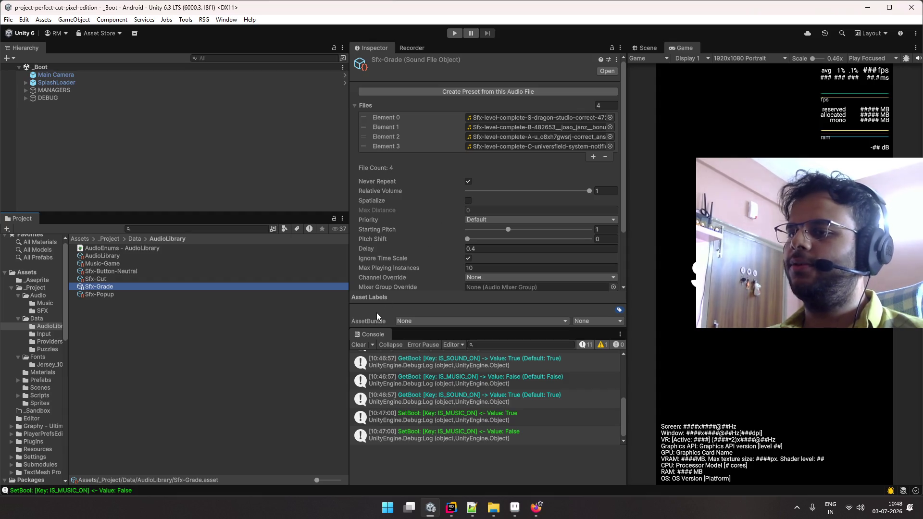
{"action": "left_click", "coordinate": [358, 345]}
{"action": "scroll", "coordinate": [430, 227], "scroll_direction": "down", "scroll_amount": 3}
{"action": "scroll", "coordinate": [429, 227], "scroll_direction": "up", "scroll_amount": 3}
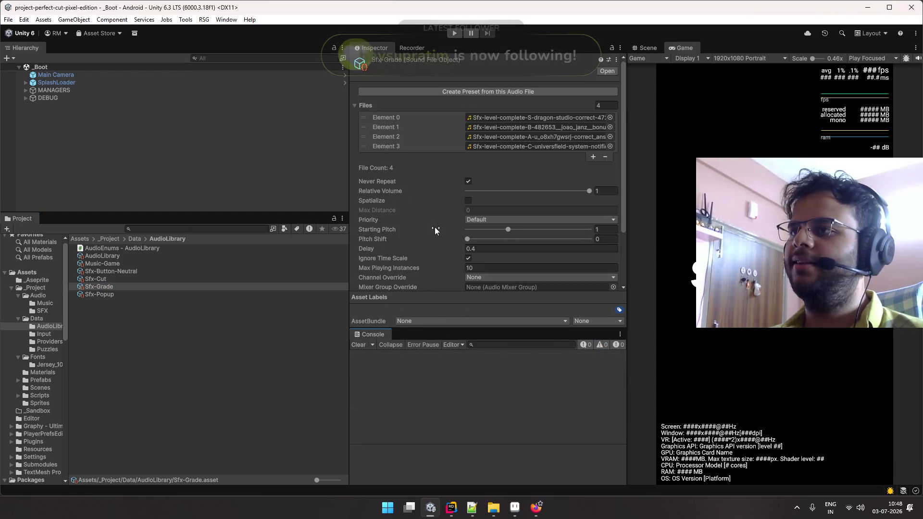
- Ping Sfx-Grade's first clip in the SFX folder and step through the level-complete clips
{"action": "left_click", "coordinate": [501, 119]}
{"action": "left_click", "coordinate": [202, 302]}
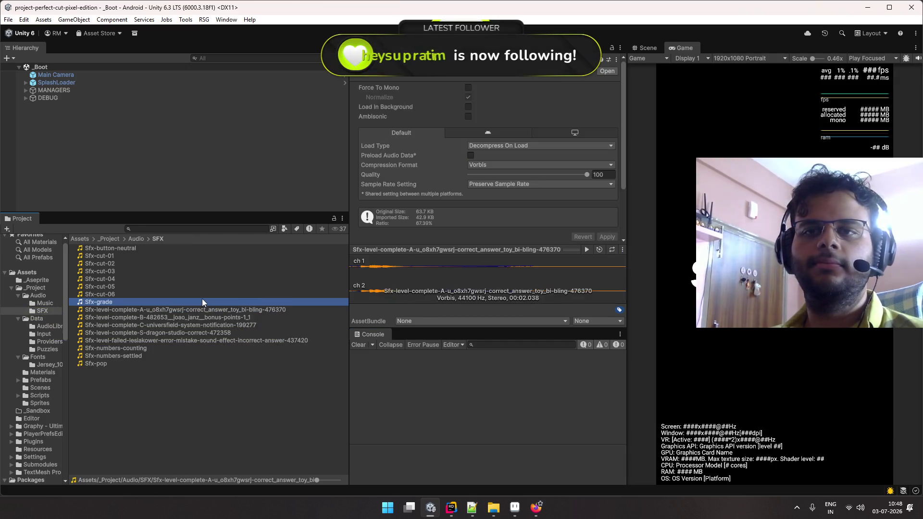
{"action": "left_click", "coordinate": [212, 309]}
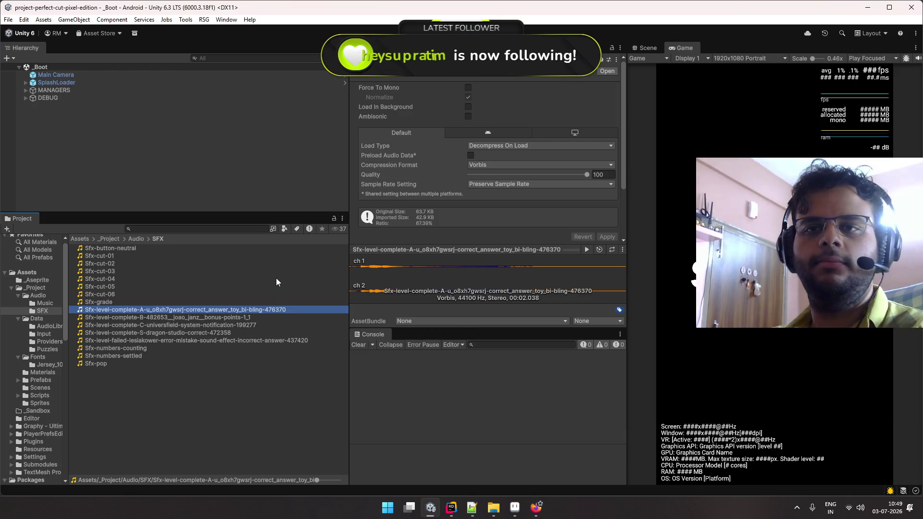
{"action": "key", "text": "Down"}
{"action": "key", "text": "Down"}
{"action": "key", "text": "Down"}
{"action": "key", "text": "Down"}
{"action": "key", "text": "Up"}
{"action": "key", "text": "Up"}
{"action": "key", "text": "Up"}
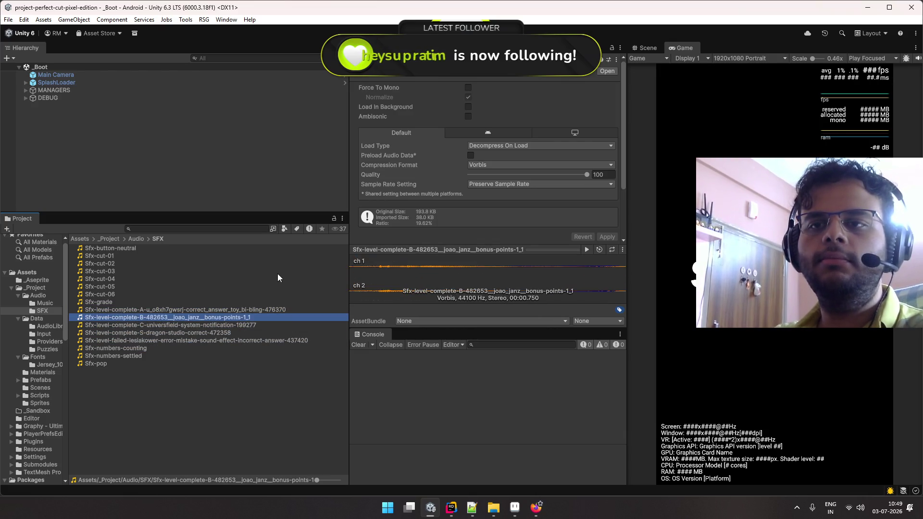
{"action": "key", "text": "Down"}
{"action": "key", "text": "Down"}
{"action": "key", "text": "Down"}
{"action": "key", "text": "Up"}
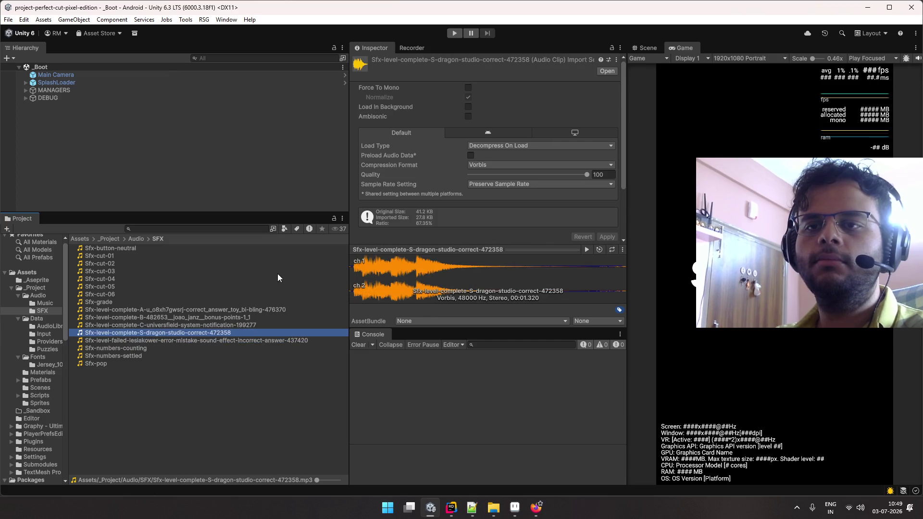
{"action": "key", "text": "Up"}
{"action": "key", "text": "Up"}
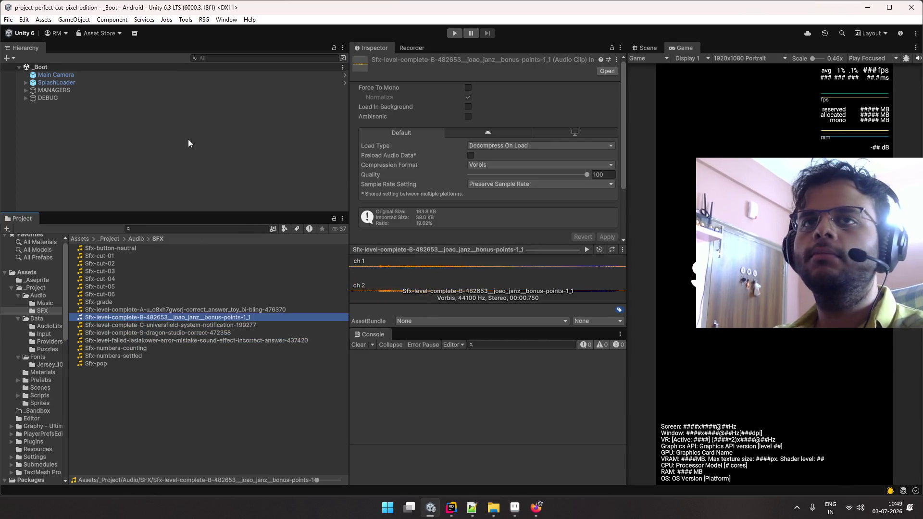
{"action": "left_click", "coordinate": [117, 90]}
- Expand and collapse MANAGERS and DEBUG in the Hierarchy to review their child objects
{"action": "key", "text": "Right"}
{"action": "key", "text": "Left"}
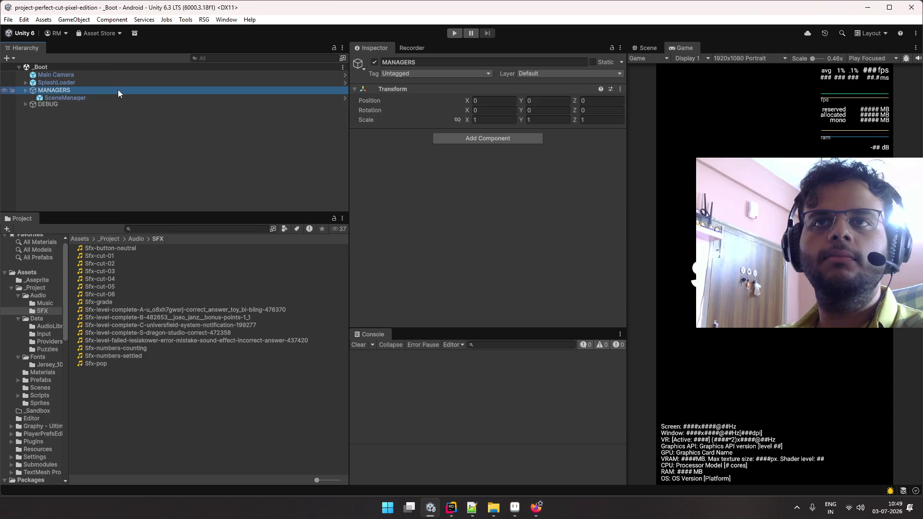
{"action": "key", "text": "Down"}
{"action": "key", "text": "Right"}
{"action": "key", "text": "Left"}
{"action": "key", "text": "Up"}
{"action": "key", "text": "Right"}
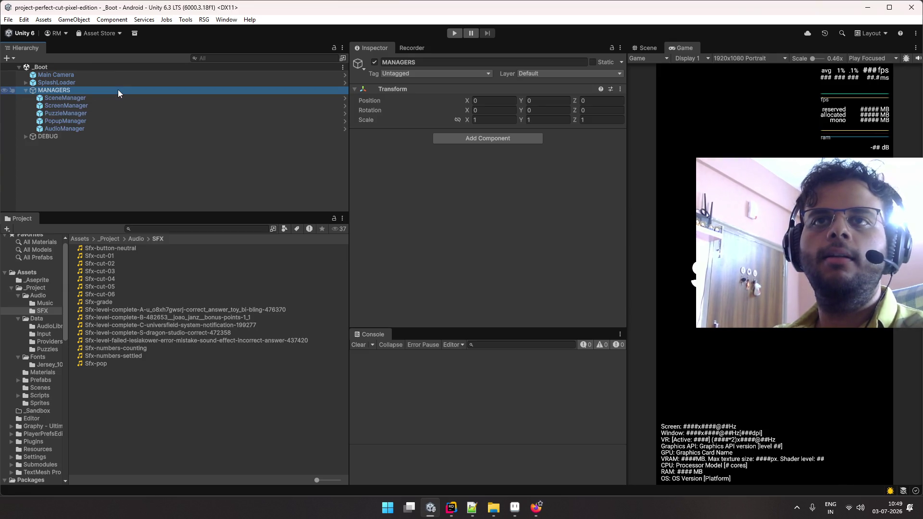
{"action": "key", "text": "Left"}
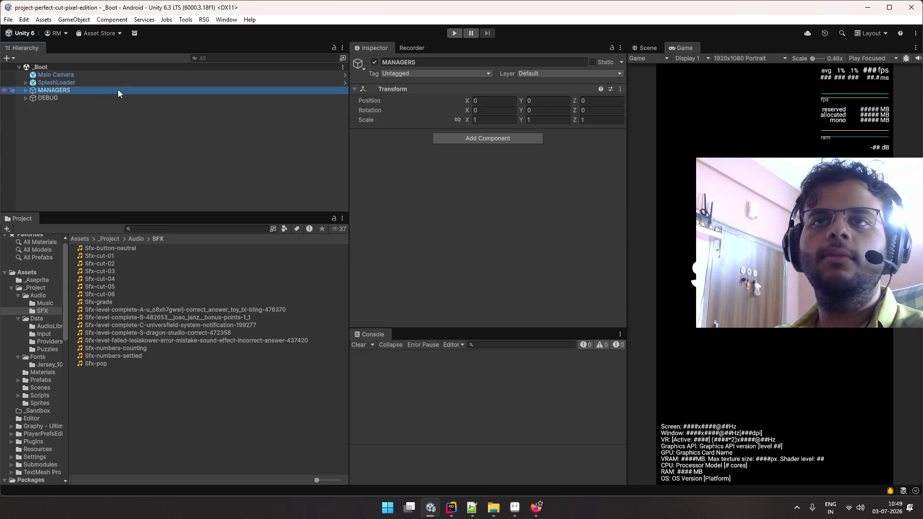
{"action": "key", "text": "Right"}
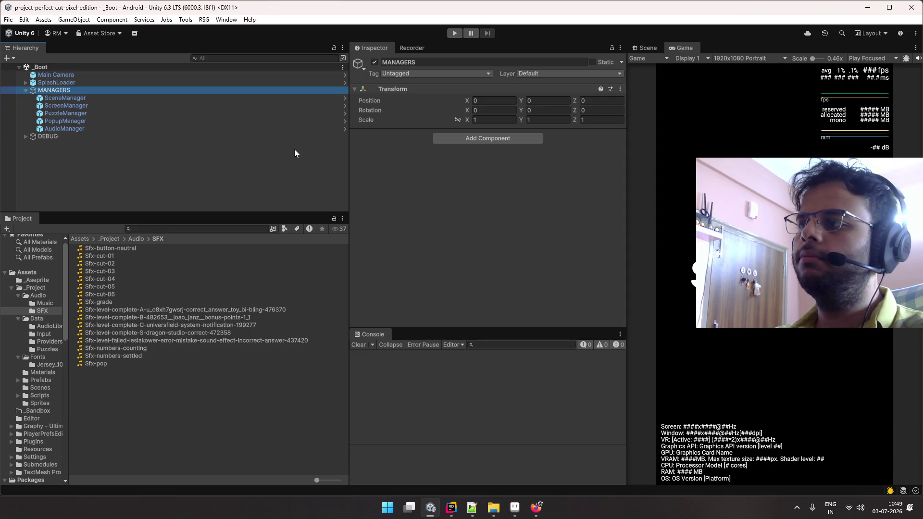
{"action": "key", "text": "Left"}
{"action": "key", "text": "Right"}
{"action": "key", "text": "Left"}
{"action": "key", "text": "Right"}
{"action": "key", "text": "Left"}
{"action": "key", "text": "Right"}
{"action": "key", "text": "Left"}
{"action": "key", "text": "Right"}
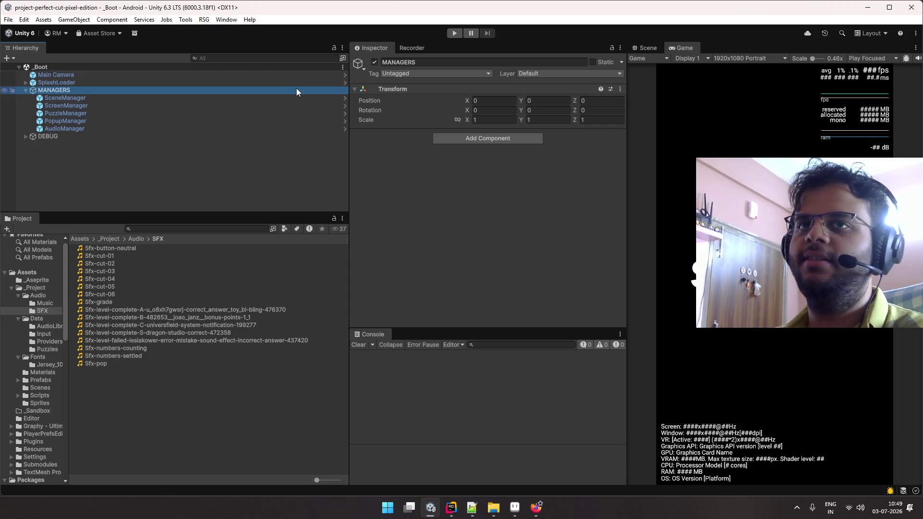
{"action": "key", "text": "Left"}
- Navigate the Project panel to the _Project/Data/AudioLibrary folder
{"action": "left_click", "coordinate": [216, 229]}
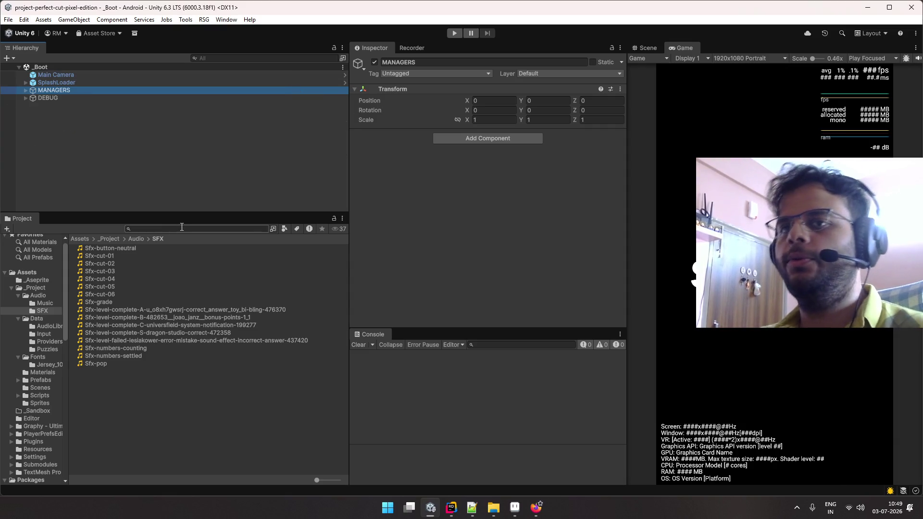
{"action": "left_click", "coordinate": [100, 238]}
{"action": "double_click", "coordinate": [112, 255]}
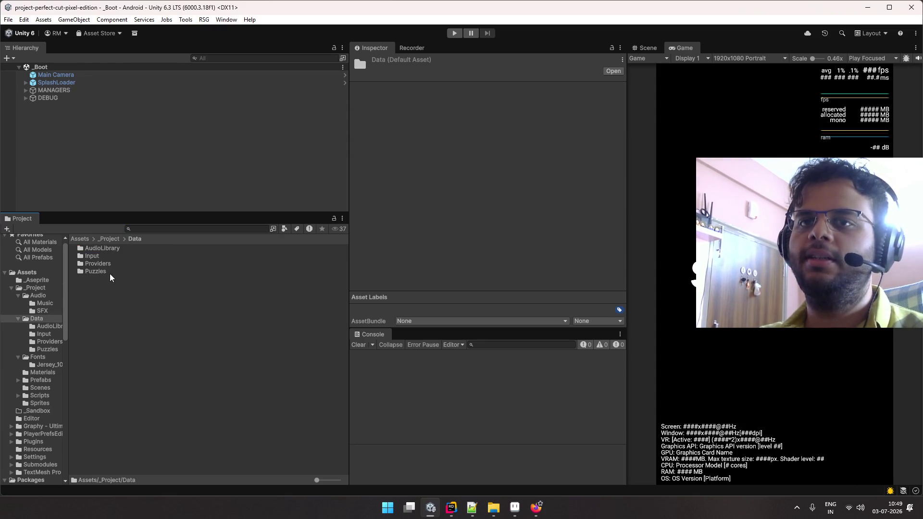
{"action": "double_click", "coordinate": [101, 248]}
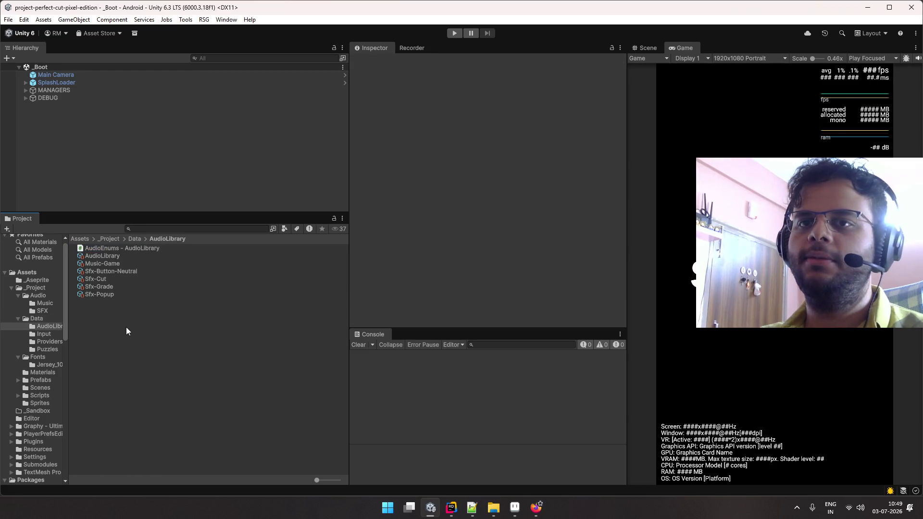
- Create a new asset via Create > AudioManager > Sound File Object
{"action": "right_click", "coordinate": [127, 331]}
{"action": "mouse_move", "coordinate": [241, 55]}
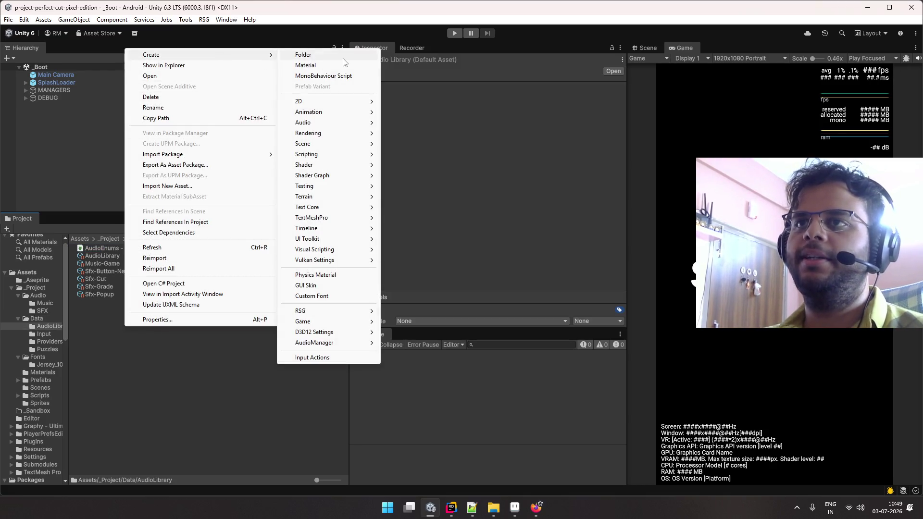
{"action": "left_click", "coordinate": [434, 99]}
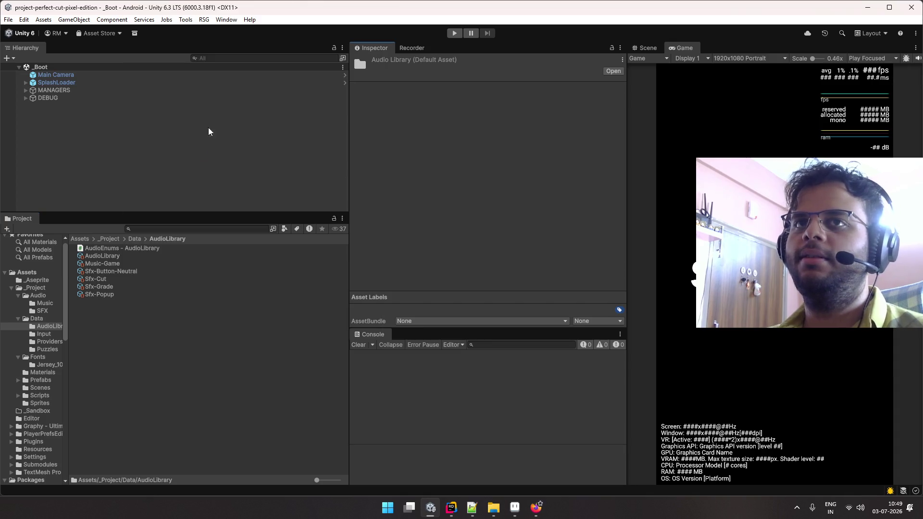
{"action": "right_click", "coordinate": [127, 319]}
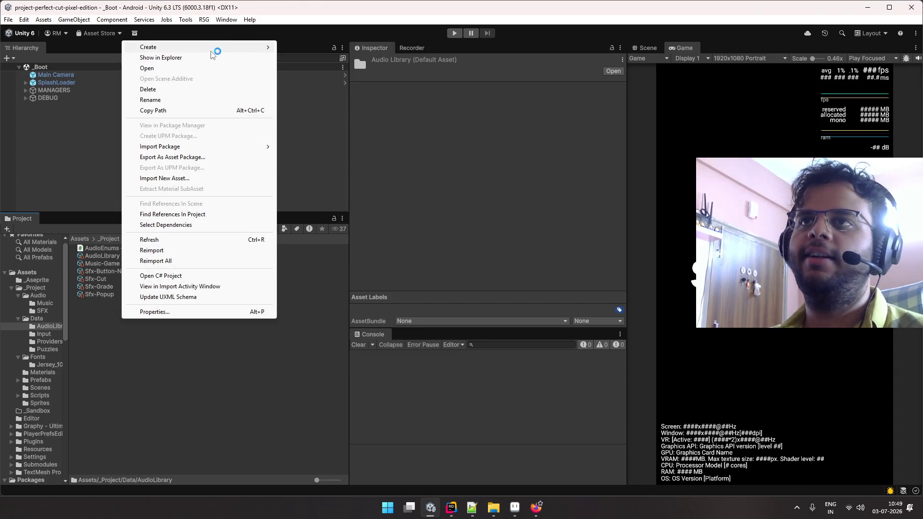
{"action": "mouse_move", "coordinate": [216, 46]}
{"action": "mouse_move", "coordinate": [346, 93]}
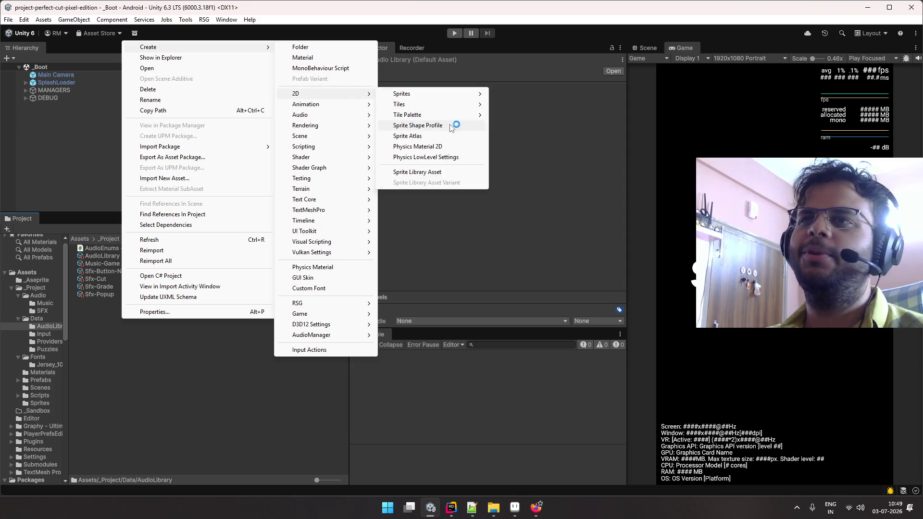
{"action": "left_click", "coordinate": [422, 260]}
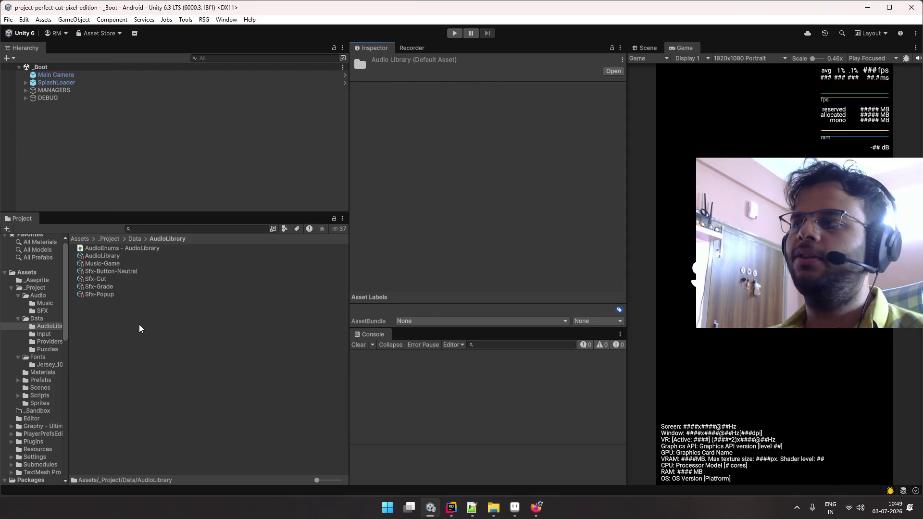
{"action": "right_click", "coordinate": [135, 329]}
{"action": "mouse_move", "coordinate": [202, 53]}
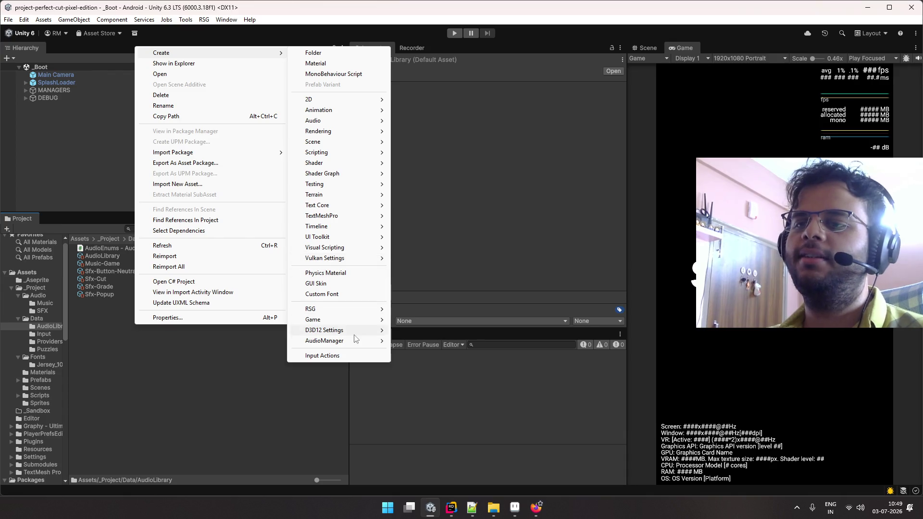
{"action": "mouse_move", "coordinate": [357, 341]}
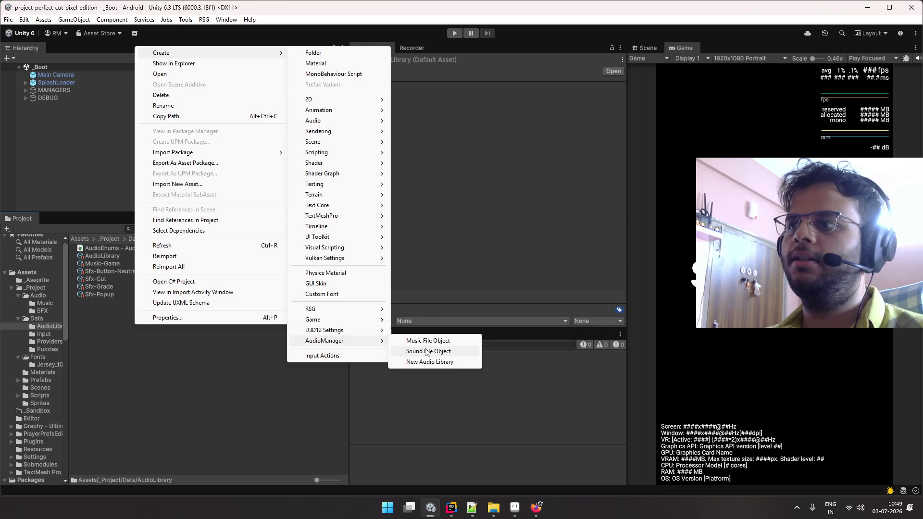
{"action": "left_click", "coordinate": [427, 351]}
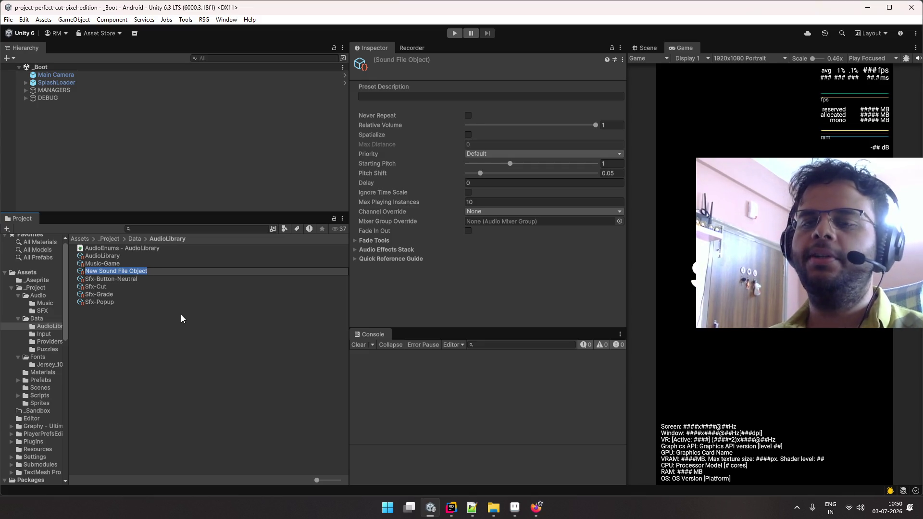
- Name the new sound object Sfx-A and duplicate it as Sfx-B
{"action": "type", "text": "Sfx-"}
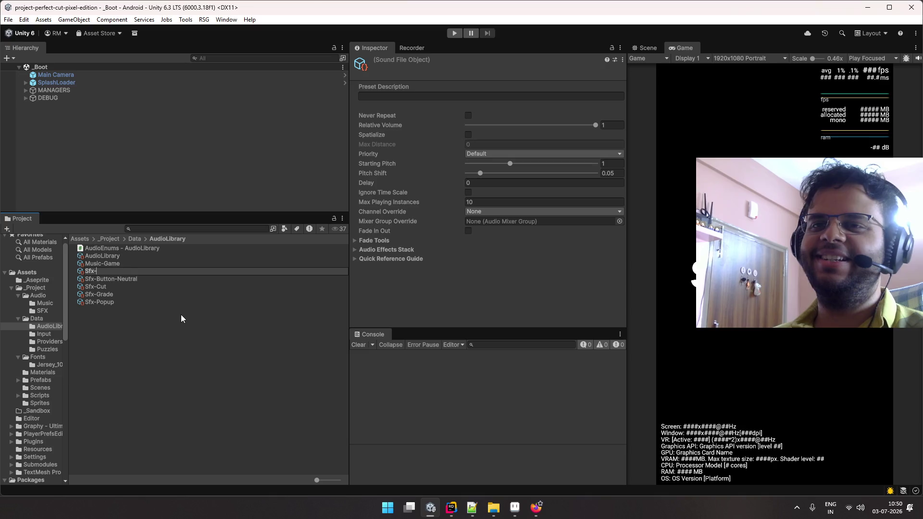
{"action": "type", "text": "A"}
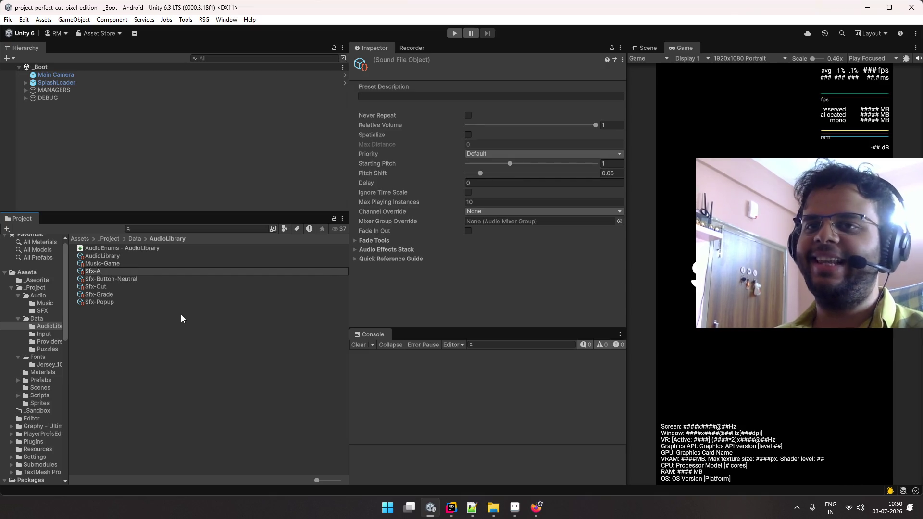
{"action": "key", "text": "Return"}
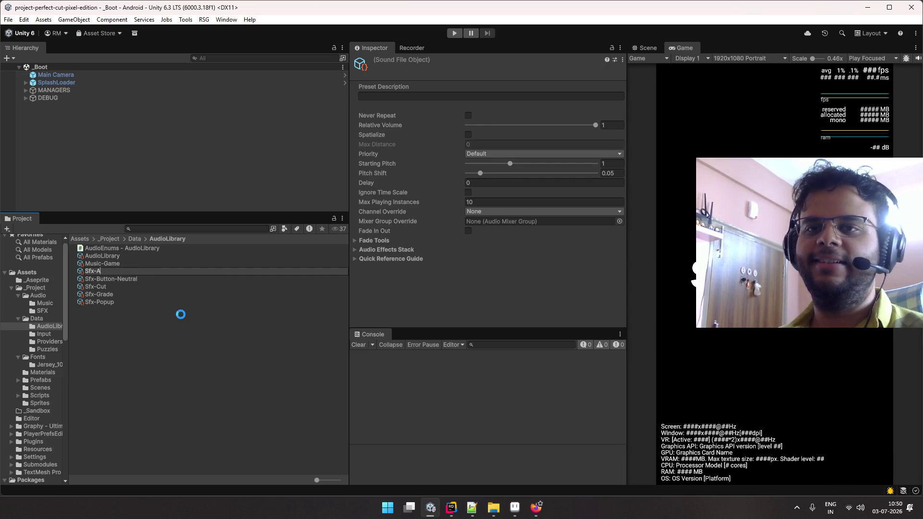
{"action": "key", "text": "ctrl+d"}
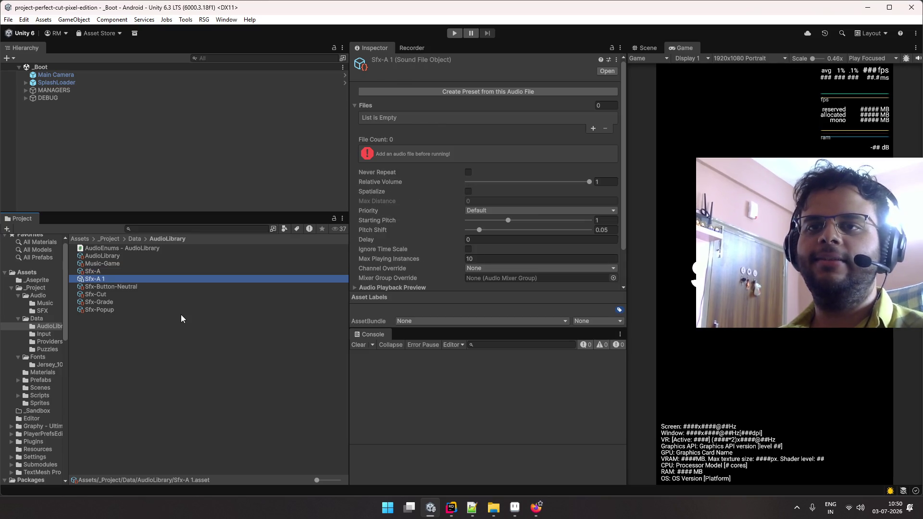
{"action": "key", "text": "F2"}
{"action": "key", "text": "BackSpace"}
{"action": "key", "text": "BackSpace"}
{"action": "key", "text": "BackSpace"}
{"action": "type", "text": "B"}
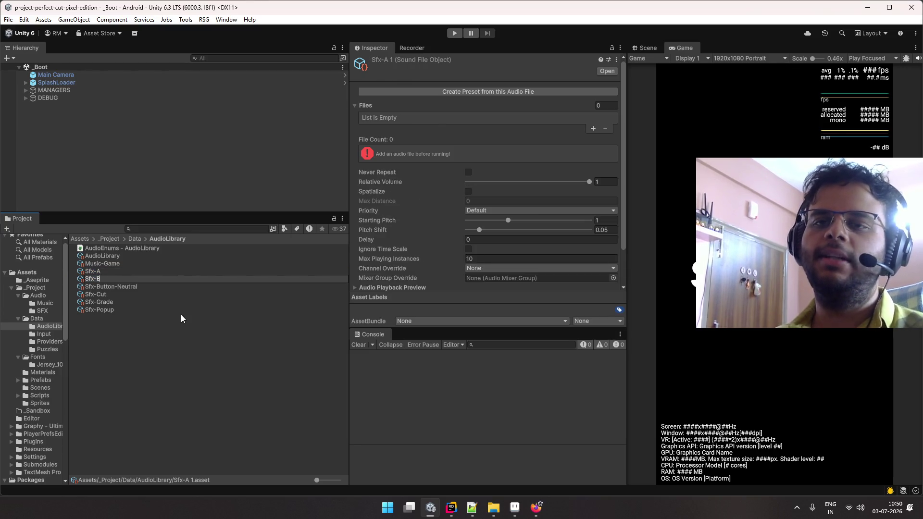
{"action": "key", "text": "Return"}
- Duplicate Sfx-B into Sfx-C, then duplicate once more and trim the copy's name
{"action": "key", "text": "ctrl+d"}
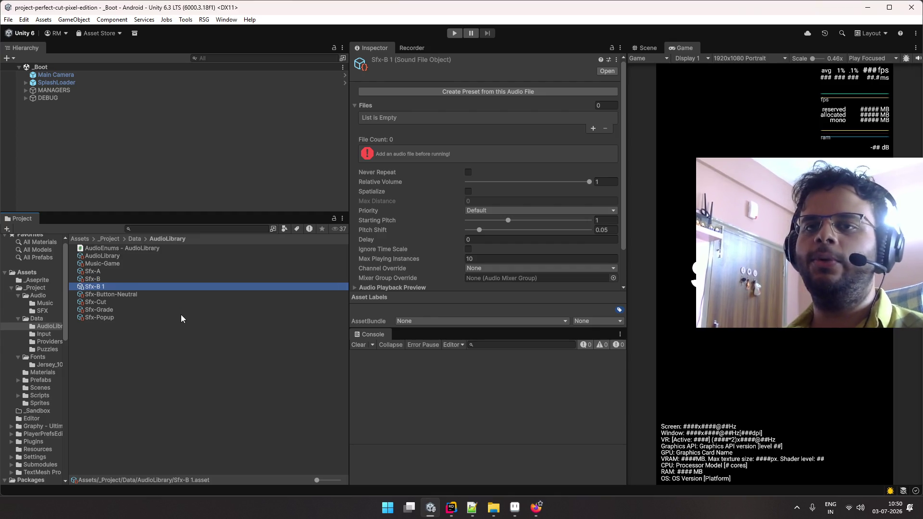
{"action": "key", "text": "F2"}
{"action": "key", "text": "ctrl+shift+Left"}
{"action": "key", "text": "ctrl+shift+Left"}
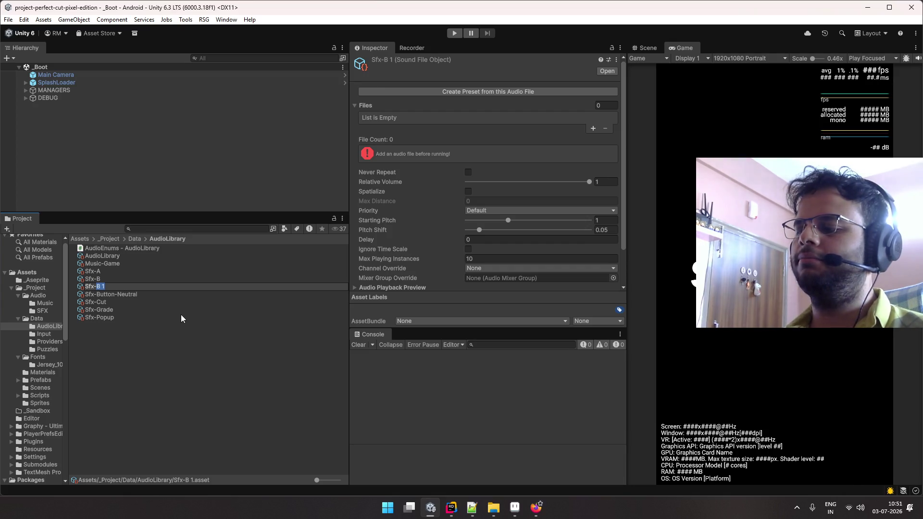
{"action": "type", "text": "C"}
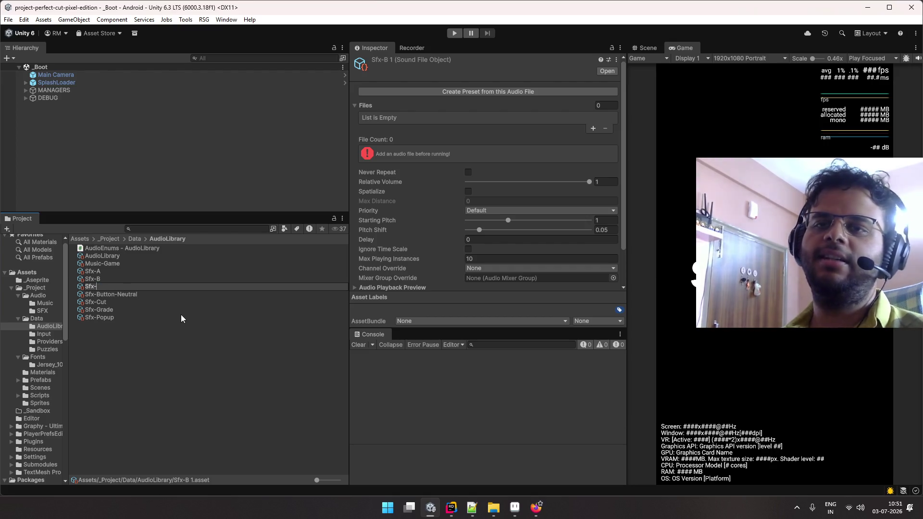
{"action": "key", "text": "Return"}
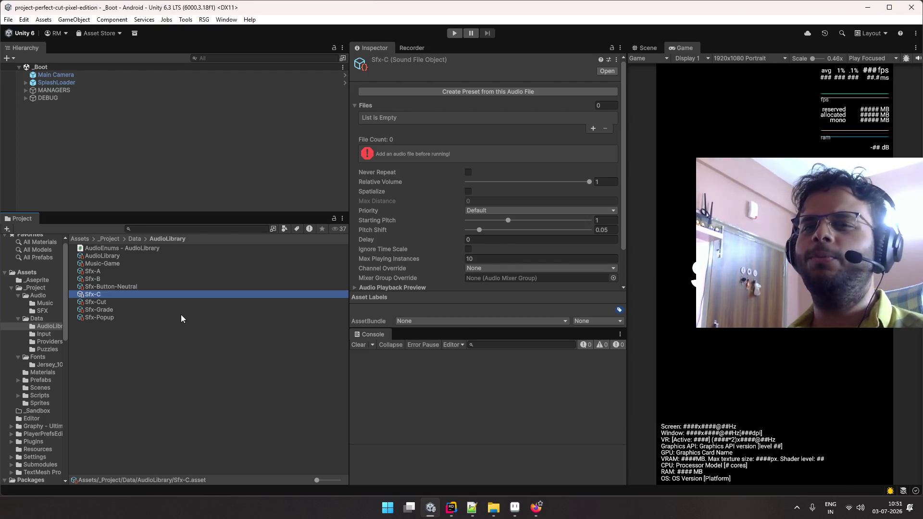
{"action": "key", "text": "ctrl+d"}
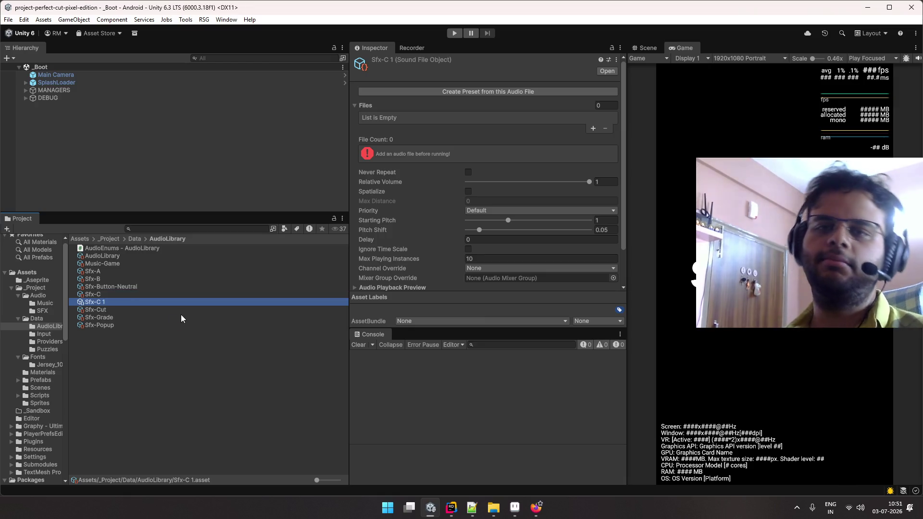
{"action": "key", "text": "F2"}
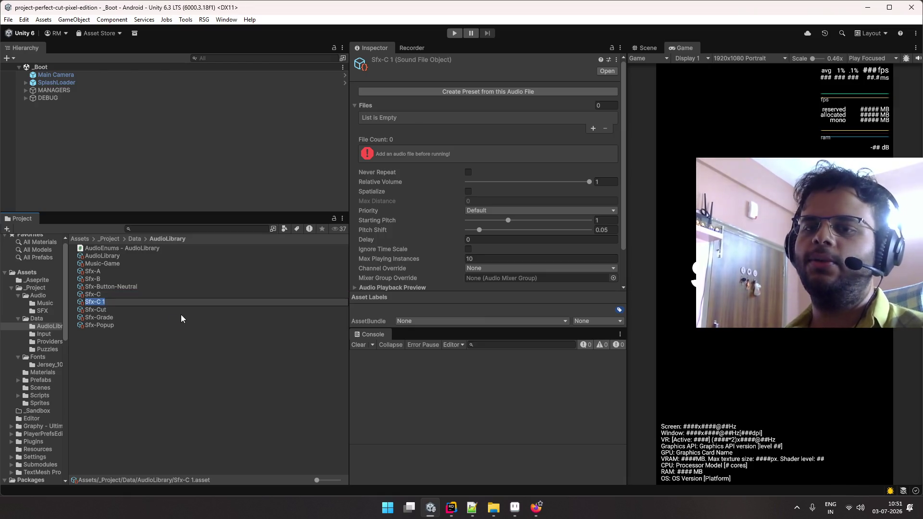
{"action": "key", "text": "shift+Left"}
{"action": "key", "text": "shift+Left"}
{"action": "key", "text": "shift+Left"}
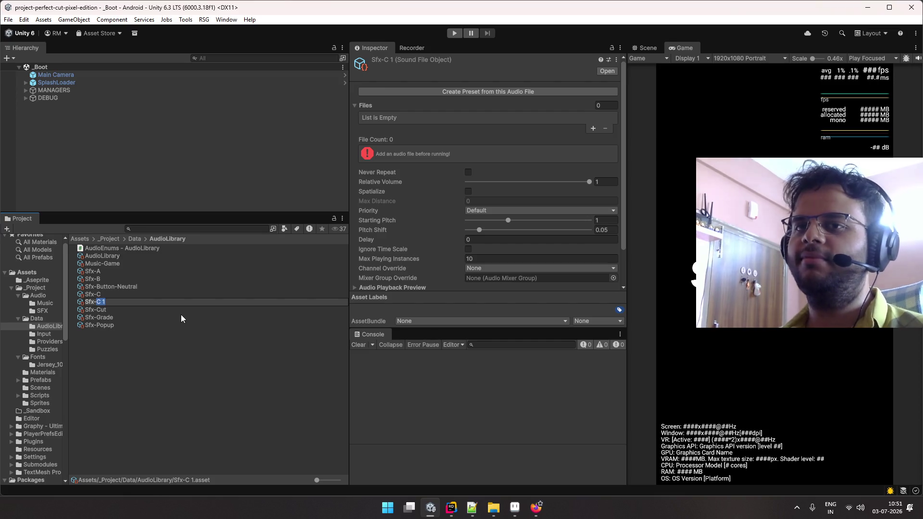
{"action": "key", "text": "BackSpace"}
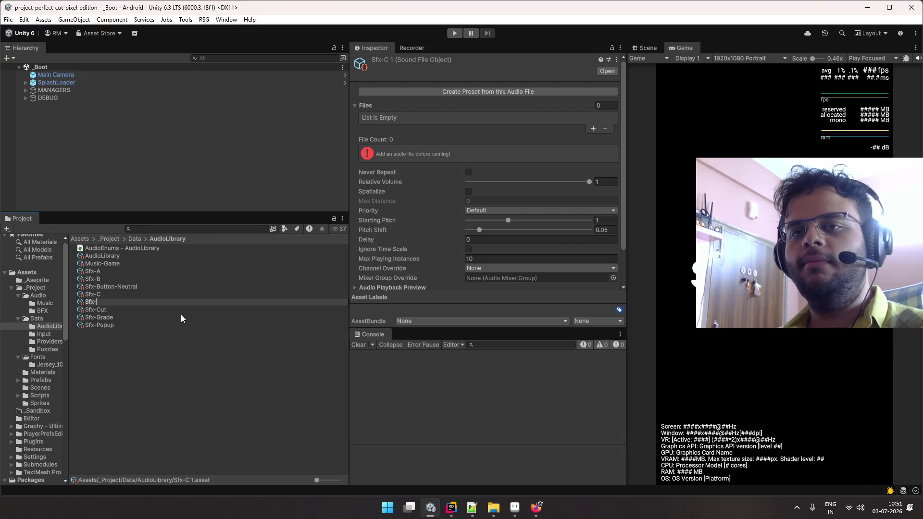
- Name the fourth copy Sfx-S and rename Sfx-Grade to Sfx-F
{"action": "type", "text": "S"}
{"action": "key", "text": "Return"}
{"action": "key", "text": "Up"}
{"action": "key", "text": "Up"}
{"action": "key", "text": "Up"}
{"action": "key", "text": "Up"}
{"action": "key", "text": "Up"}
{"action": "key", "text": "Up"}
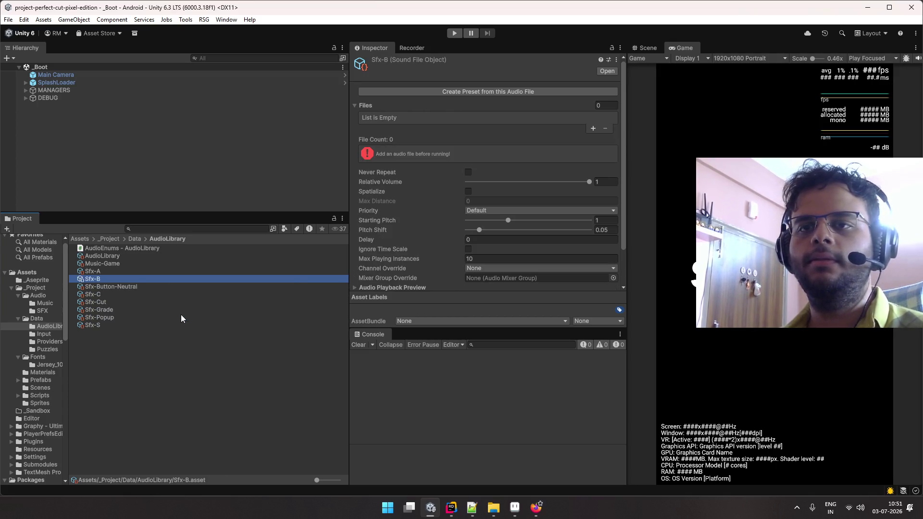
{"action": "key", "text": "Down"}
{"action": "key", "text": "Down"}
{"action": "key", "text": "Down"}
{"action": "key", "text": "Down"}
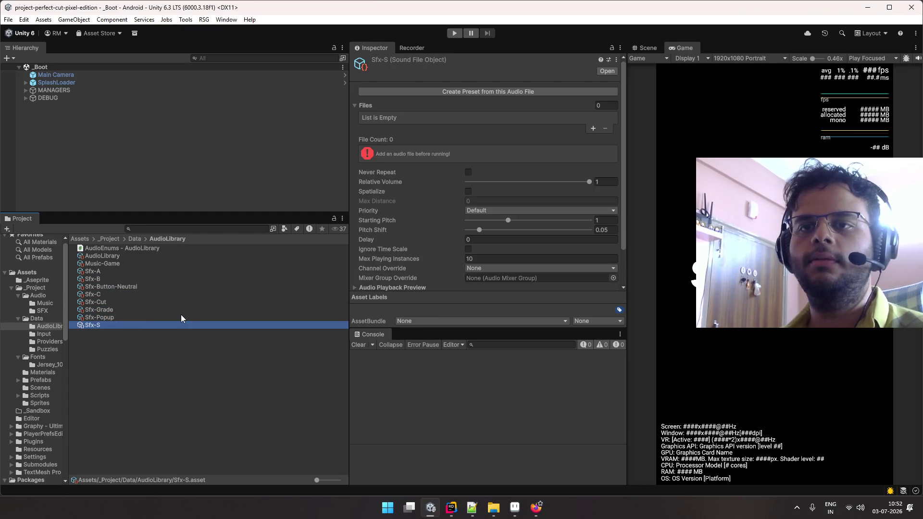
{"action": "key", "text": "F2"}
{"action": "type", "text": "Sfx-F"}
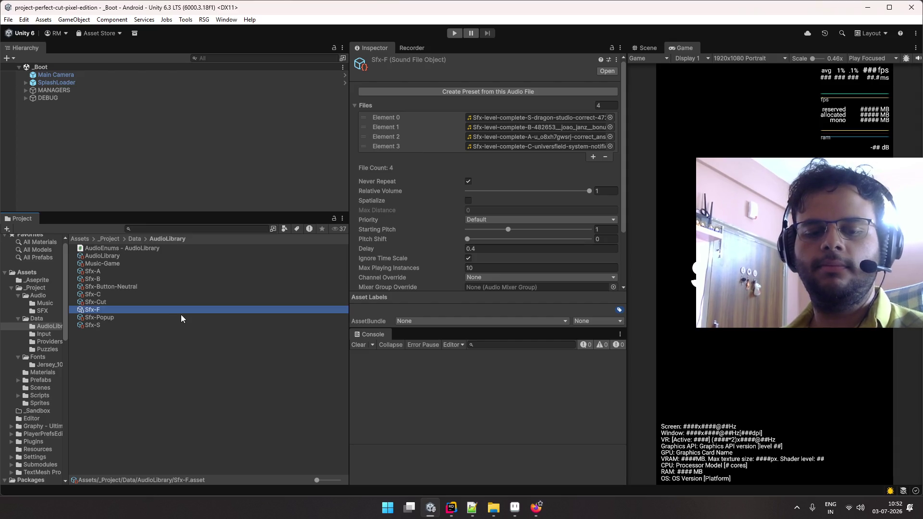
- Select Sfx-A and add one empty slot to its Files list
{"action": "key", "text": "Up"}
{"action": "key", "text": "Up"}
{"action": "key", "text": "Up"}
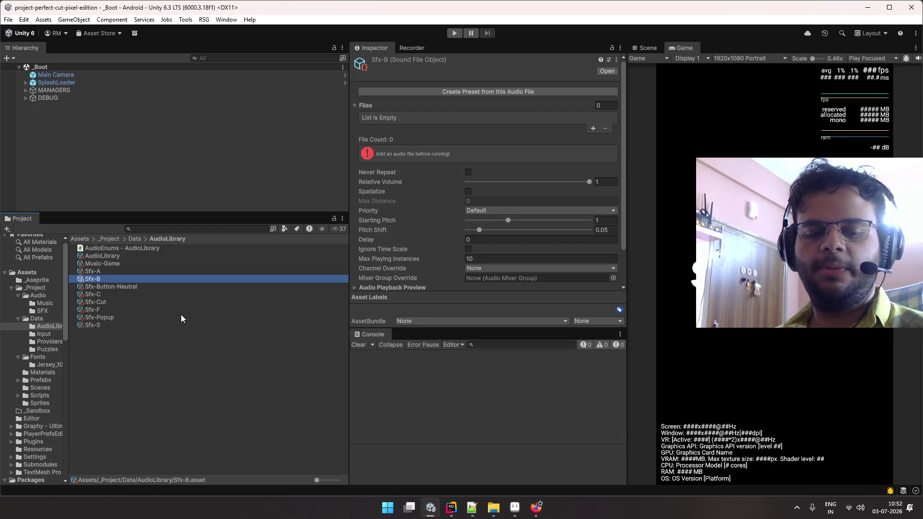
{"action": "key", "text": "Up"}
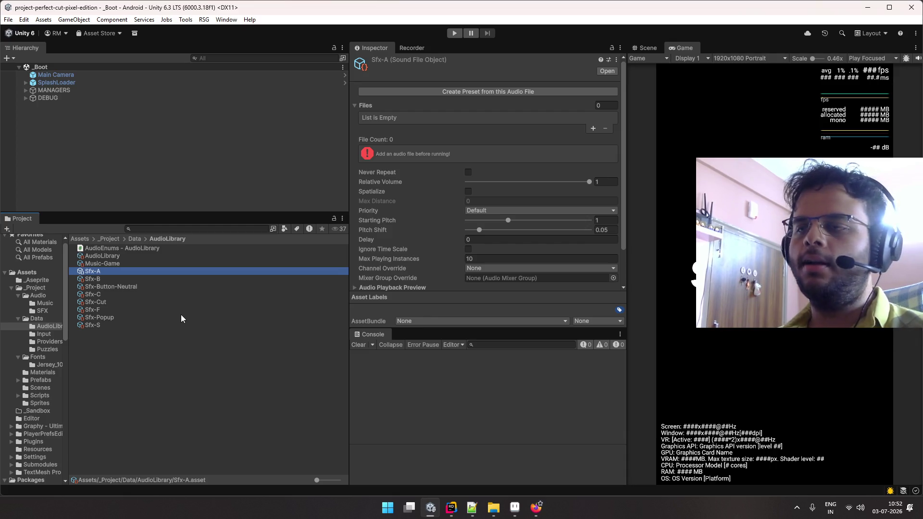
{"action": "key", "text": "Down"}
{"action": "key", "text": "Down"}
{"action": "key", "text": "Down"}
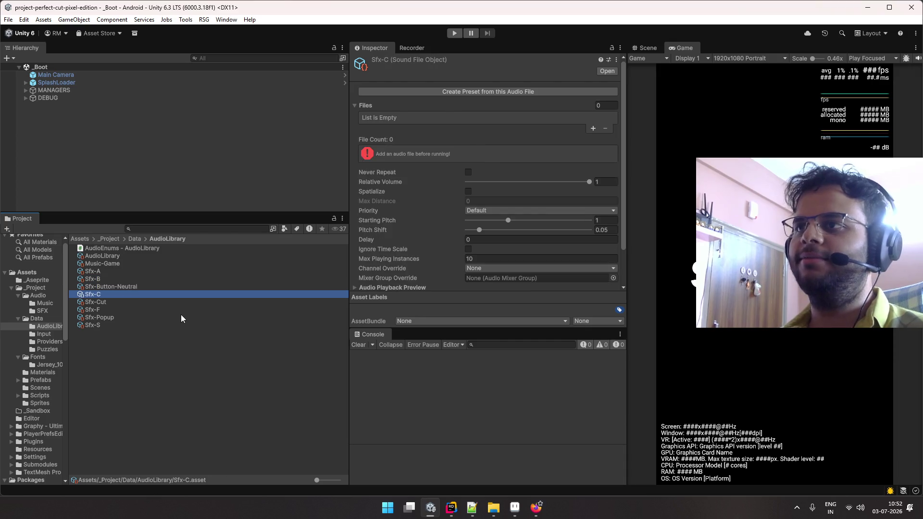
{"action": "key", "text": "Up"}
{"action": "key", "text": "Up"}
{"action": "key", "text": "Up"}
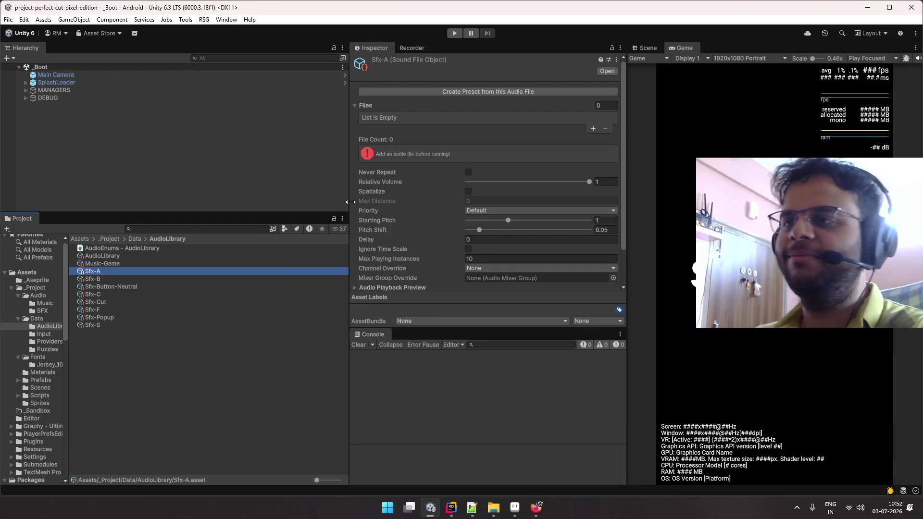
{"action": "left_click", "coordinate": [593, 127]}
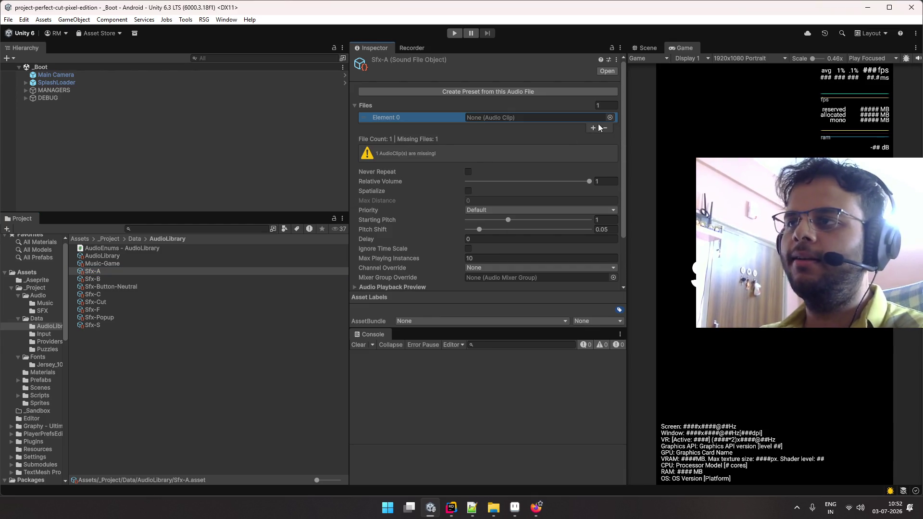
- Give Sfx-B one Files slot holding the level-complete-B clip
{"action": "left_click", "coordinate": [146, 279]}
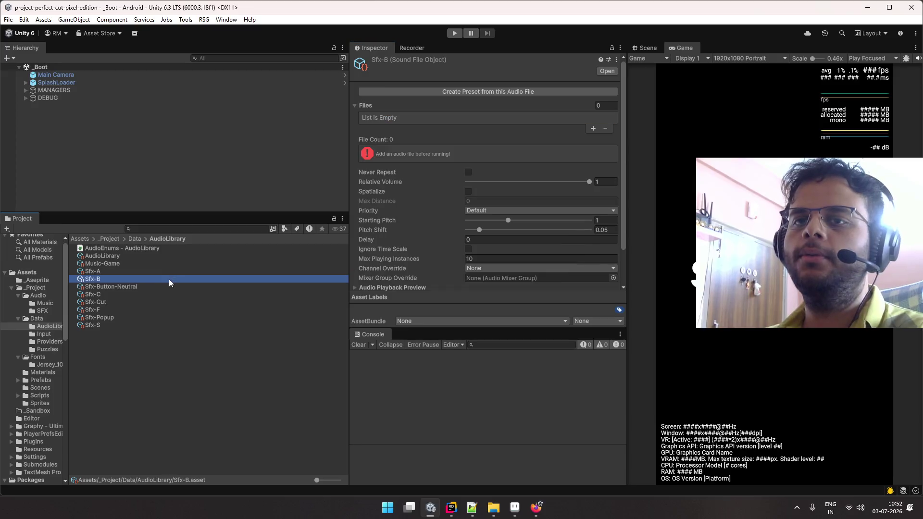
{"action": "left_click", "coordinate": [593, 128]}
{"action": "left_click", "coordinate": [609, 118]}
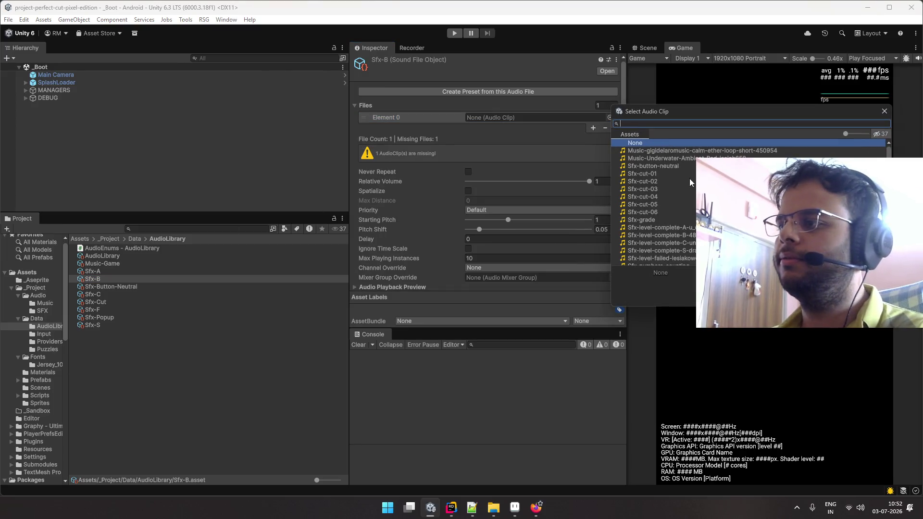
{"action": "double_click", "coordinate": [657, 235]}
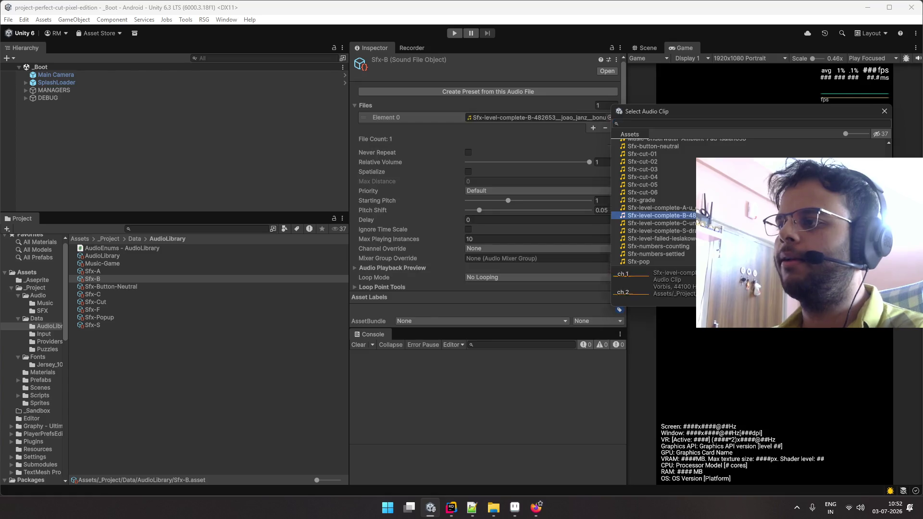
- Give Sfx-C one Files slot holding the Sfx-level-complete-C clip
{"action": "left_click", "coordinate": [139, 294]}
{"action": "left_click", "coordinate": [605, 118]}
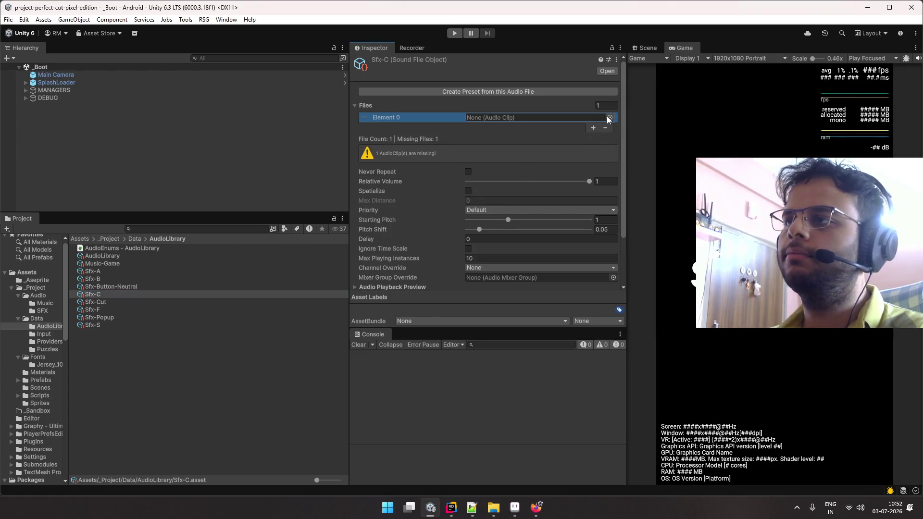
{"action": "left_click", "coordinate": [671, 187]}
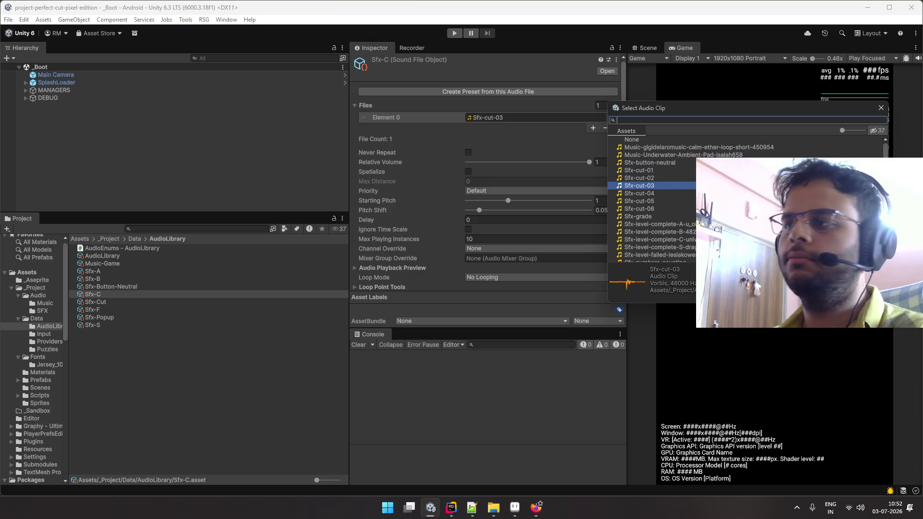
{"action": "key", "text": "Down"}
{"action": "key", "text": "Down"}
{"action": "key", "text": "Down"}
{"action": "key", "text": "Return"}
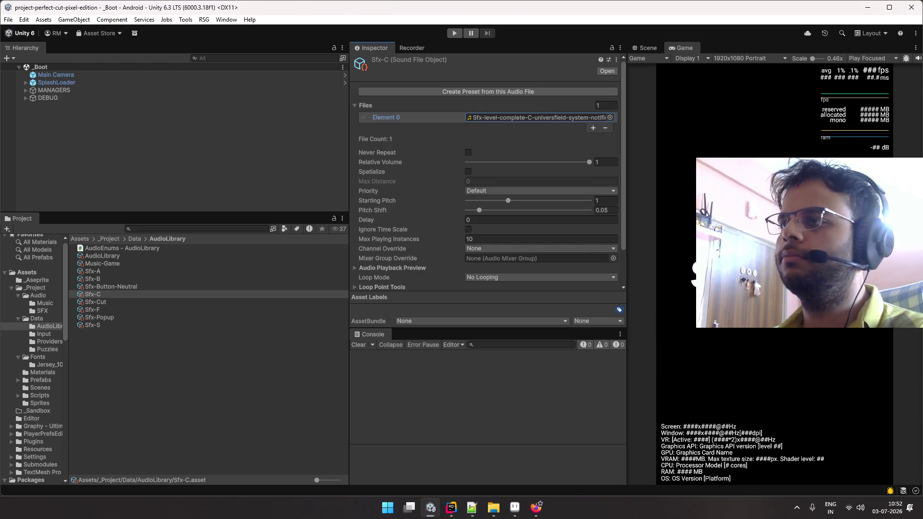
- Remove Sfx-F's extra Files elements and assign the Sfx-level-failed clip to Element 0
{"action": "left_click", "coordinate": [185, 310]}
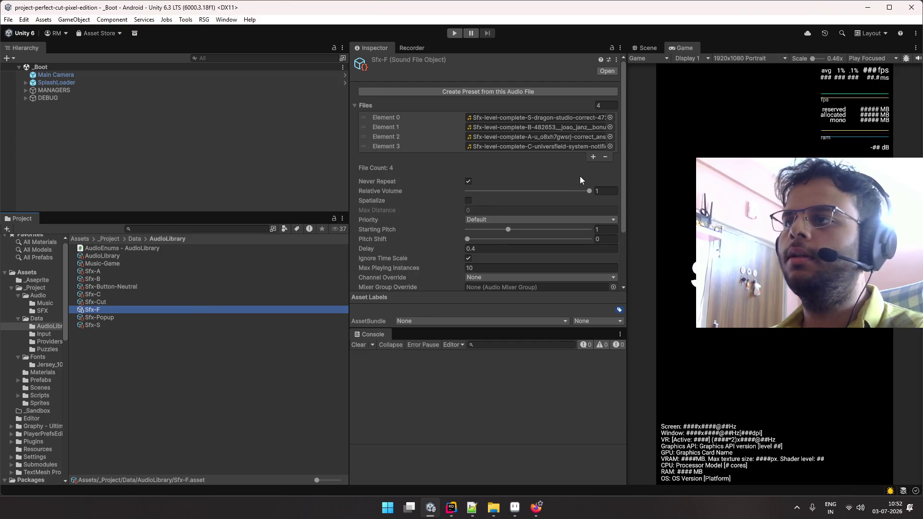
{"action": "left_click", "coordinate": [604, 156]}
{"action": "left_click", "coordinate": [604, 148]}
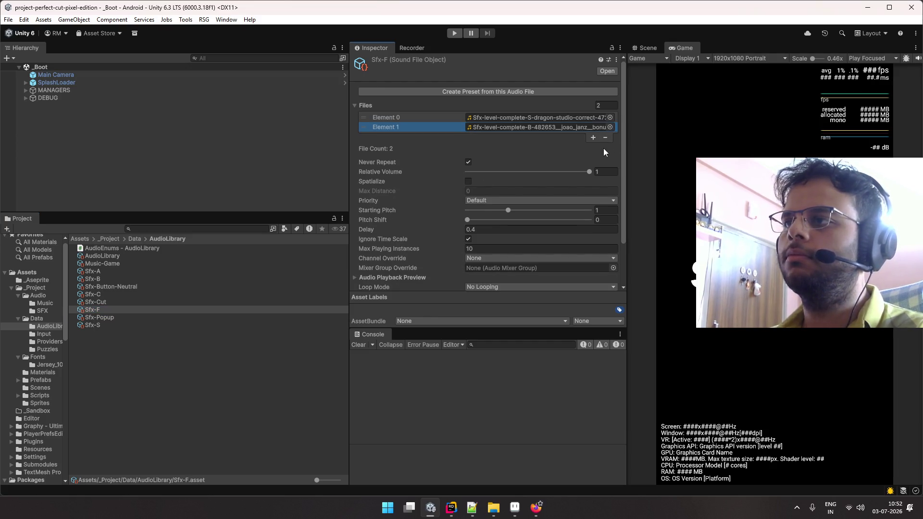
{"action": "left_click", "coordinate": [606, 138]}
{"action": "left_click", "coordinate": [609, 117]}
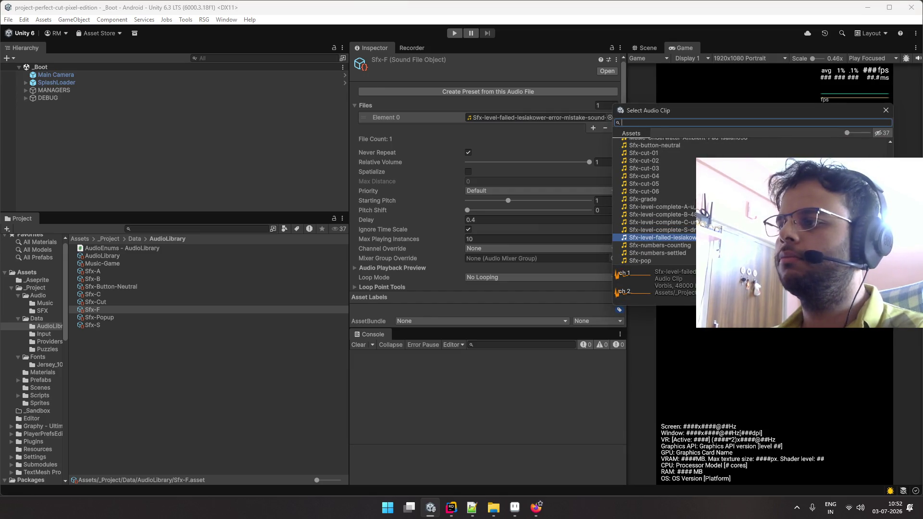
{"action": "left_click", "coordinate": [661, 237]}
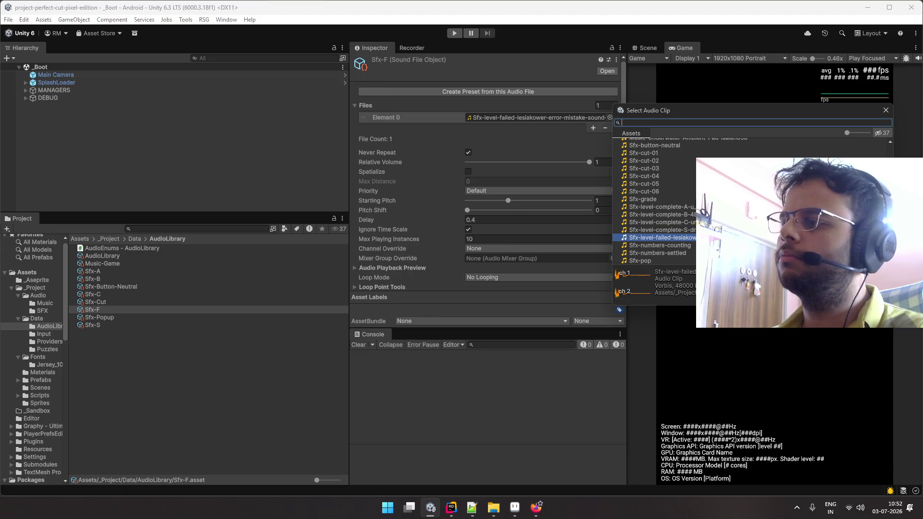
{"action": "key", "text": "Return"}
{"action": "left_click", "coordinate": [514, 117]}
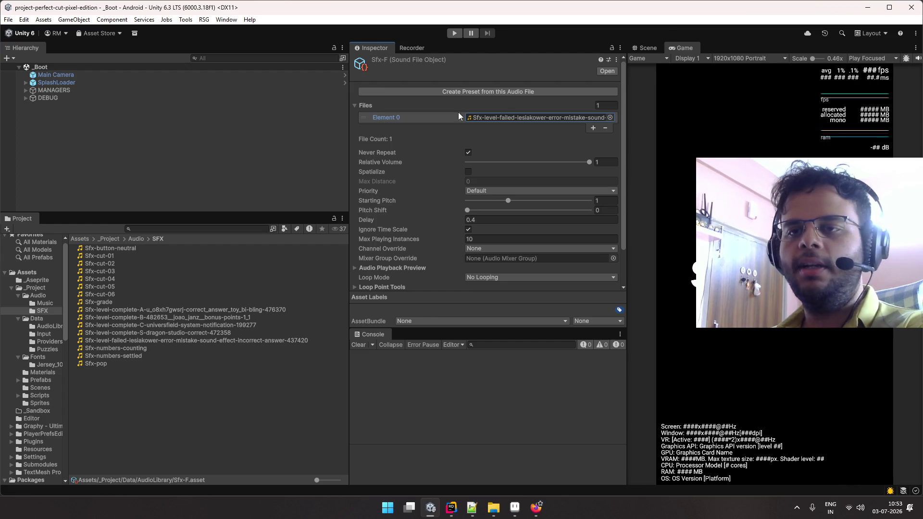
- Rename the level-failed clip in the SFX folder by inserting 'F-' after 'failed-'
{"action": "left_click", "coordinate": [506, 117]}
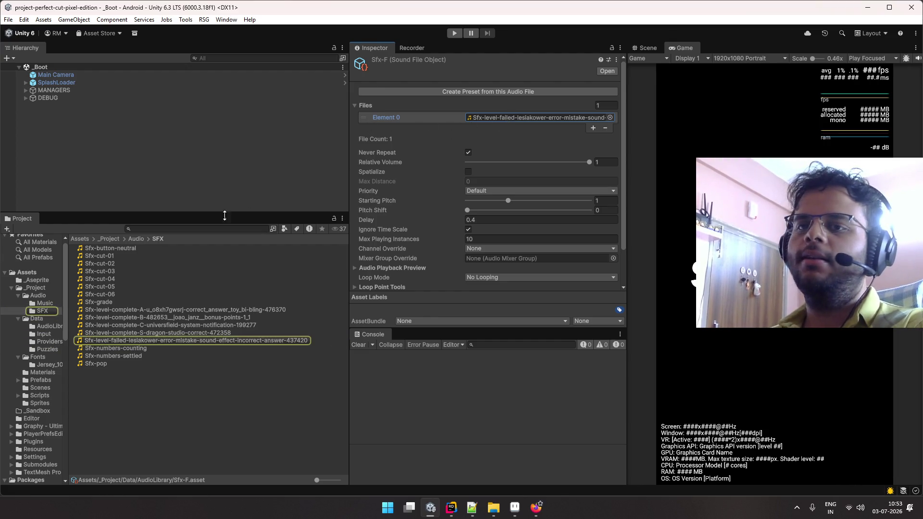
{"action": "left_click", "coordinate": [186, 340]}
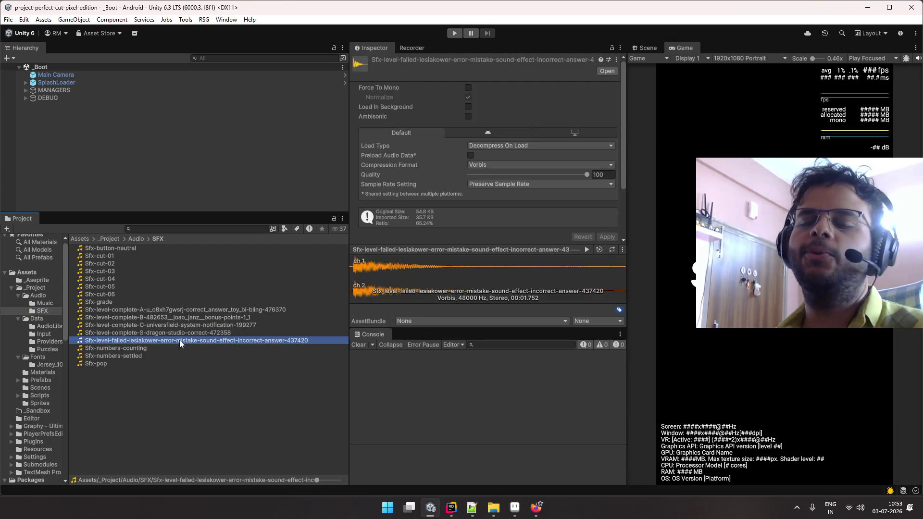
{"action": "left_click", "coordinate": [180, 340]}
{"action": "key", "text": "End"}
{"action": "key", "text": "ctrl+shift+Left"}
{"action": "key", "text": "ctrl+shift+Left"}
{"action": "key", "text": "ctrl+shift+Left"}
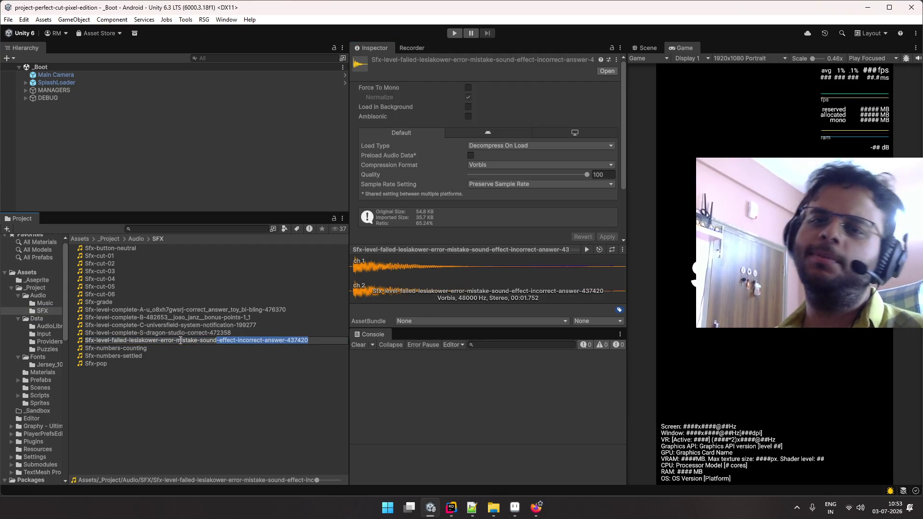
{"action": "key", "text": "ctrl+shift+Left"}
{"action": "key", "text": "ctrl+shift+Left"}
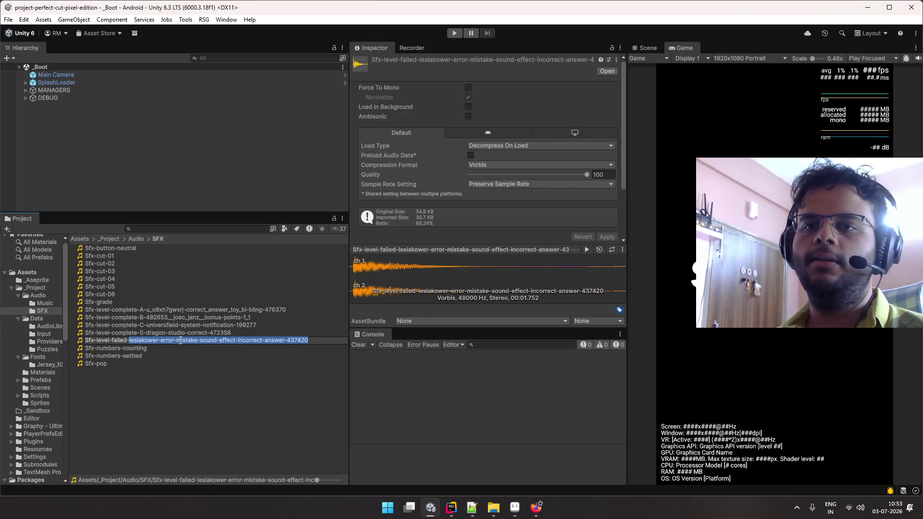
{"action": "key", "text": "Left"}
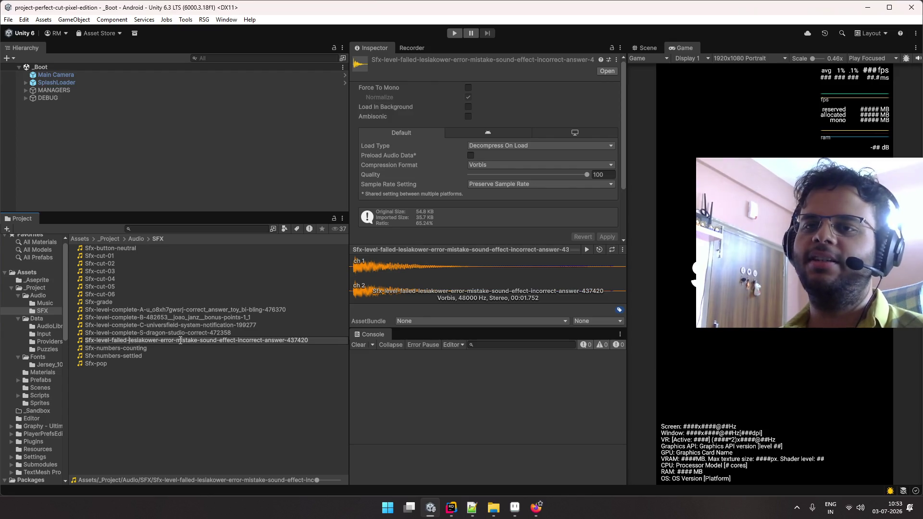
{"action": "type", "text": "F"}
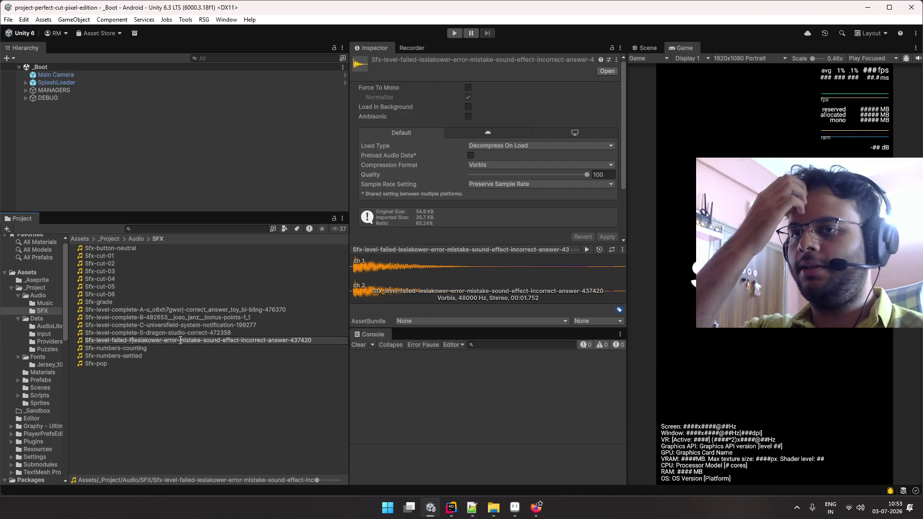
{"action": "type", "text": "-"}
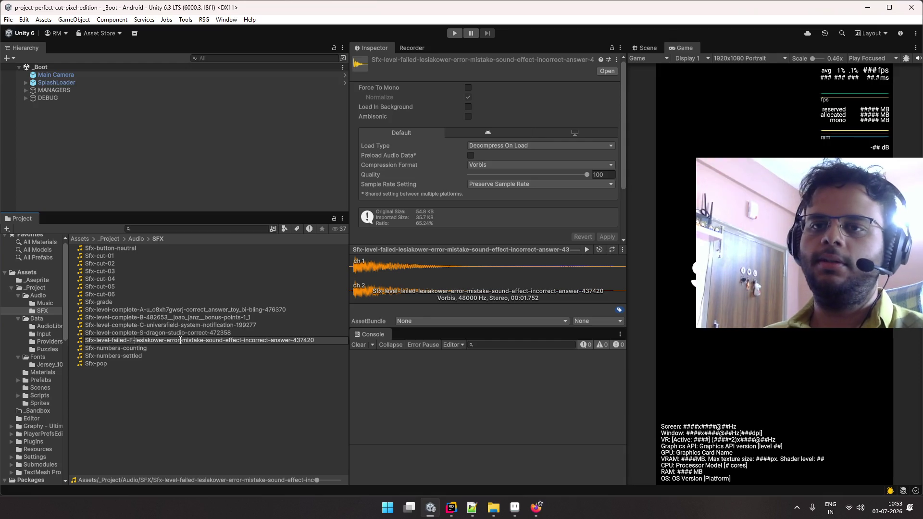
{"action": "key", "text": "Return"}
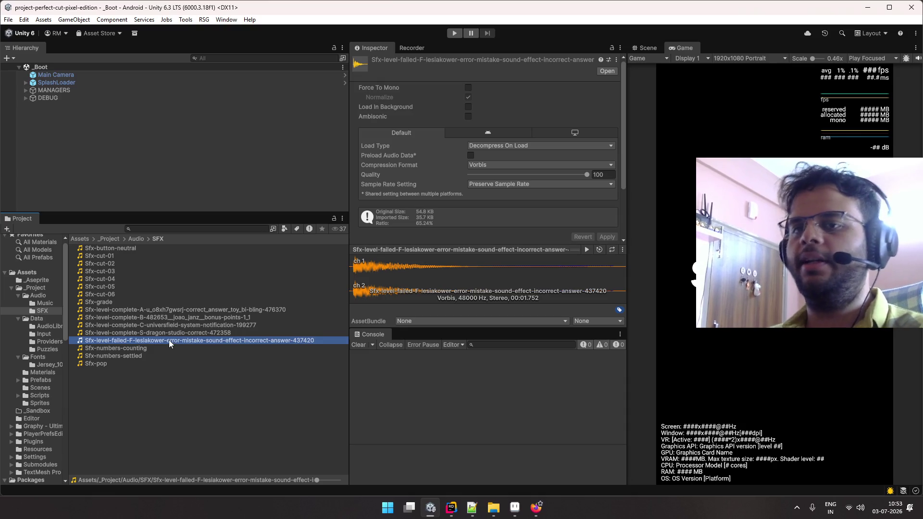
{"action": "key", "text": "Up"}
{"action": "left_click", "coordinate": [71, 100]}
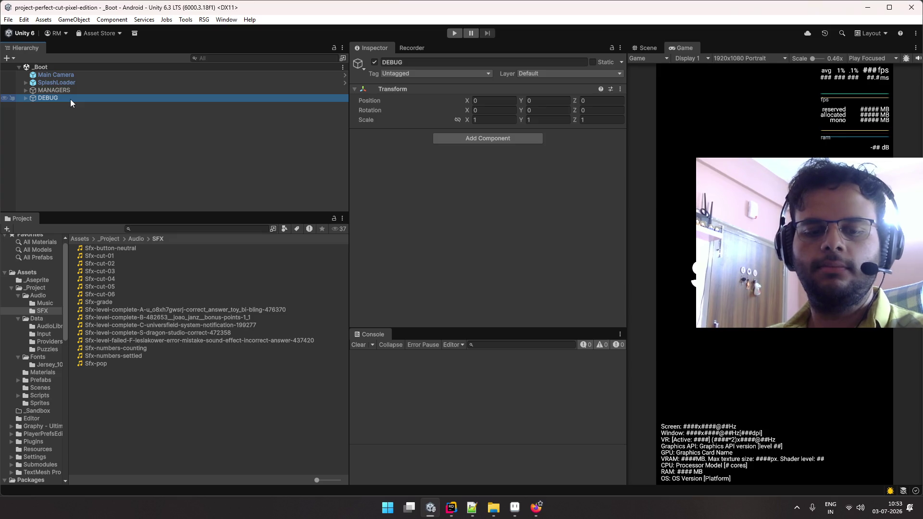
{"action": "left_click", "coordinate": [80, 93]}
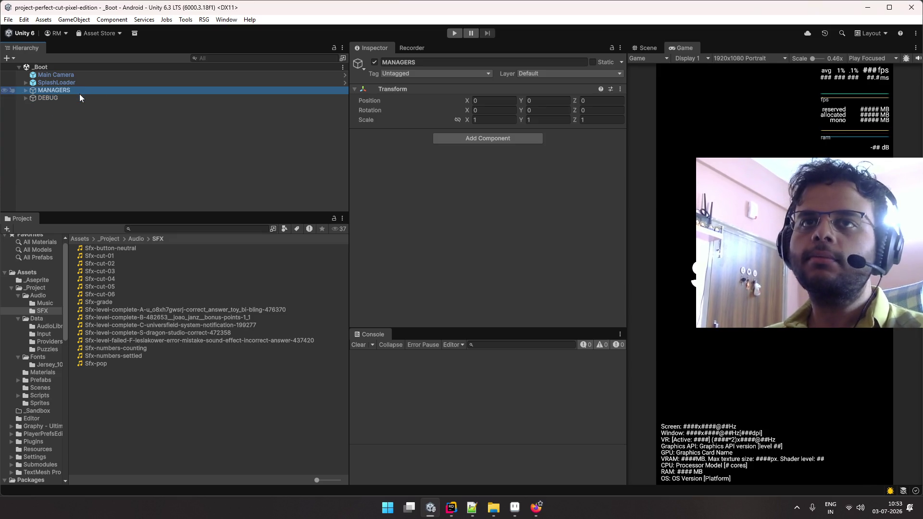
{"action": "left_click", "coordinate": [82, 95]}
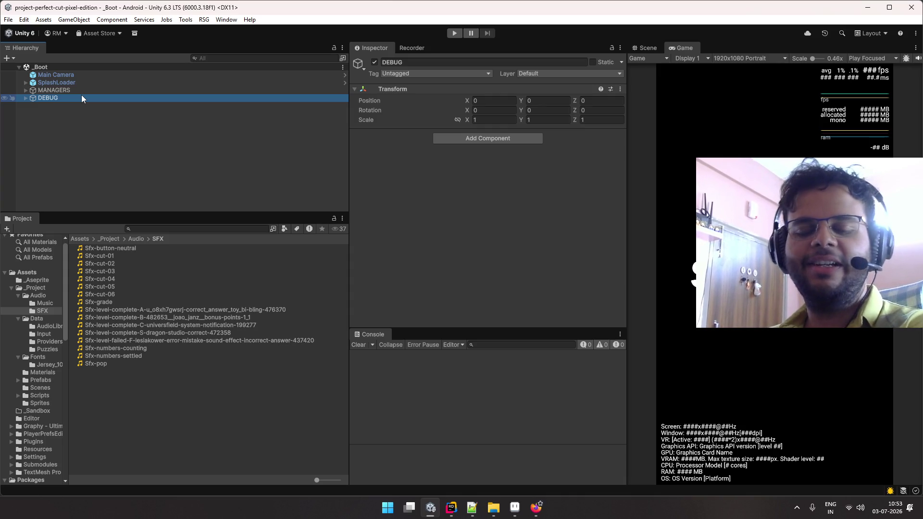
{"action": "key", "text": "Up"}
{"action": "key", "text": "Down"}
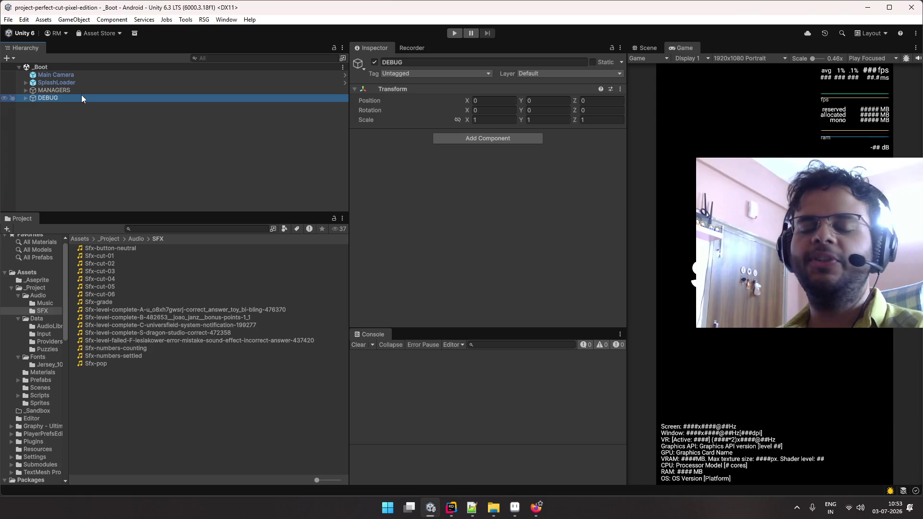
{"action": "key", "text": "Up"}
{"action": "key", "text": "Up"}
{"action": "key", "text": "Down"}
{"action": "key", "text": "Down"}
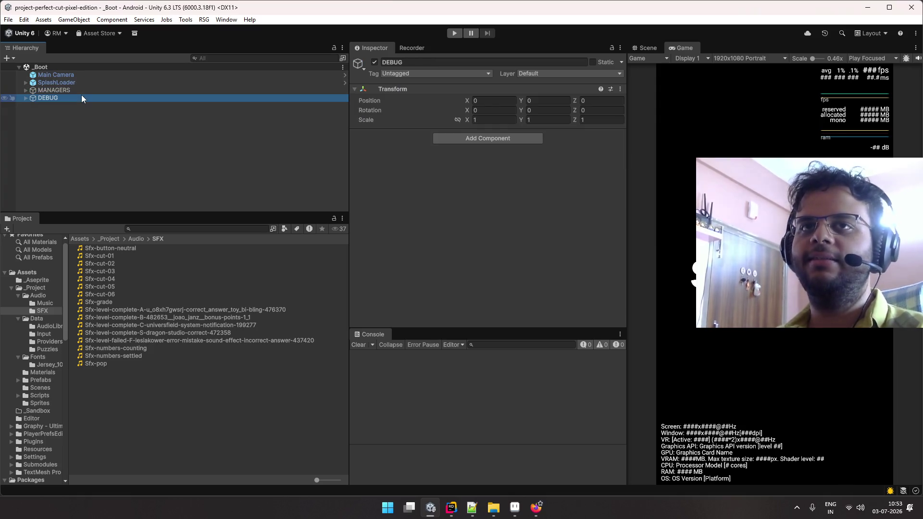
{"action": "key", "text": "Up"}
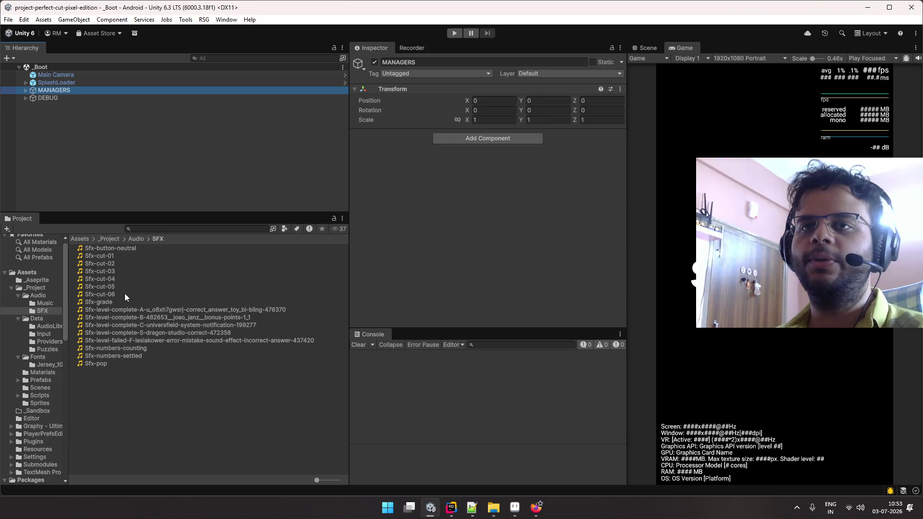
{"action": "key", "text": "Up"}
{"action": "key", "text": "Down"}
{"action": "key", "text": "Down"}
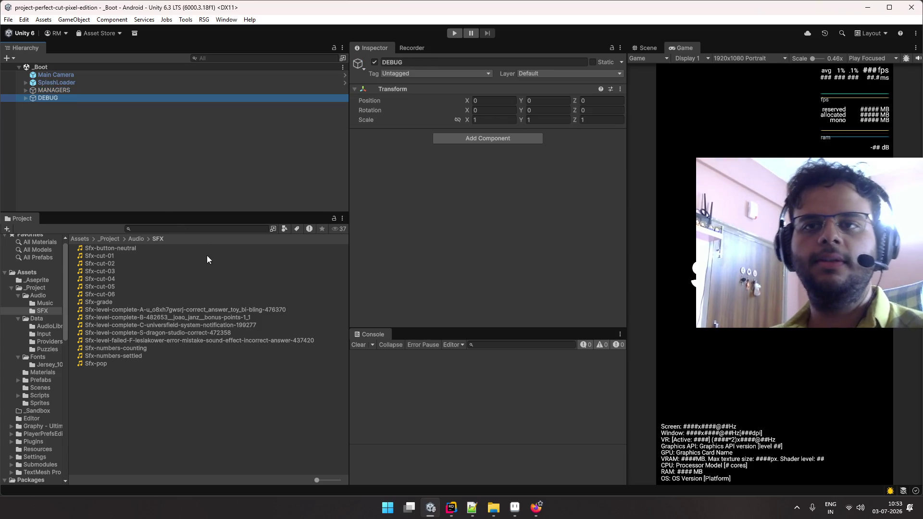
{"action": "left_click", "coordinate": [189, 229]}
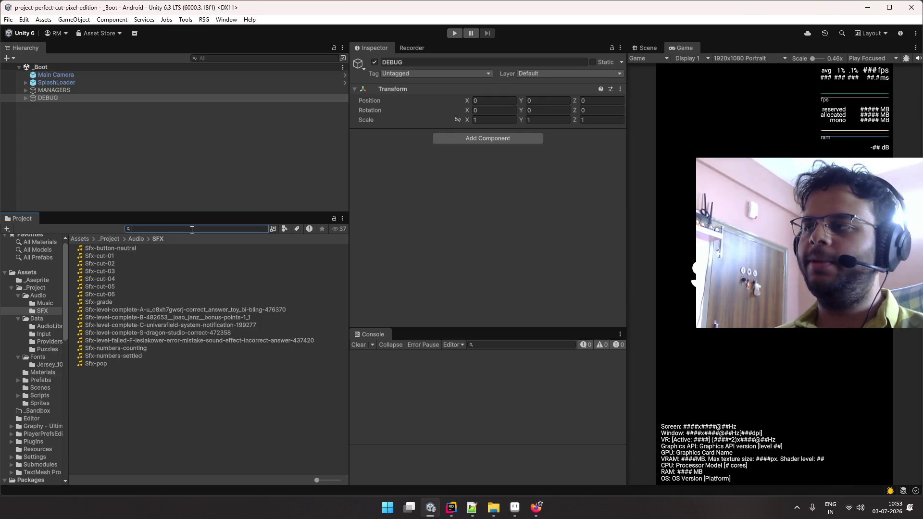
{"action": "key", "text": "BackSpace"}
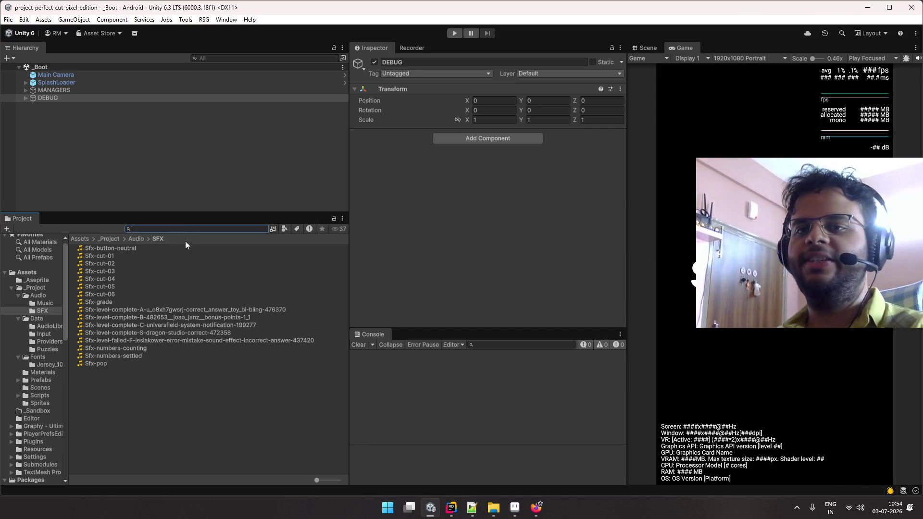
{"action": "left_click", "coordinate": [59, 99]}
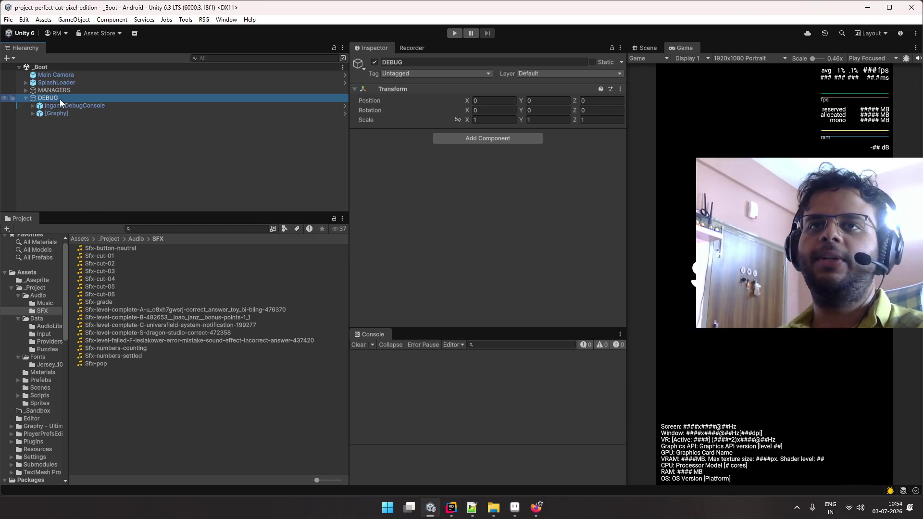
{"action": "key", "text": "Up"}
{"action": "key", "text": "Up"}
{"action": "key", "text": "Down"}
{"action": "key", "text": "Down"}
{"action": "key", "text": "Up"}
{"action": "key", "text": "Up"}
{"action": "left_click", "coordinate": [92, 98]}
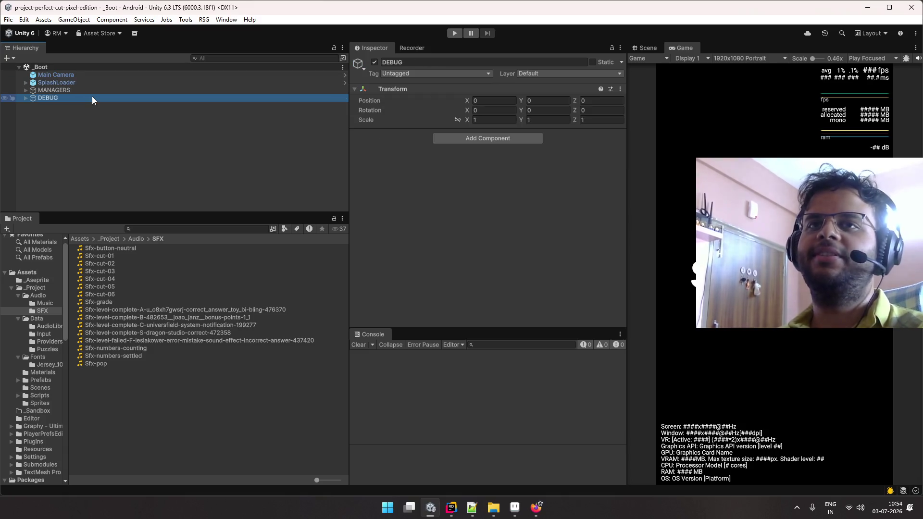
{"action": "left_click", "coordinate": [186, 229]}
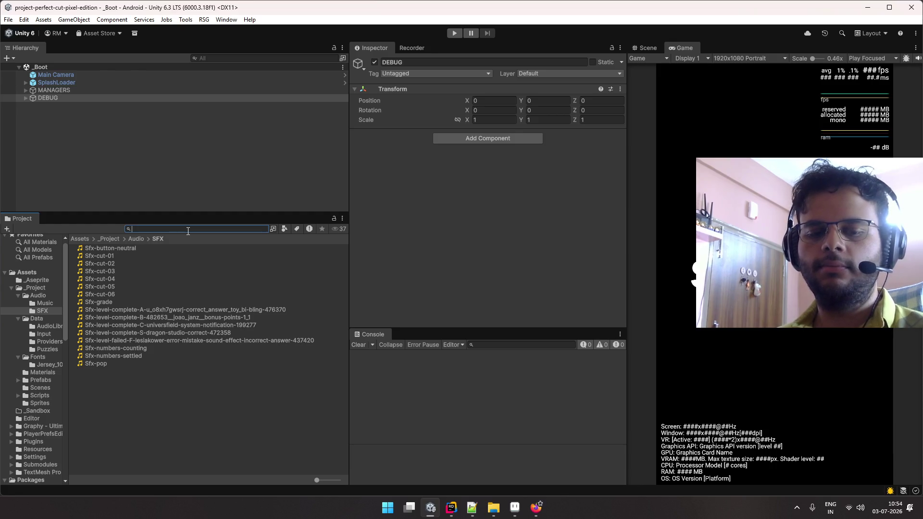
{"action": "type", "text": "s"}
{"action": "key", "text": "BackSpace"}
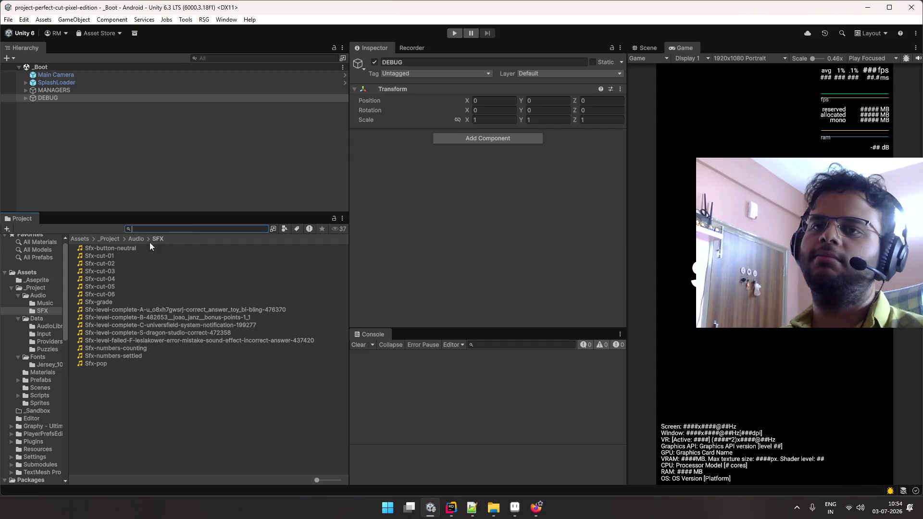
{"action": "left_click", "coordinate": [129, 238]}
- Go from _Project into the Data folder, then into its AudioLibrary subfolder
{"action": "left_click", "coordinate": [106, 239]}
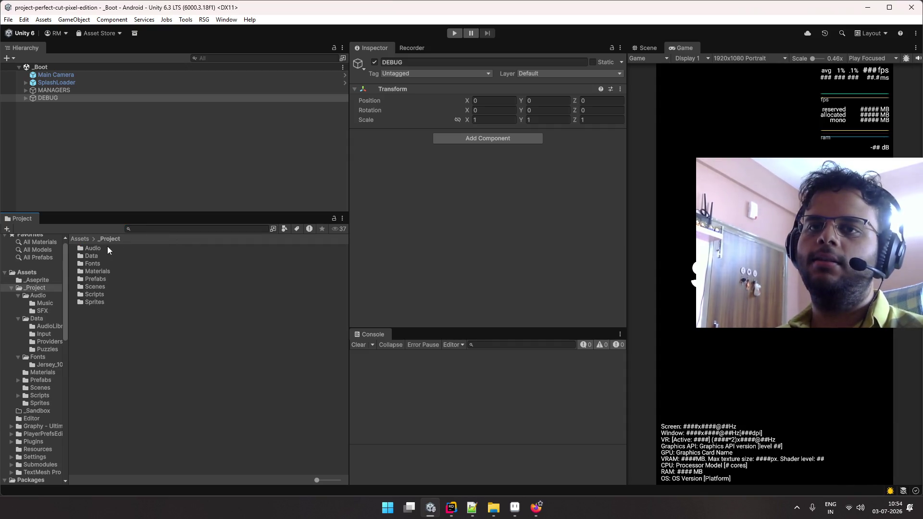
{"action": "left_click", "coordinate": [108, 283]}
{"action": "key", "text": "Down"}
{"action": "key", "text": "Down"}
{"action": "key", "text": "Up"}
{"action": "key", "text": "Up"}
{"action": "key", "text": "Up"}
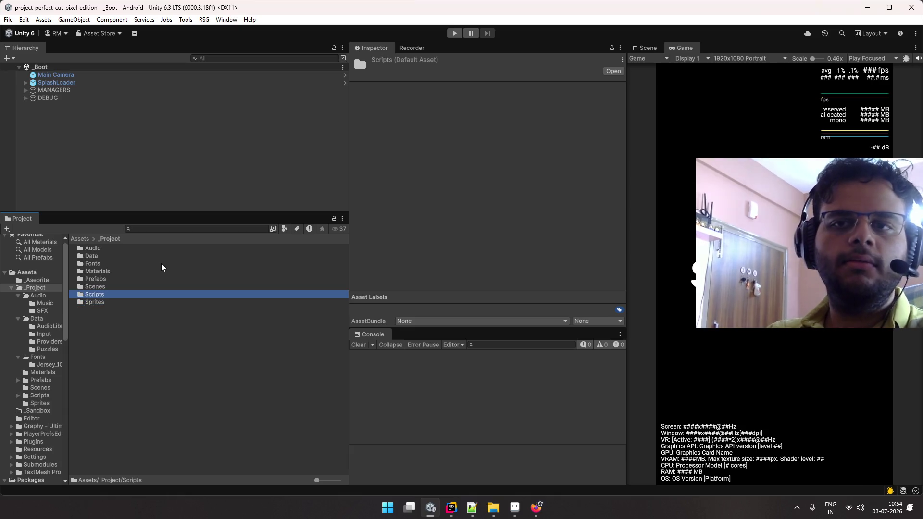
{"action": "key", "text": "Up"}
{"action": "key", "text": "Up"}
{"action": "key", "text": "Up"}
{"action": "key", "text": "Down"}
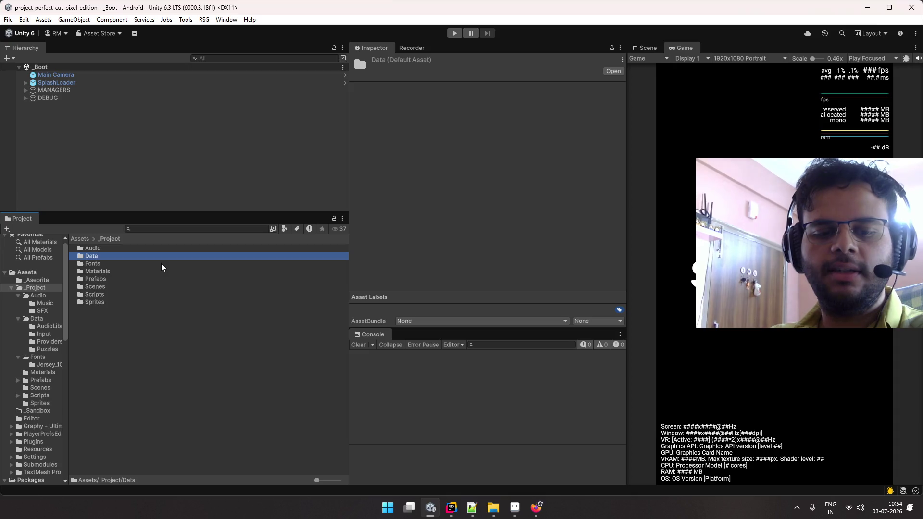
{"action": "double_click", "coordinate": [163, 256]}
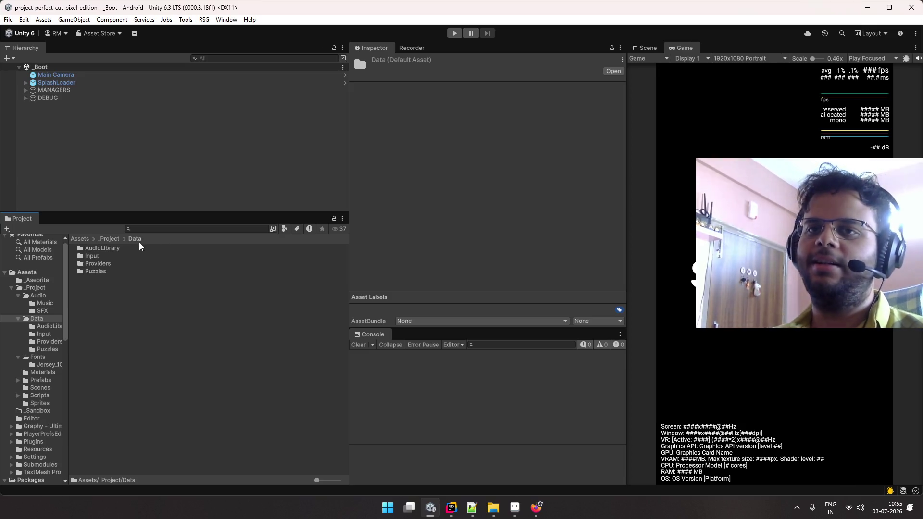
{"action": "double_click", "coordinate": [142, 247]}
- Look over the sound objects, then rename Sfx-A to Sfx-Grade-A
{"action": "left_click", "coordinate": [119, 262]}
{"action": "left_click", "coordinate": [119, 256]}
{"action": "key", "text": "Down"}
{"action": "key", "text": "Down"}
{"action": "key", "text": "Down"}
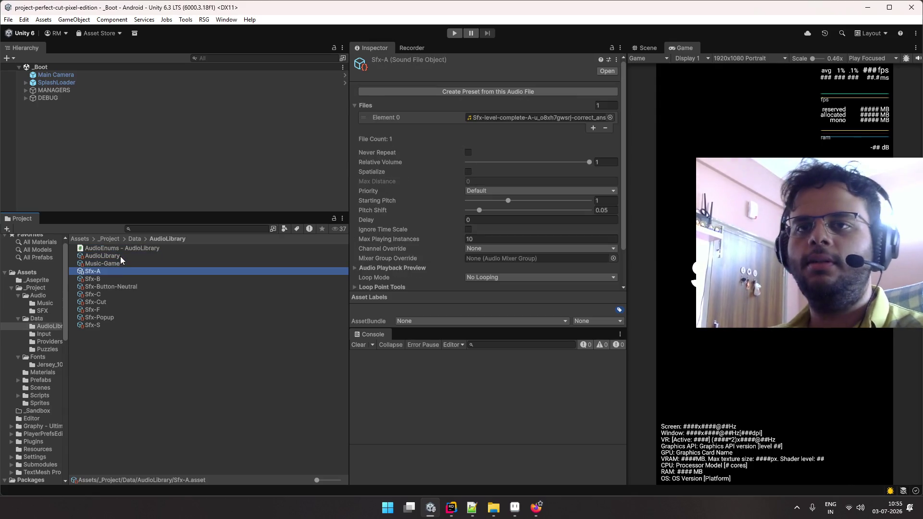
{"action": "key", "text": "Down"}
{"action": "key", "text": "Down"}
{"action": "key", "text": "Down"}
{"action": "key", "text": "Up"}
{"action": "key", "text": "Up"}
{"action": "key", "text": "Up"}
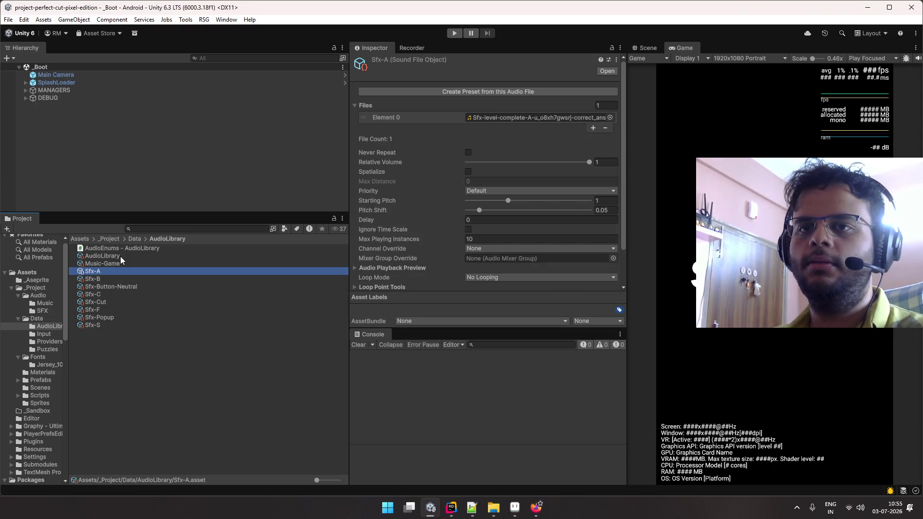
{"action": "key", "text": "Down"}
{"action": "key", "text": "Down"}
{"action": "key", "text": "Down"}
{"action": "key", "text": "Up"}
{"action": "key", "text": "Up"}
{"action": "key", "text": "Up"}
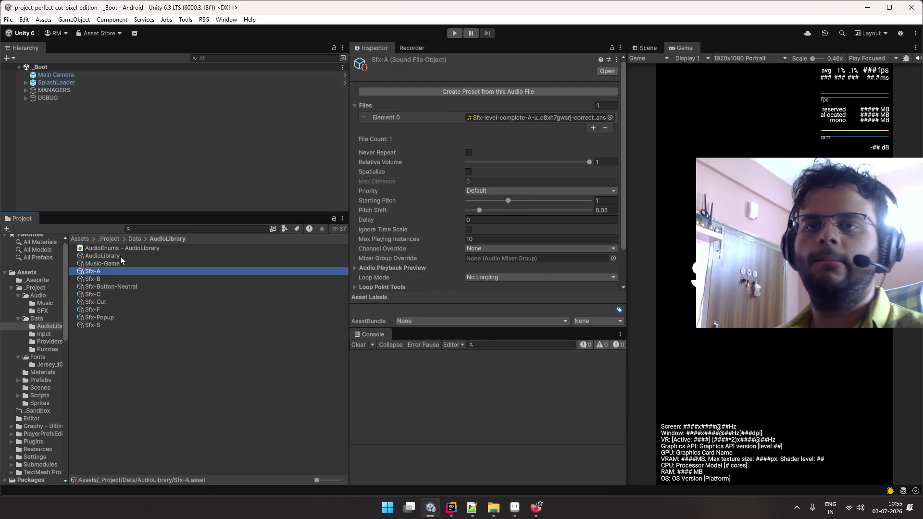
{"action": "key", "text": "F2"}
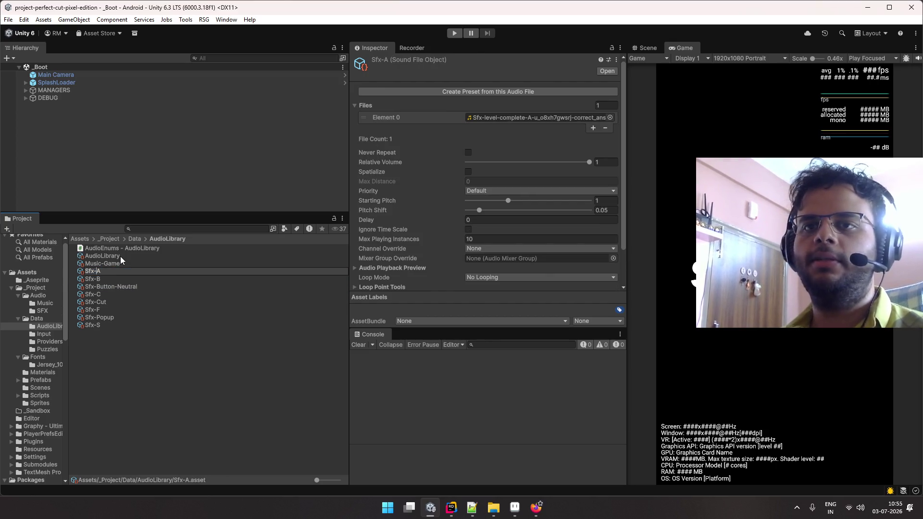
{"action": "type", "text": "rade-"}
{"action": "key", "text": "Return"}
- Rename Sfx-B to Sfx-Grade-B and Sfx-C to Sfx-Grade-C
{"action": "key", "text": "Up"}
{"action": "key", "text": "Up"}
{"action": "key", "text": "Up"}
{"action": "key", "text": "Up"}
{"action": "key", "text": "Up"}
{"action": "key", "text": "F2"}
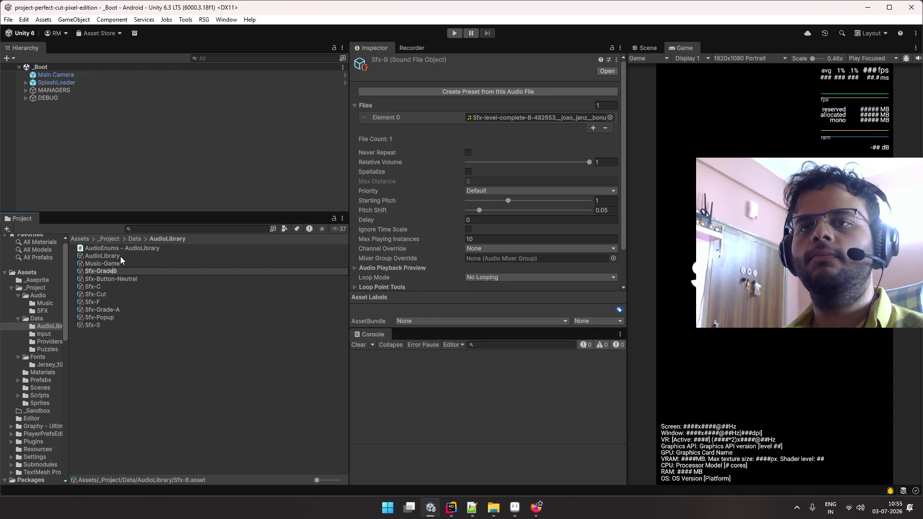
{"action": "type", "text": "rade-"}
{"action": "key", "text": "Return"}
{"action": "key", "text": "Up"}
{"action": "key", "text": "Up"}
{"action": "key", "text": "Up"}
{"action": "key", "text": "Up"}
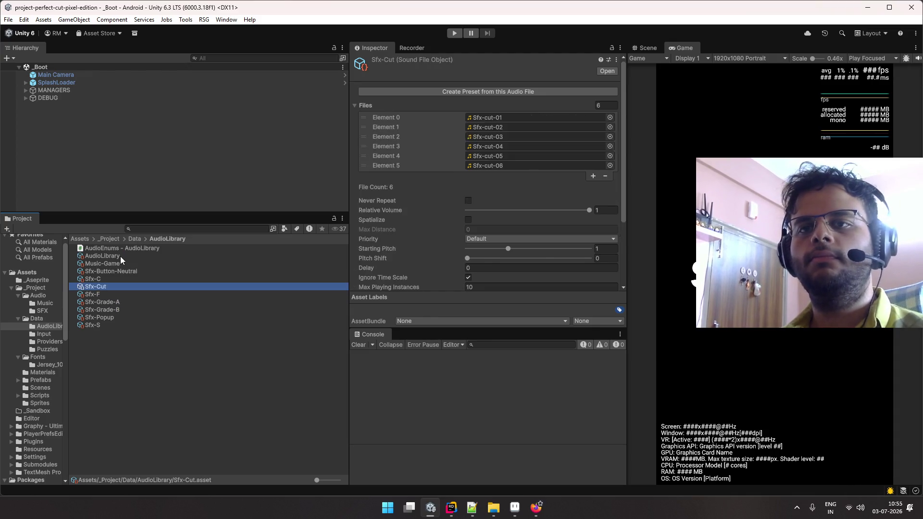
{"action": "key", "text": "F2"}
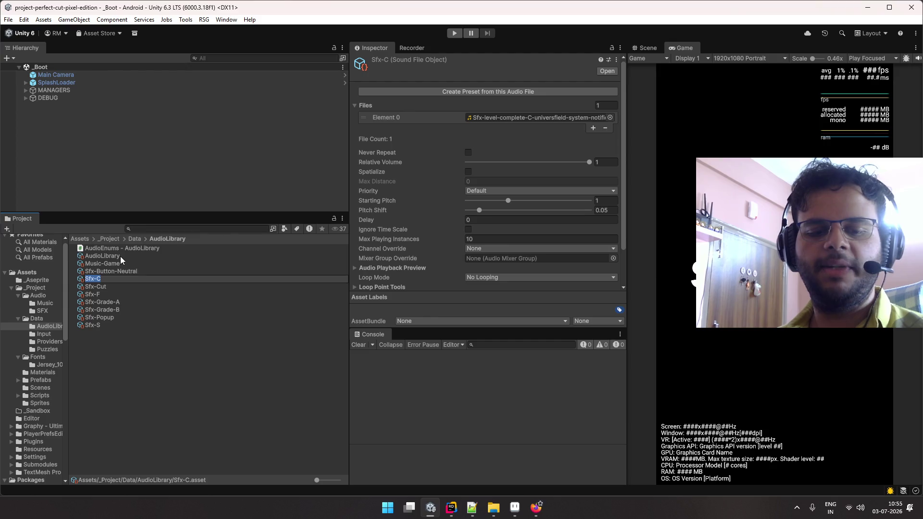
{"action": "key", "text": "Right"}
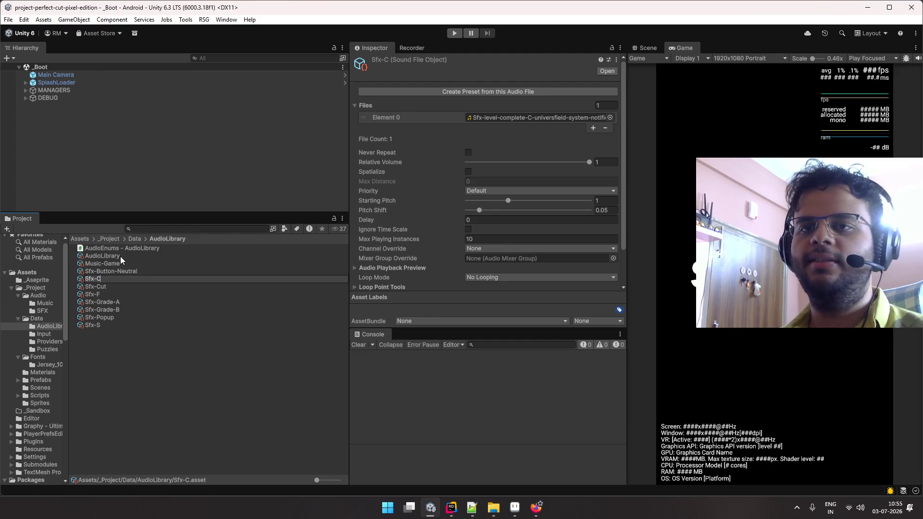
{"action": "type", "text": "de-"}
{"action": "key", "text": "Up"}
{"action": "key", "text": "Up"}
{"action": "key", "text": "Up"}
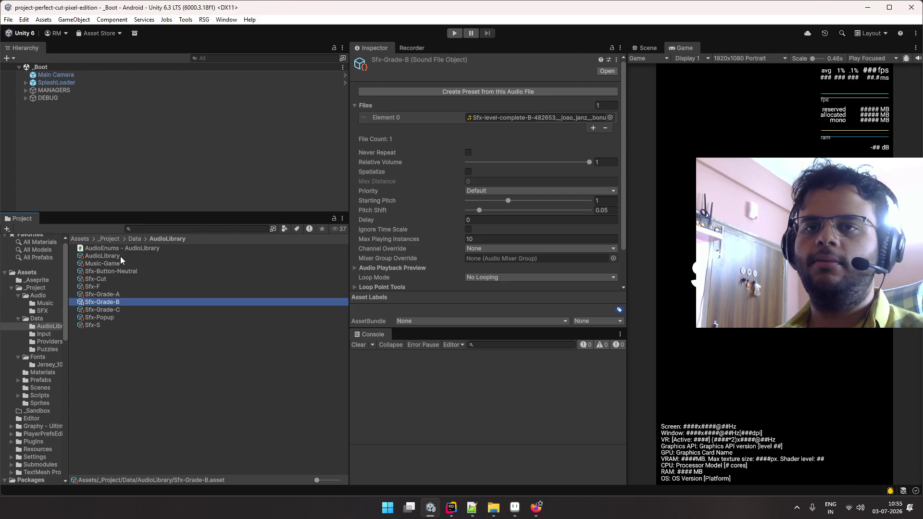
- Rename Sfx-F to Sfx-Grade-F
{"action": "key", "text": "Down"}
{"action": "key", "text": "Down"}
{"action": "key", "text": "Down"}
{"action": "key", "text": "Down"}
{"action": "key", "text": "Down"}
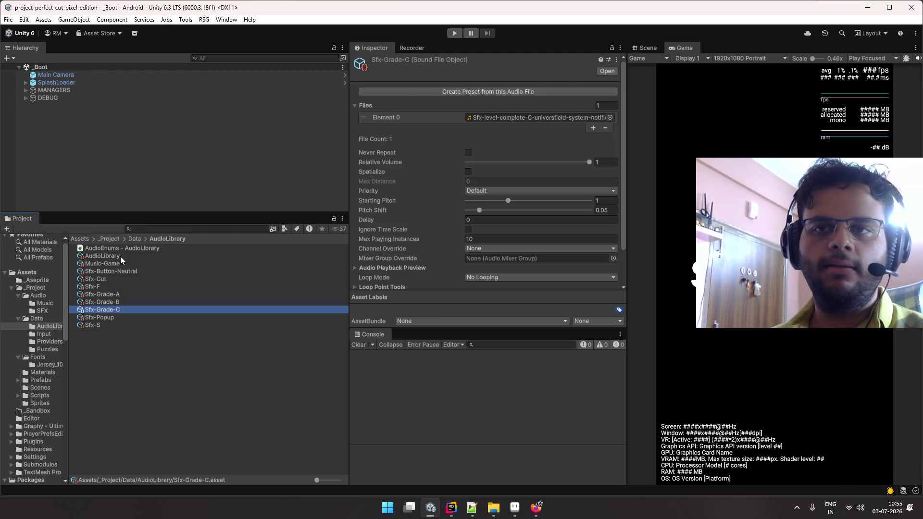
{"action": "key", "text": "Up"}
{"action": "key", "text": "Up"}
{"action": "key", "text": "Up"}
{"action": "key", "text": "Up"}
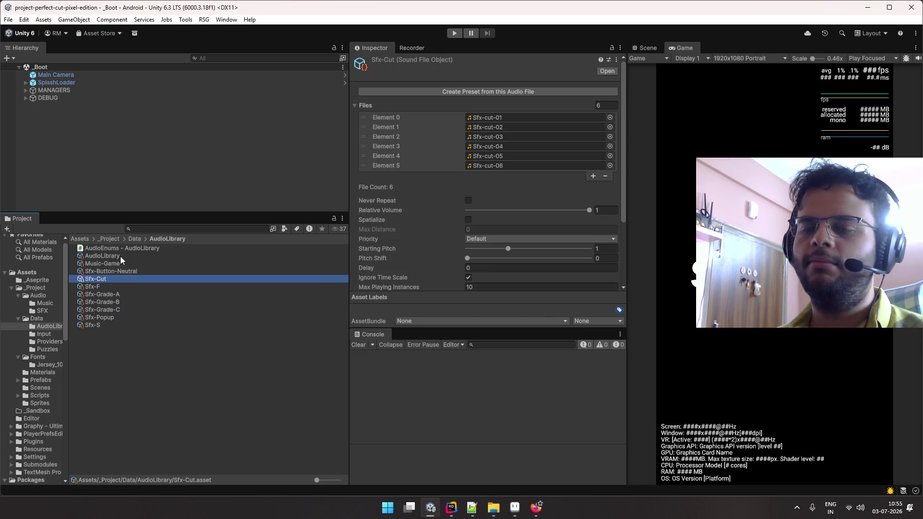
{"action": "key", "text": "Down"}
{"action": "key", "text": "Down"}
{"action": "key", "text": "Down"}
{"action": "key", "text": "Up"}
{"action": "key", "text": "Up"}
{"action": "key", "text": "Up"}
{"action": "key", "text": "F2"}
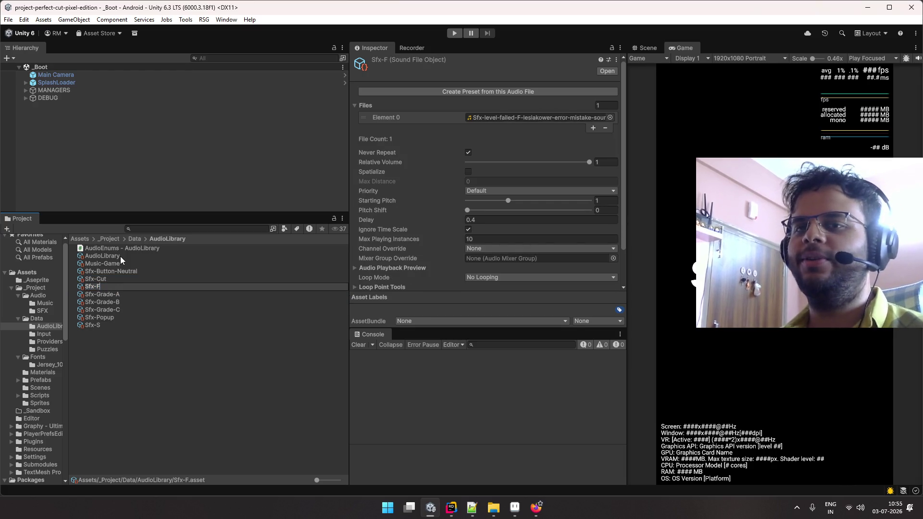
{"action": "key", "text": "Left"}
{"action": "type", "text": "Grade"}
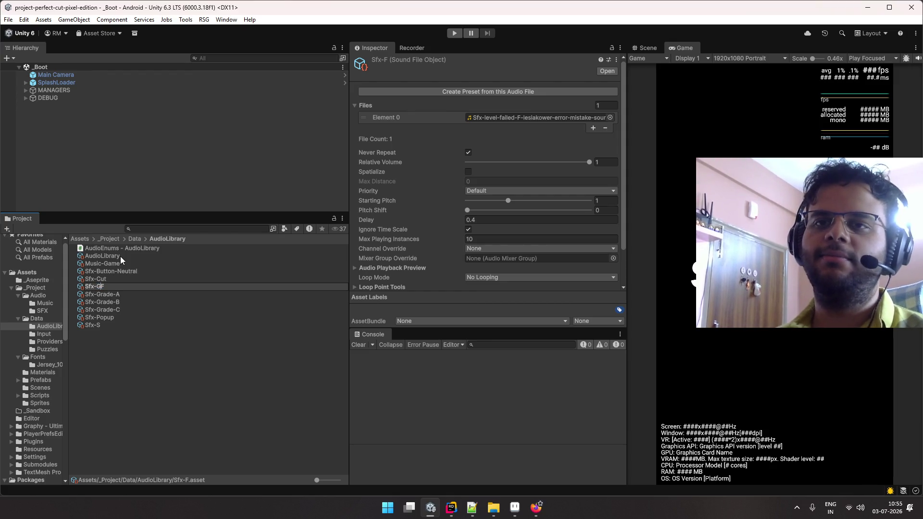
{"action": "type", "text": "-"}
{"action": "key", "text": "Return"}
- Rename Sfx-S, which has no audio file, to Sfx-Grade-S
{"action": "key", "text": "Up"}
{"action": "key", "text": "Up"}
{"action": "key", "text": "Up"}
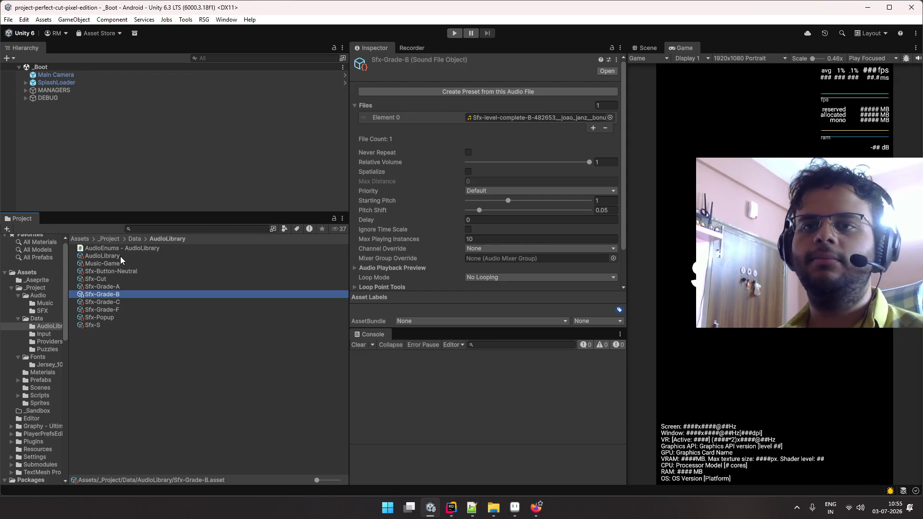
{"action": "key", "text": "Up"}
{"action": "key", "text": "Down"}
{"action": "key", "text": "Down"}
{"action": "key", "text": "Down"}
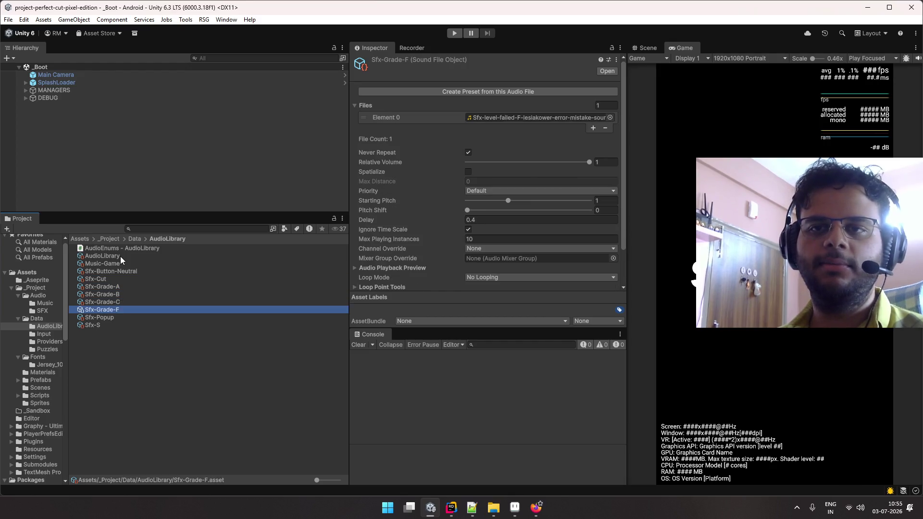
{"action": "key", "text": "F2"}
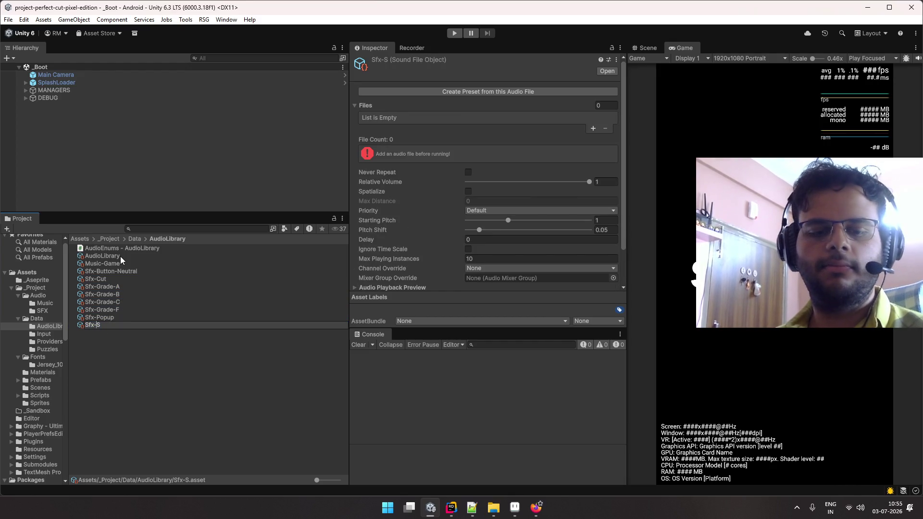
{"action": "type", "text": "Grade-"}
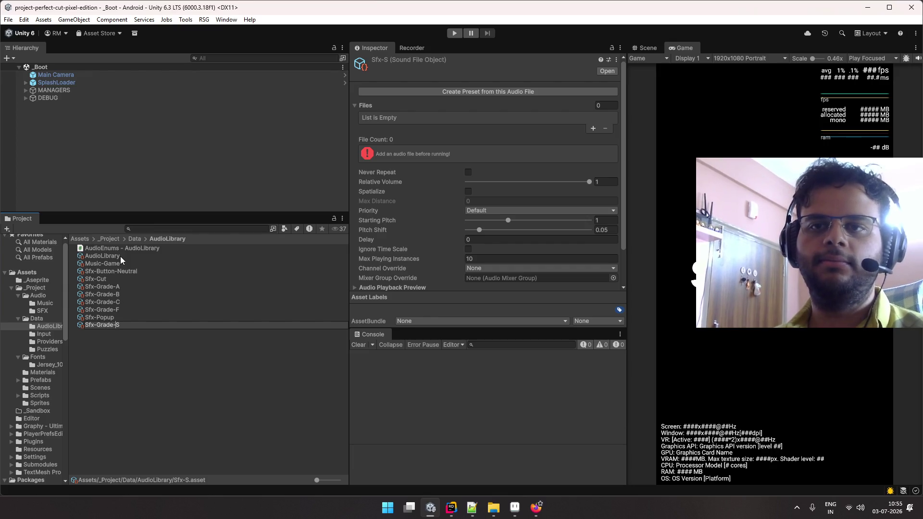
{"action": "key", "text": "Return"}
- Review the five renamed grade sounds, ending on Sfx-Grade-S with its empty file list
{"action": "key", "text": "Up"}
{"action": "key", "text": "Up"}
{"action": "key", "text": "Up"}
{"action": "key", "text": "Up"}
{"action": "key", "text": "Down"}
{"action": "key", "text": "Down"}
{"action": "key", "text": "Down"}
{"action": "key", "text": "Up"}
{"action": "key", "text": "Up"}
{"action": "key", "text": "Up"}
{"action": "key", "text": "Up"}
{"action": "key", "text": "Up"}
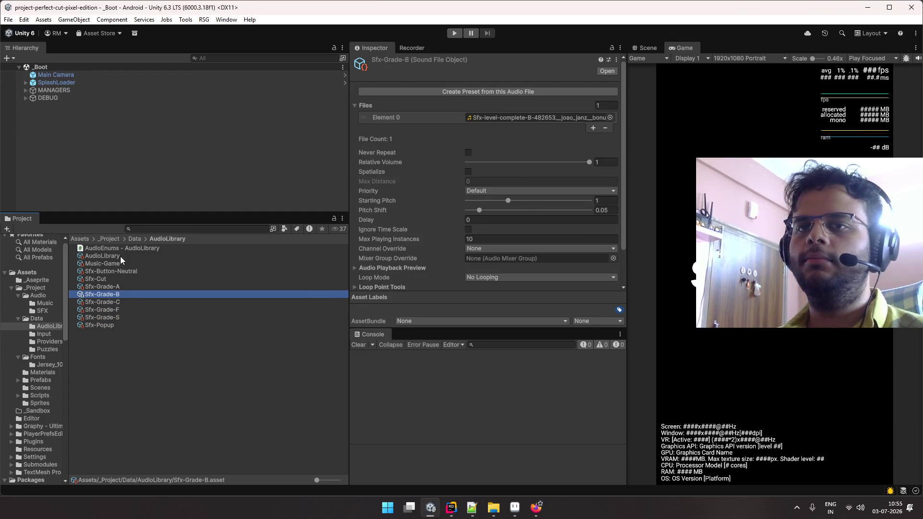
{"action": "key", "text": "Down"}
{"action": "key", "text": "Down"}
{"action": "key", "text": "Down"}
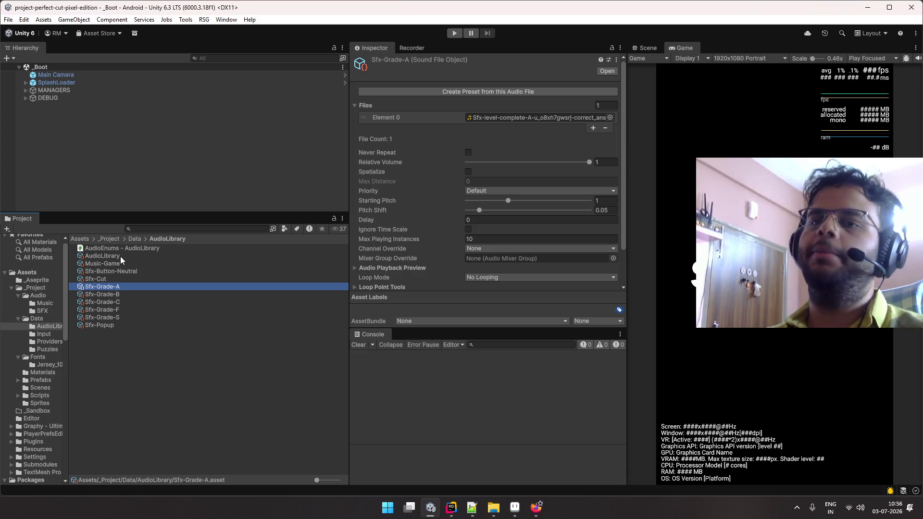
{"action": "key", "text": "Down"}
{"action": "key", "text": "Down"}
{"action": "key", "text": "Down"}
{"action": "key", "text": "Up"}
{"action": "key", "text": "Up"}
{"action": "key", "text": "Up"}
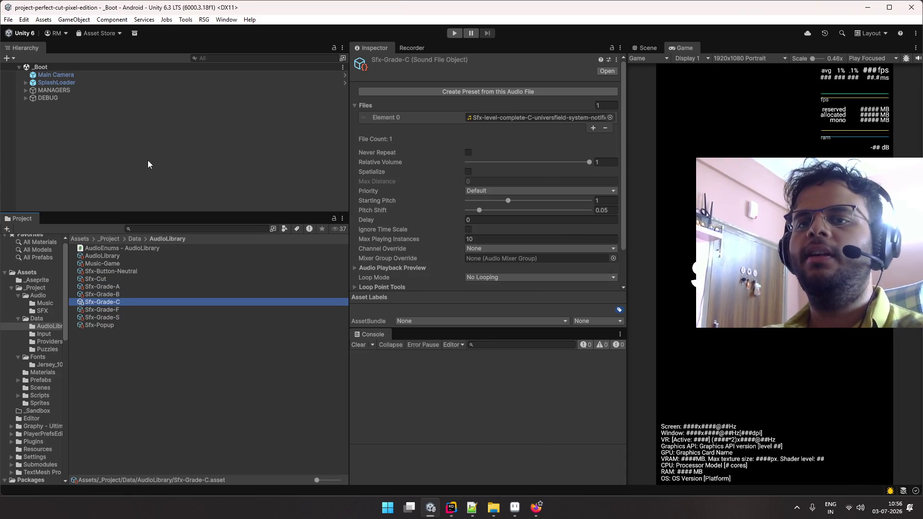
{"action": "key", "text": "Down"}
{"action": "key", "text": "Down"}
{"action": "key", "text": "Down"}
{"action": "key", "text": "Down"}
{"action": "key", "text": "Up"}
{"action": "key", "text": "Up"}
{"action": "key", "text": "Down"}
{"action": "key", "text": "Down"}
- Add a Files slot to Sfx-Grade-S and assign the level-complete S clip
{"action": "left_click", "coordinate": [592, 128]}
{"action": "left_click", "coordinate": [591, 128]}
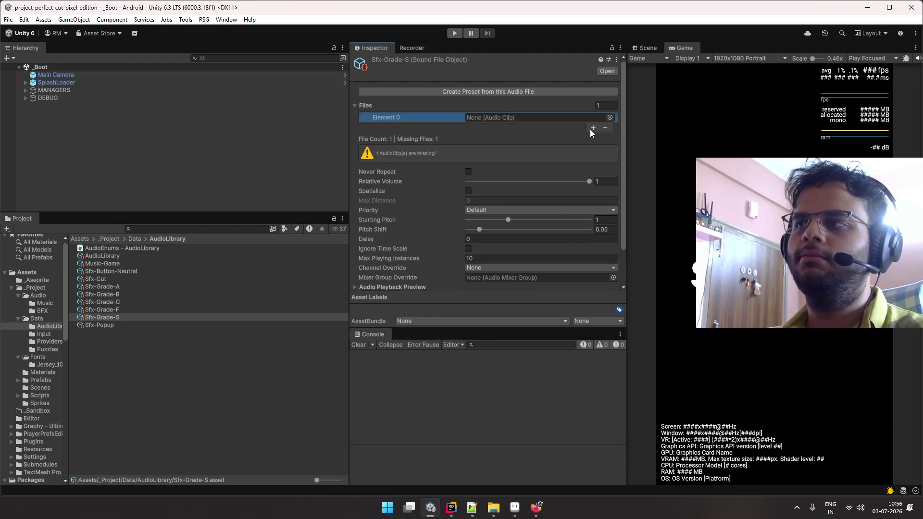
{"action": "left_click", "coordinate": [613, 117]}
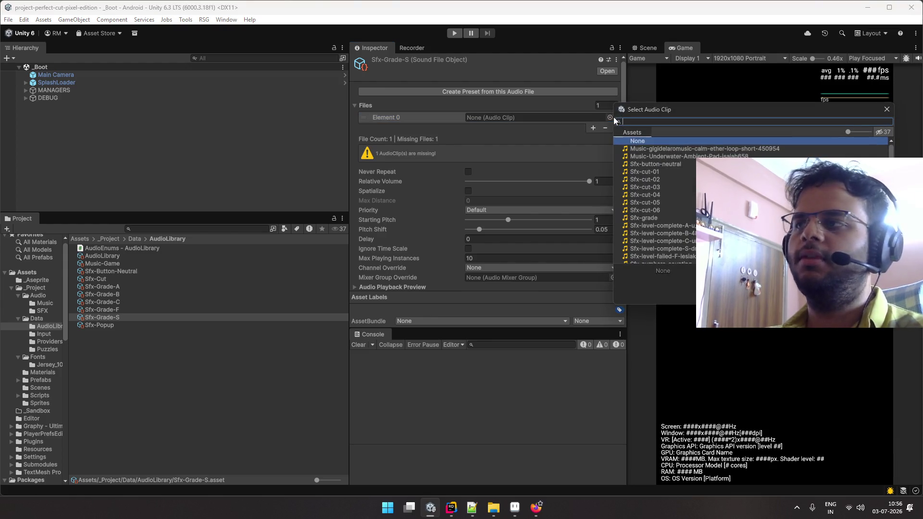
{"action": "scroll", "coordinate": [670, 185], "scroll_direction": "down", "scroll_amount": 2}
{"action": "double_click", "coordinate": [687, 218]}
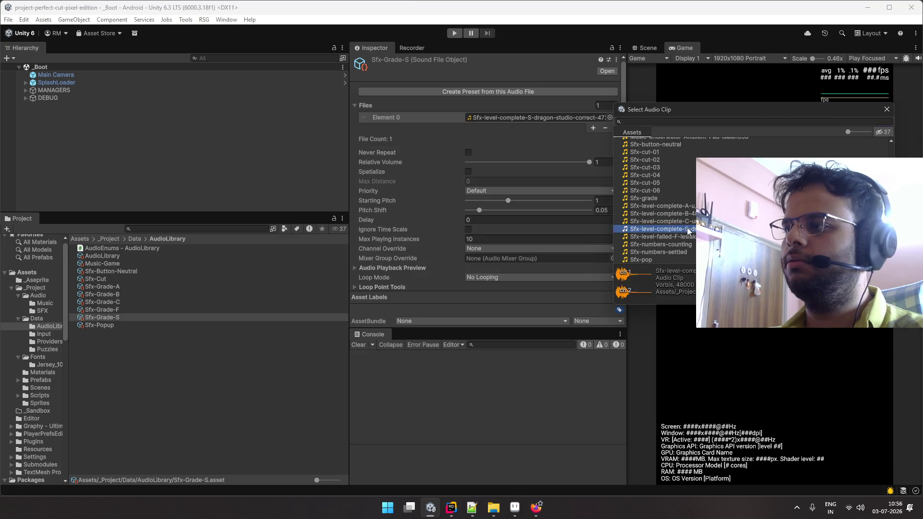
- Inspect Sfx-Cut's six files, then Sfx-Grade-C's settings
{"action": "left_click", "coordinate": [195, 300]}
{"action": "key", "text": "Down"}
{"action": "key", "text": "Up"}
{"action": "key", "text": "Up"}
{"action": "key", "text": "Up"}
{"action": "key", "text": "Down"}
{"action": "key", "text": "Down"}
{"action": "key", "text": "Down"}
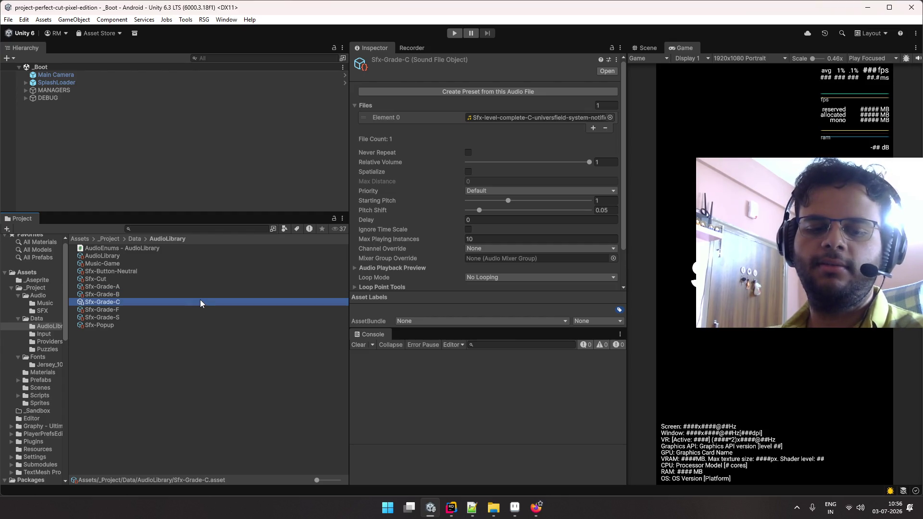
- Review the grade sounds, confirming Sfx-Grade-S now has its clip
{"action": "key", "text": "Down"}
{"action": "key", "text": "Down"}
{"action": "key", "text": "Up"}
{"action": "key", "text": "Up"}
{"action": "key", "text": "Up"}
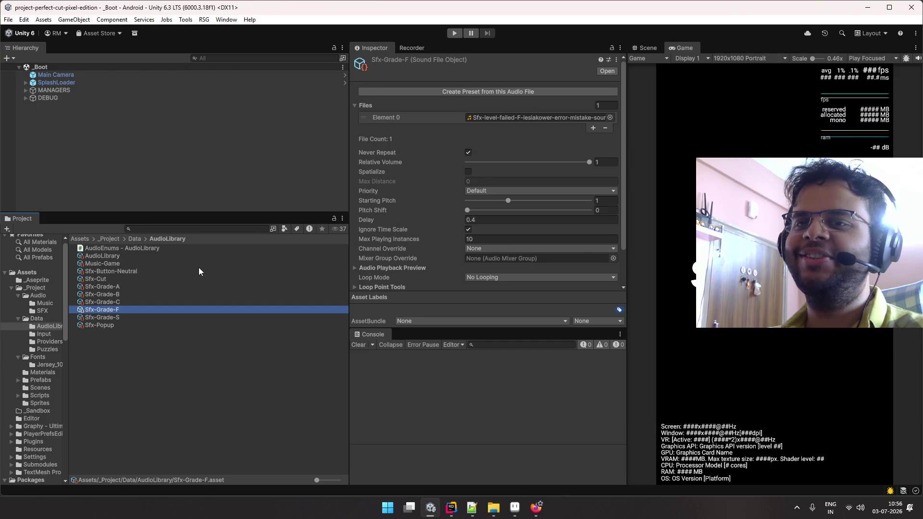
{"action": "key", "text": "Up"}
{"action": "key", "text": "Down"}
{"action": "key", "text": "Down"}
{"action": "key", "text": "Down"}
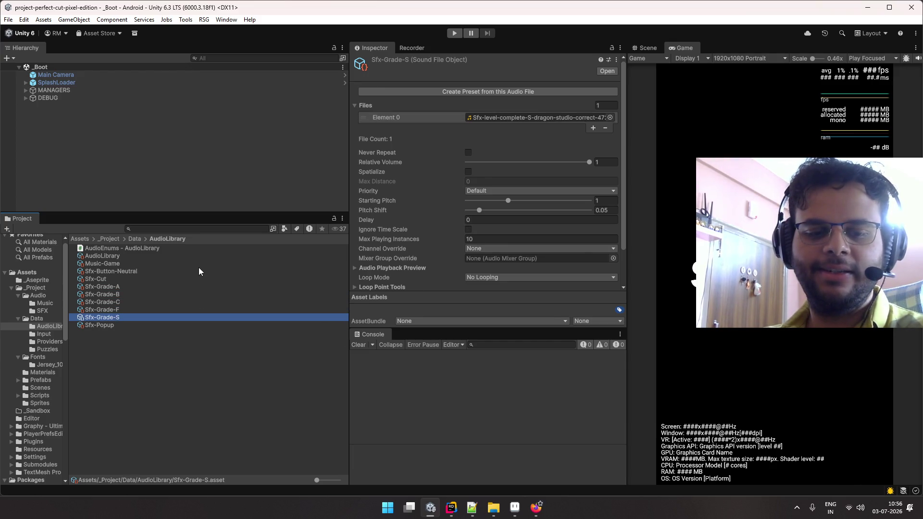
{"action": "key", "text": "Up"}
{"action": "key", "text": "Up"}
{"action": "key", "text": "Down"}
{"action": "key", "text": "Up"}
{"action": "key", "text": "Up"}
{"action": "key", "text": "Up"}
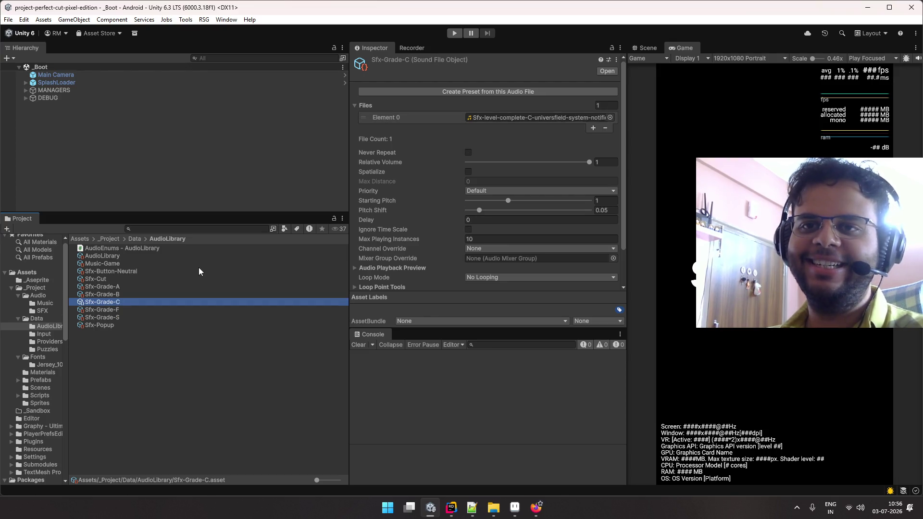
{"action": "key", "text": "Down"}
{"action": "key", "text": "Down"}
{"action": "key", "text": "Down"}
{"action": "key", "text": "Up"}
{"action": "key", "text": "Down"}
- Untick Never Repeat on Sfx-Grade-F
{"action": "key", "text": "Up"}
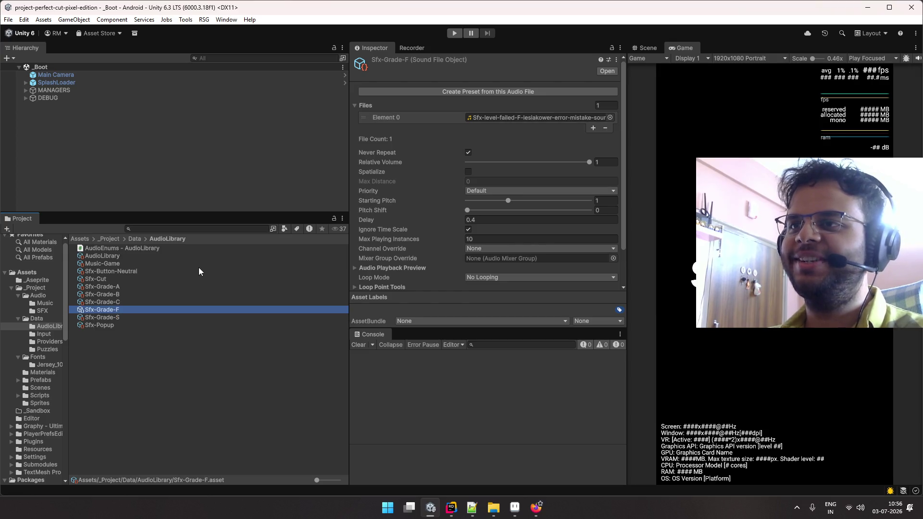
{"action": "key", "text": "Up"}
{"action": "key", "text": "Up"}
{"action": "key", "text": "Up"}
{"action": "key", "text": "Down"}
{"action": "key", "text": "Down"}
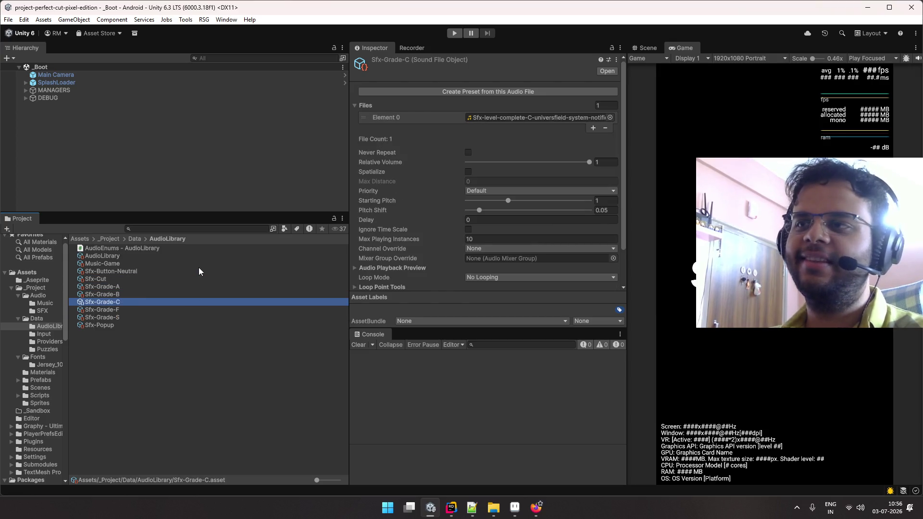
{"action": "key", "text": "Down"}
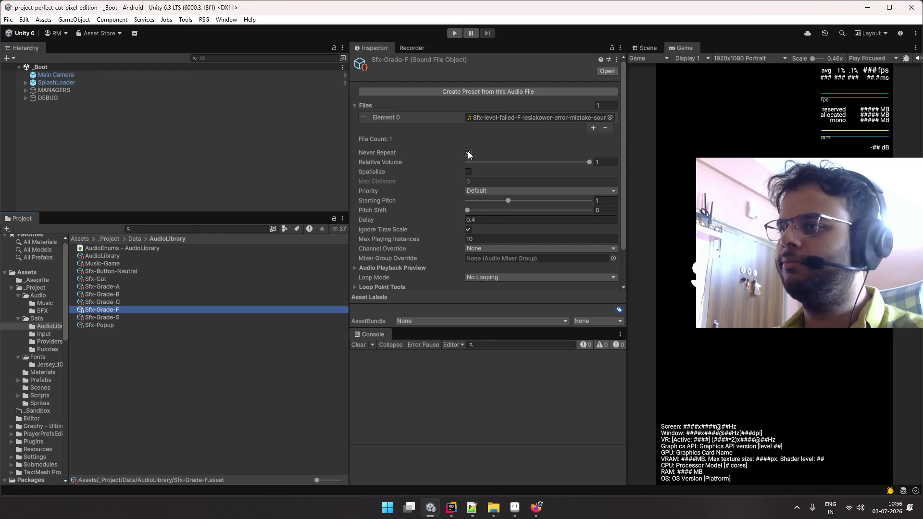
{"action": "left_click", "coordinate": [468, 153]}
- Select all five grade sounds, Sfx-Grade-A through Sfx-Grade-S
{"action": "left_click", "coordinate": [137, 316]}
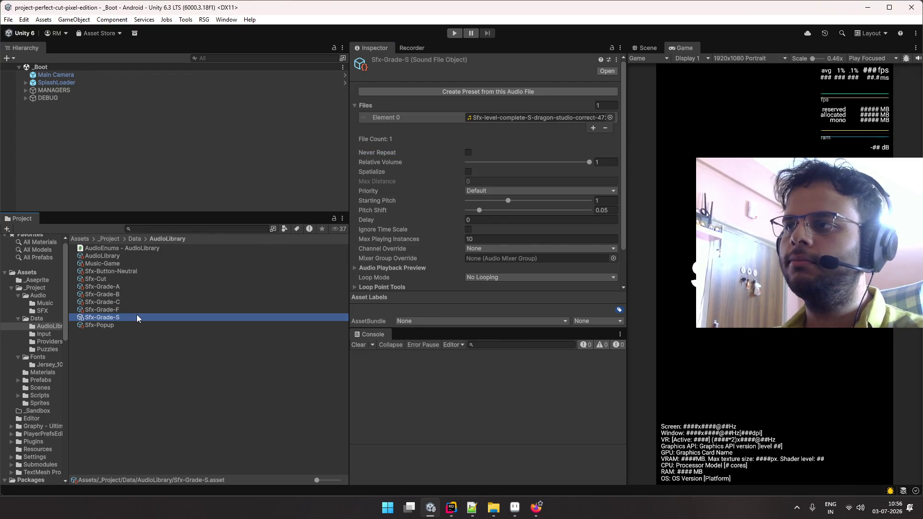
{"action": "key", "text": "Up"}
{"action": "key", "text": "Up"}
{"action": "key", "text": "Up"}
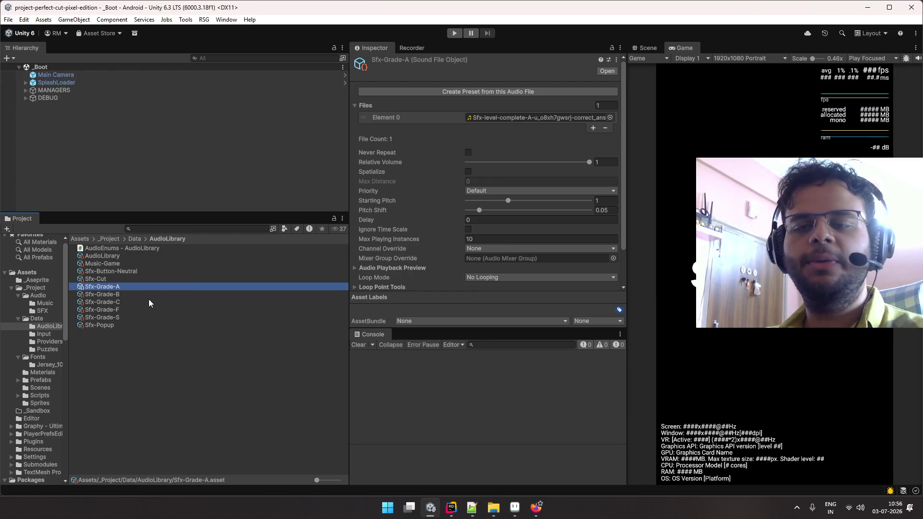
{"action": "left_click", "coordinate": [122, 317], "text": "shift"}
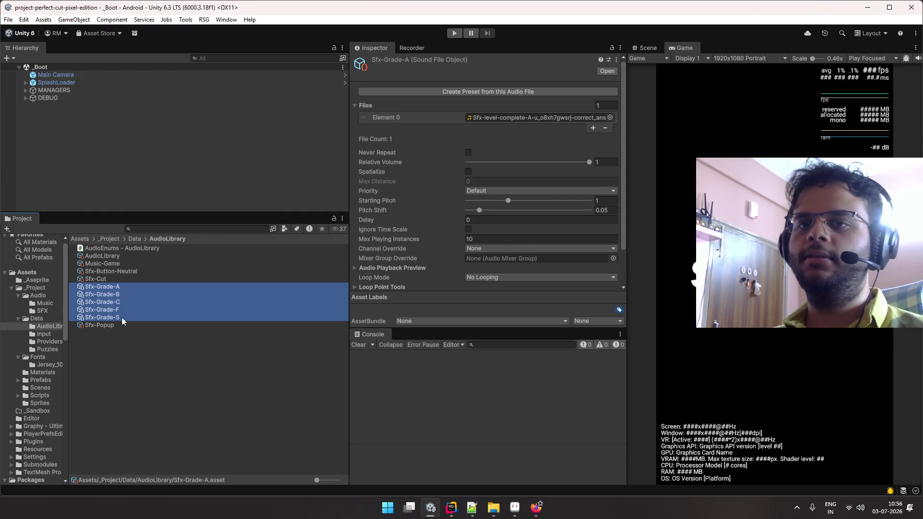
{"action": "left_click", "coordinate": [148, 286]}
{"action": "key", "text": "Down"}
{"action": "key", "text": "Down"}
{"action": "key", "text": "Down"}
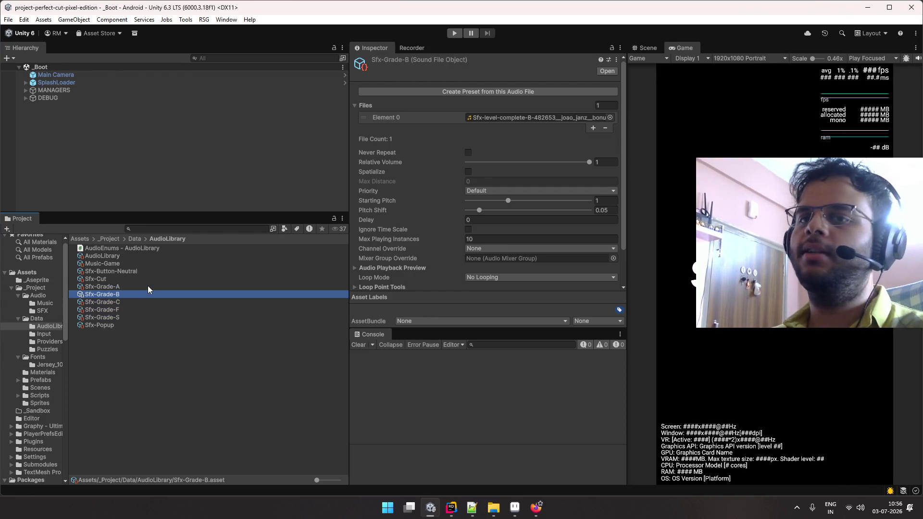
{"action": "key", "text": "Up"}
{"action": "key", "text": "Up"}
{"action": "key", "text": "Up"}
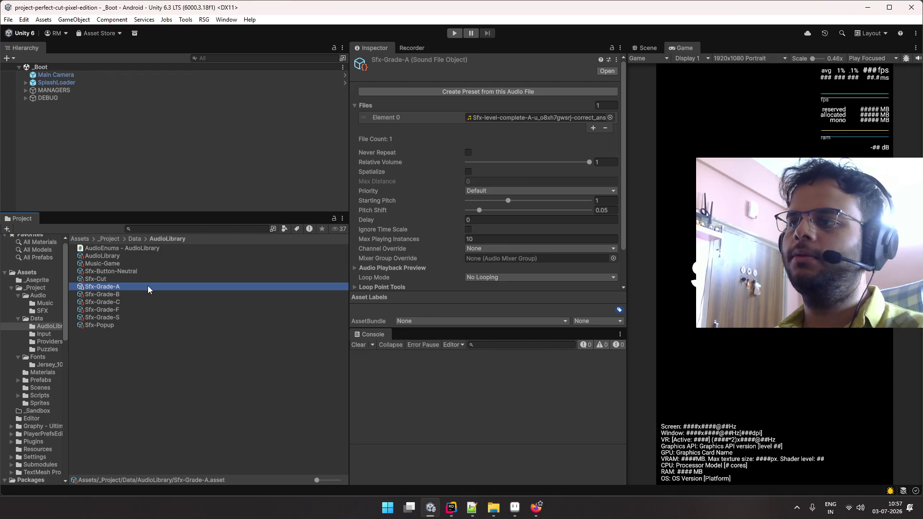
{"action": "key", "text": "Down"}
{"action": "key", "text": "Up"}
{"action": "key", "text": "Down"}
{"action": "key", "text": "Up"}
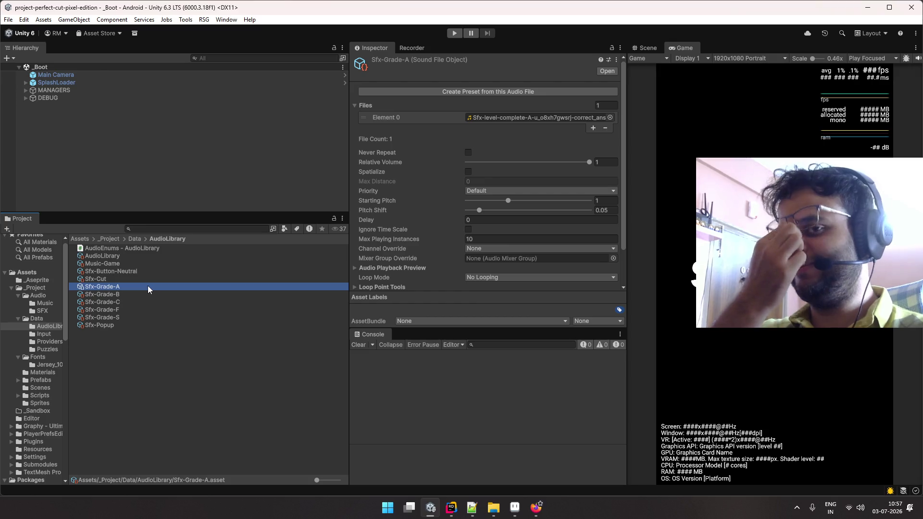
{"action": "key", "text": "Down"}
{"action": "key", "text": "Up"}
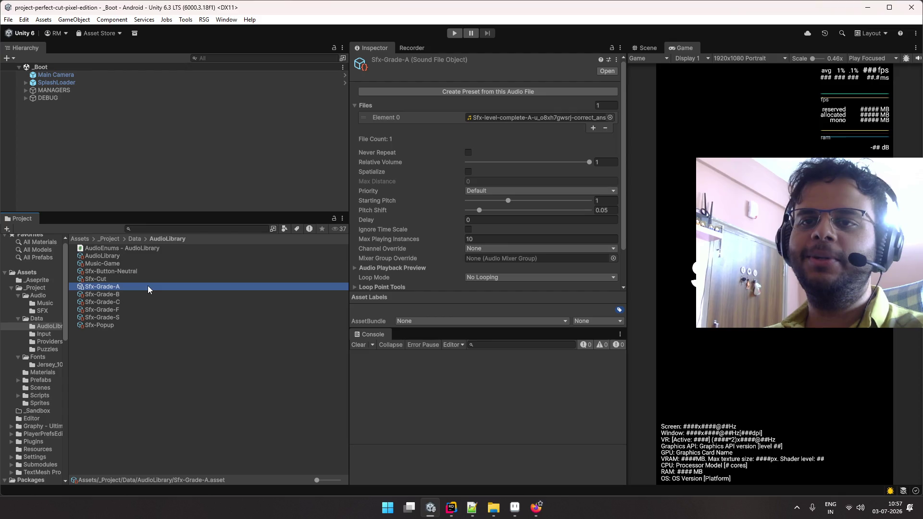
{"action": "key", "text": "Down"}
{"action": "key", "text": "Up"}
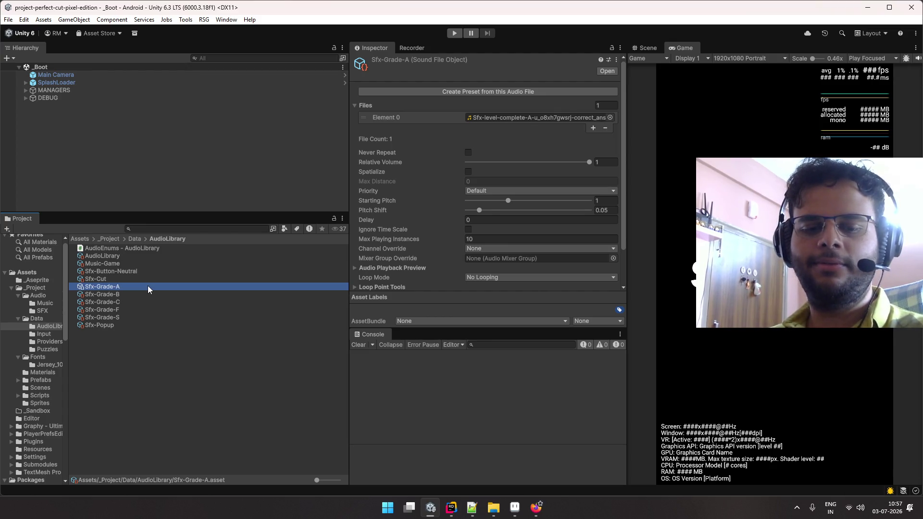
{"action": "key", "text": "Down"}
{"action": "key", "text": "Up"}
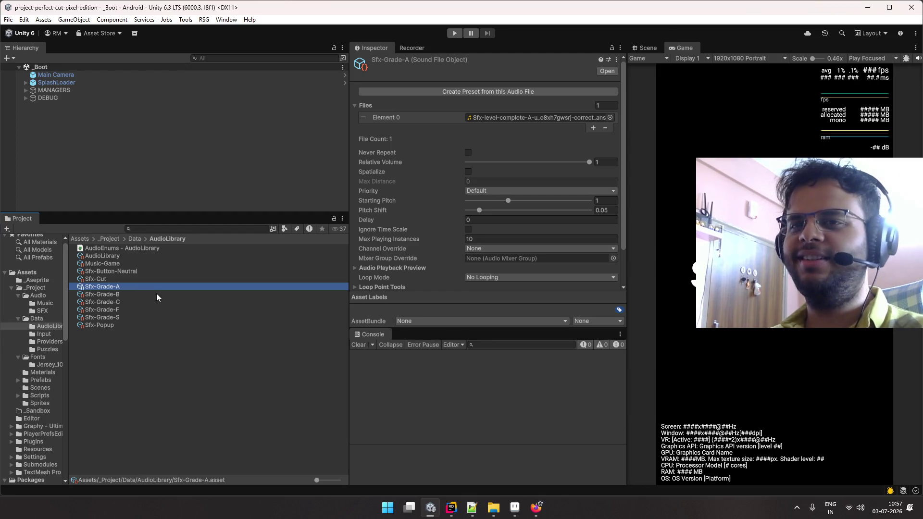
{"action": "key", "text": "Down"}
{"action": "key", "text": "Up"}
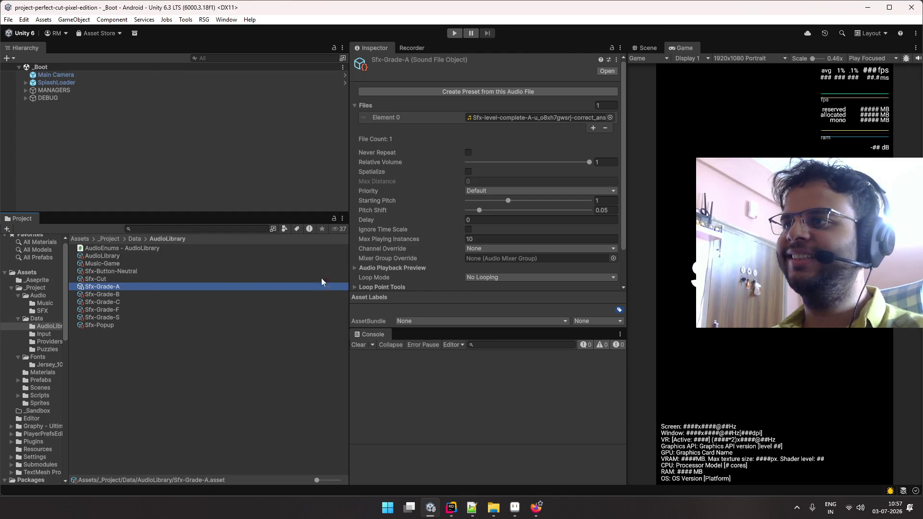
{"action": "scroll", "coordinate": [433, 232], "scroll_direction": "down", "scroll_amount": 2}
{"action": "key", "text": "Down"}
{"action": "key", "text": "Up"}
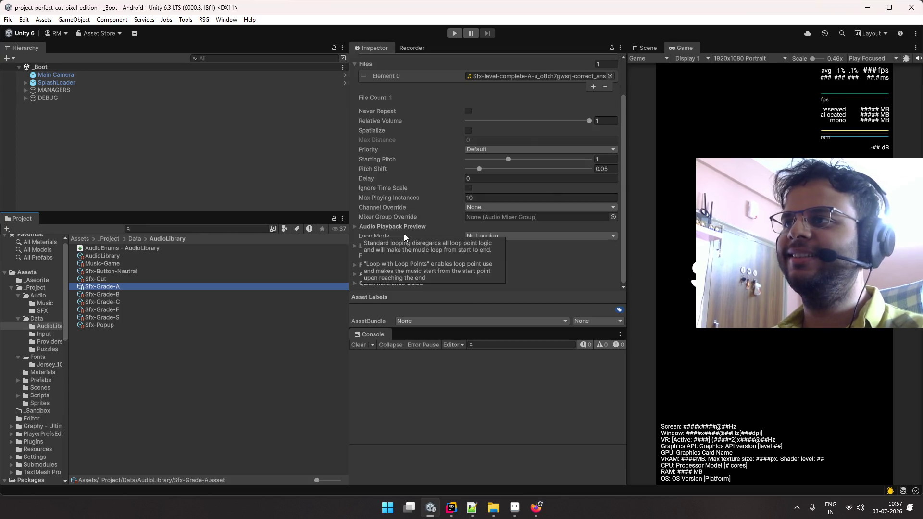
{"action": "key", "text": "Down"}
{"action": "key", "text": "Up"}
{"action": "key", "text": "Down"}
{"action": "key", "text": "Up"}
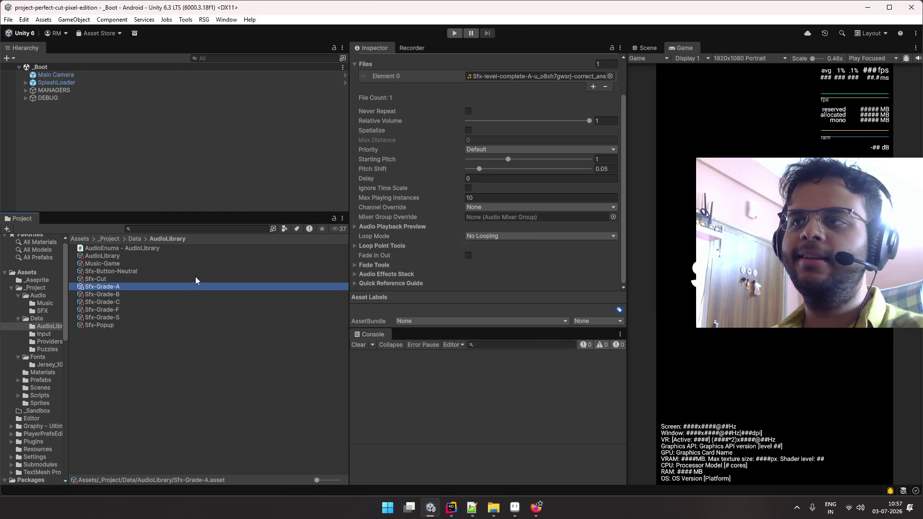
{"action": "scroll", "coordinate": [442, 231], "scroll_direction": "up", "scroll_amount": 2}
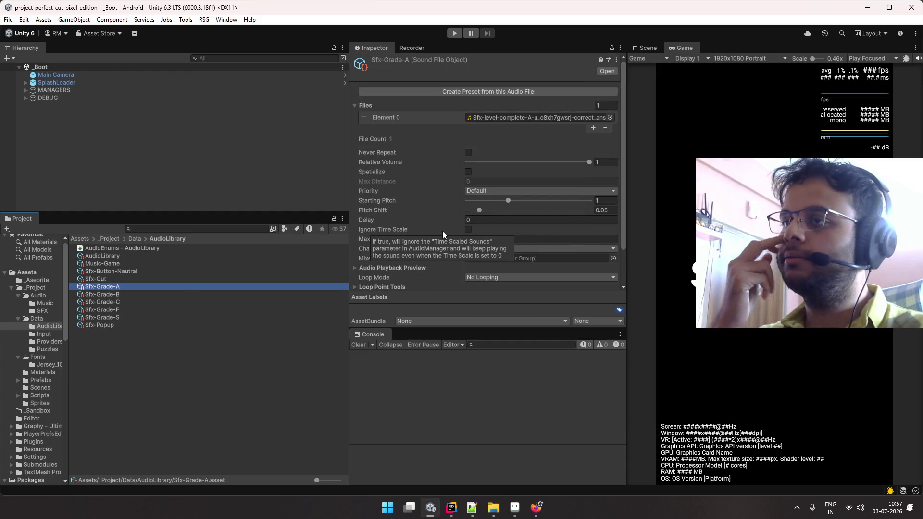
{"action": "scroll", "coordinate": [447, 192], "scroll_direction": "down", "scroll_amount": 1}
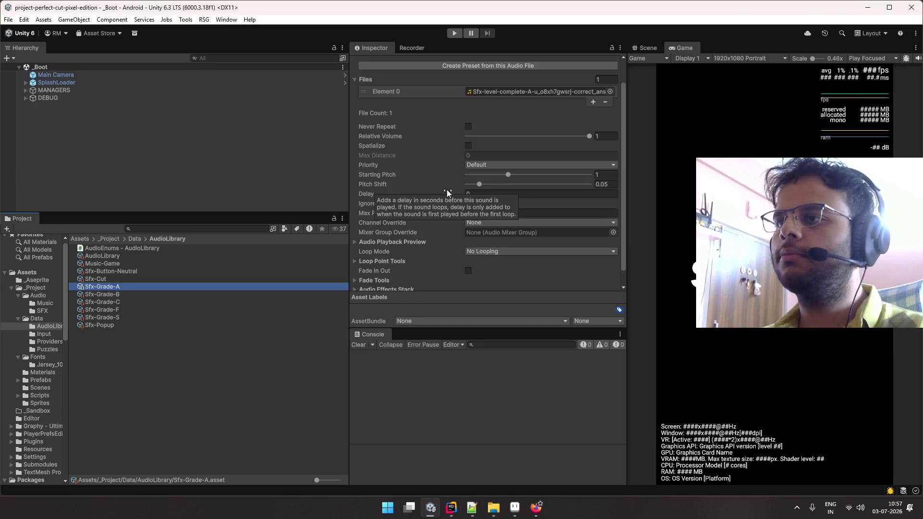
- Drag the Pitch Shift of Sfx-Grade-A and Sfx-Grade-B down to 0
{"action": "left_click_drag", "start_coordinate": [484, 184], "coordinate": [332, 191]}
{"action": "left_click", "coordinate": [239, 295]}
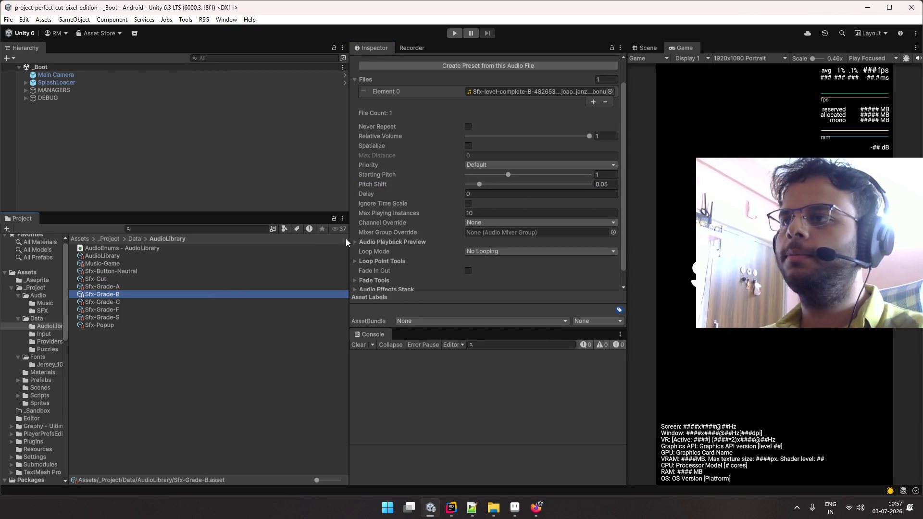
{"action": "left_click_drag", "start_coordinate": [464, 194], "coordinate": [332, 195]}
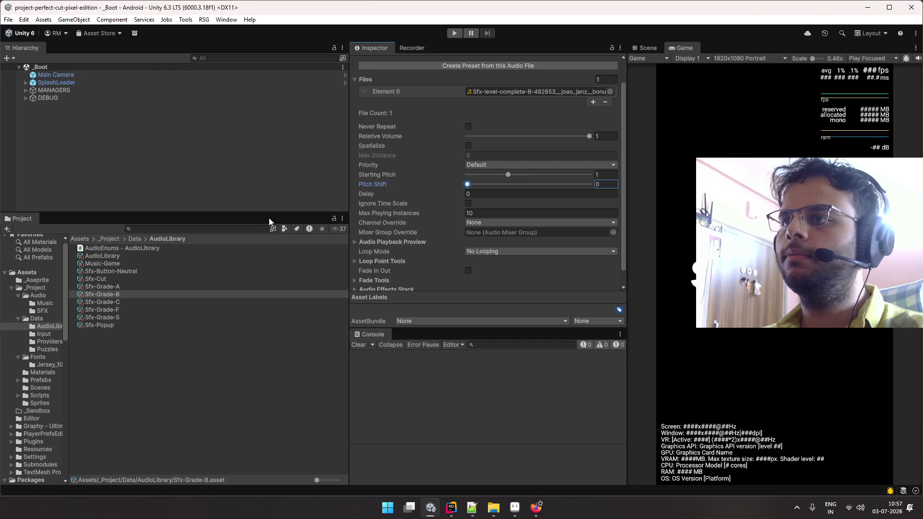
{"action": "left_click", "coordinate": [235, 309]}
{"action": "left_click", "coordinate": [235, 308]}
{"action": "key", "text": "Escape"}
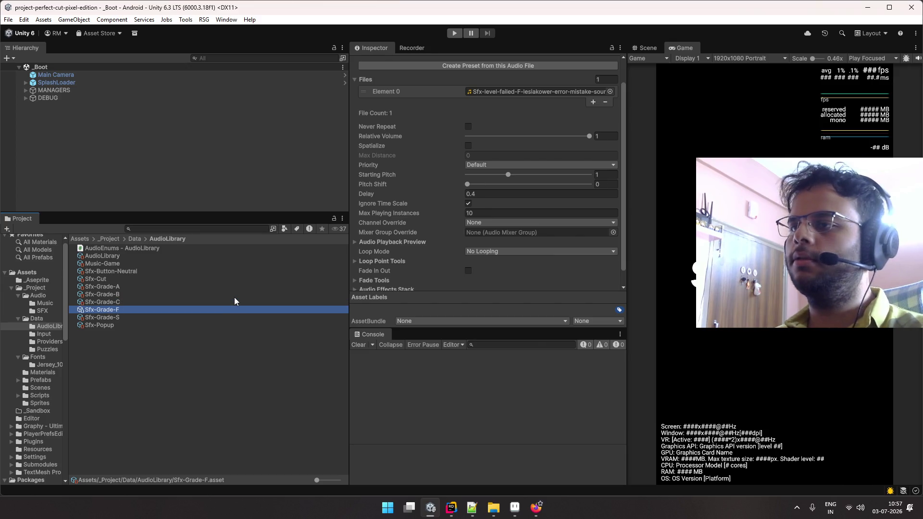
- Check the pitch shift values of Sfx-Grade-C, Sfx-Grade-S and Sfx-Grade-F
{"action": "left_click", "coordinate": [234, 301]}
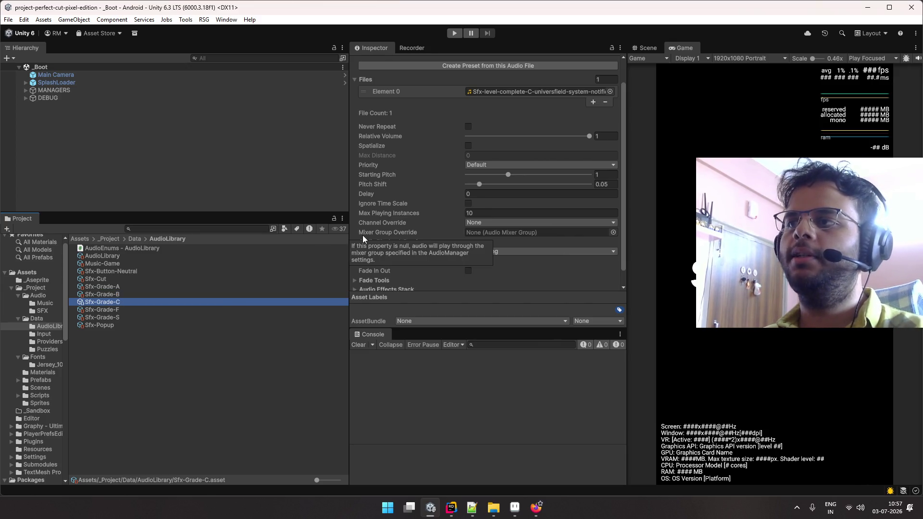
{"action": "key", "text": "Down"}
{"action": "key", "text": "Down"}
{"action": "key", "text": "Up"}
{"action": "key", "text": "Down"}
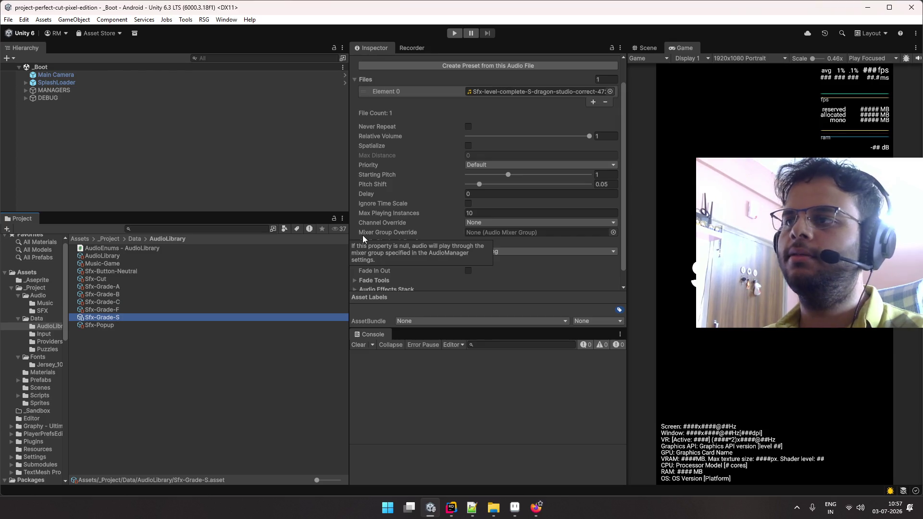
{"action": "left_click", "coordinate": [213, 309]}
{"action": "left_click", "coordinate": [469, 183]}
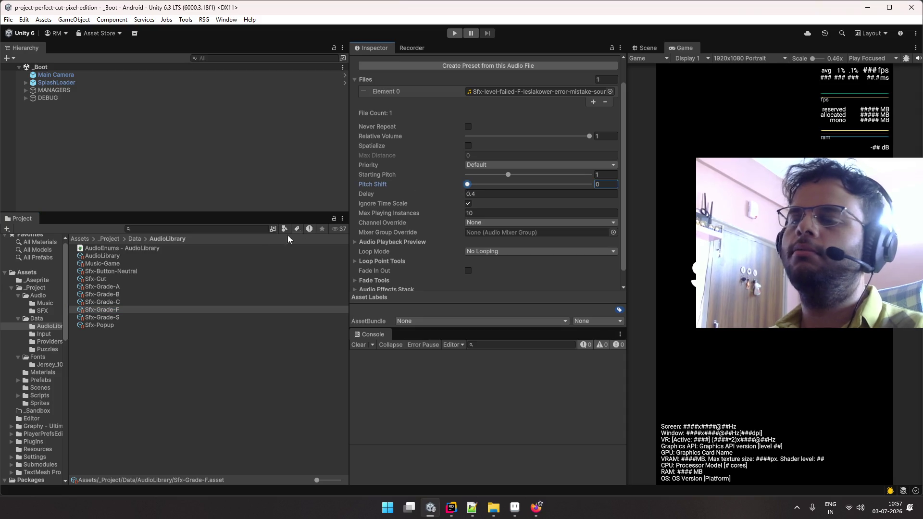
- Set Sfx-Grade-C's Pitch Shift to 0, then move on to Sfx-Grade-S
{"action": "left_click", "coordinate": [200, 299]}
{"action": "left_click_drag", "start_coordinate": [469, 187], "coordinate": [336, 199]}
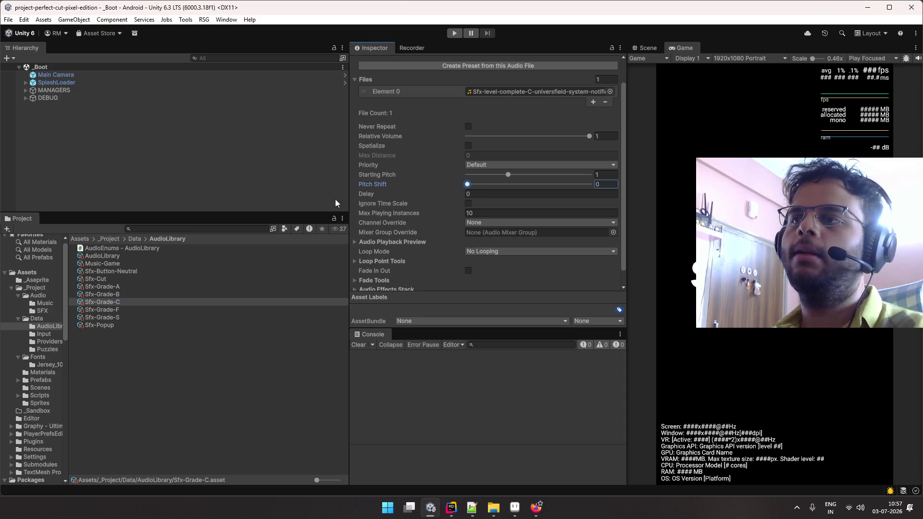
{"action": "left_click", "coordinate": [237, 294]}
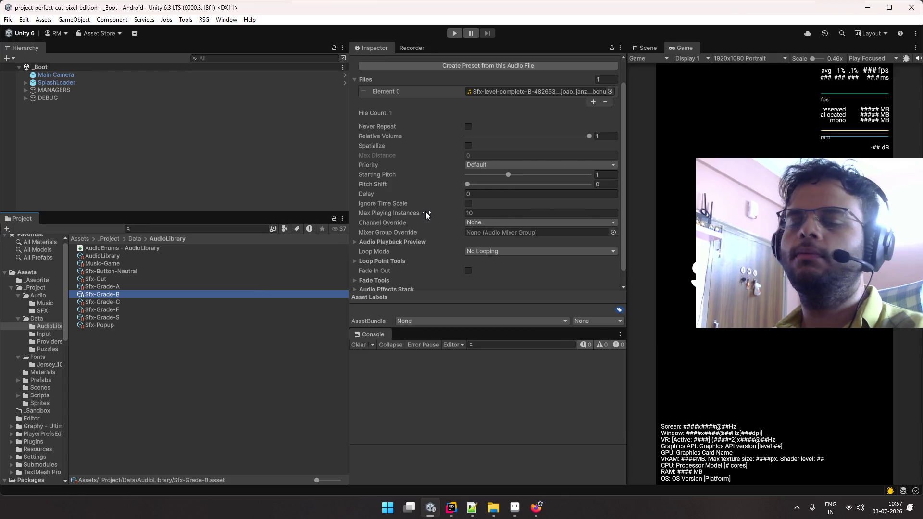
{"action": "mouse_move", "coordinate": [425, 213]}
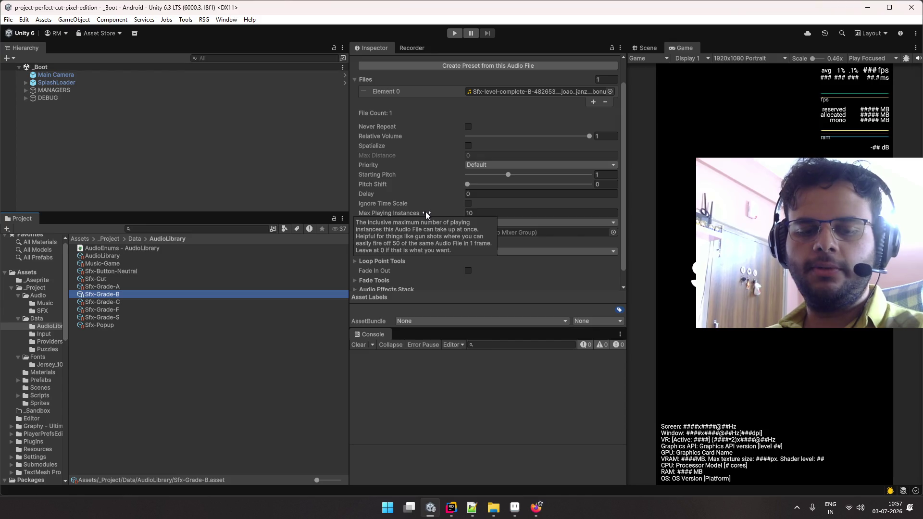
{"action": "key", "text": "Down"}
{"action": "key", "text": "Down"}
{"action": "key", "text": "Down"}
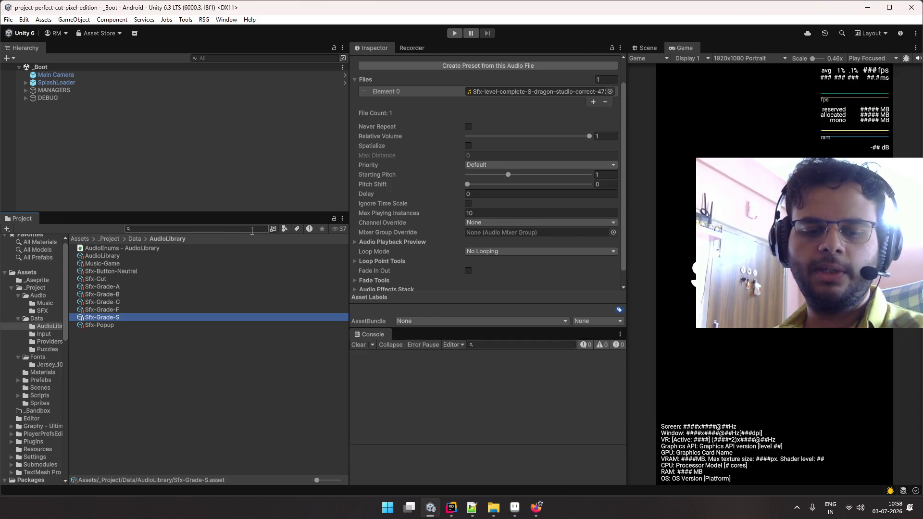
{"action": "key", "text": "Up"}
{"action": "key", "text": "Up"}
{"action": "key", "text": "Up"}
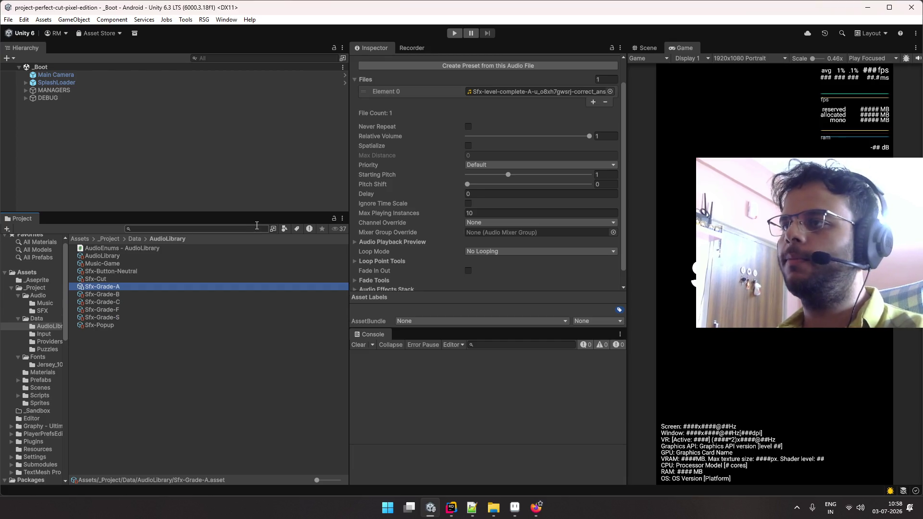
{"action": "key", "text": "Down"}
{"action": "key", "text": "Down"}
{"action": "key", "text": "Down"}
{"action": "key", "text": "Down"}
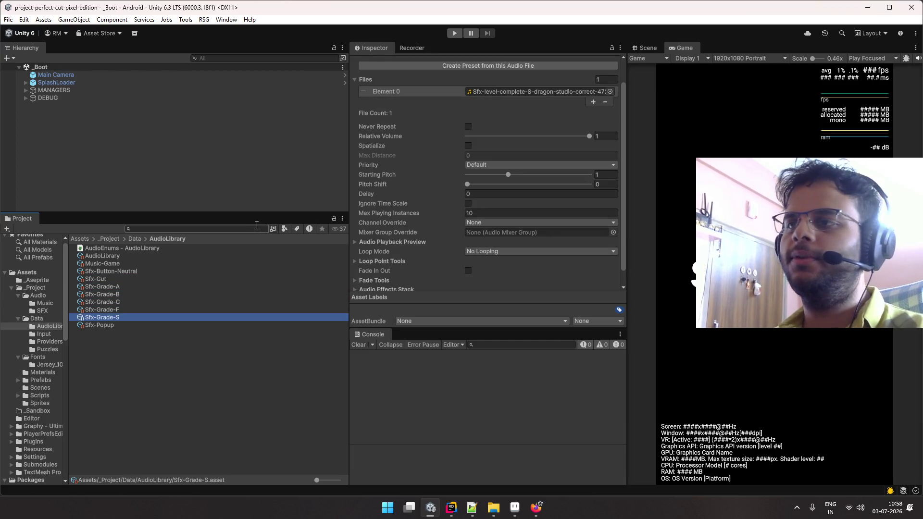
{"action": "scroll", "coordinate": [480, 211], "scroll_direction": "up", "scroll_amount": 2}
{"action": "key", "text": "Up"}
{"action": "key", "text": "Up"}
{"action": "key", "text": "Up"}
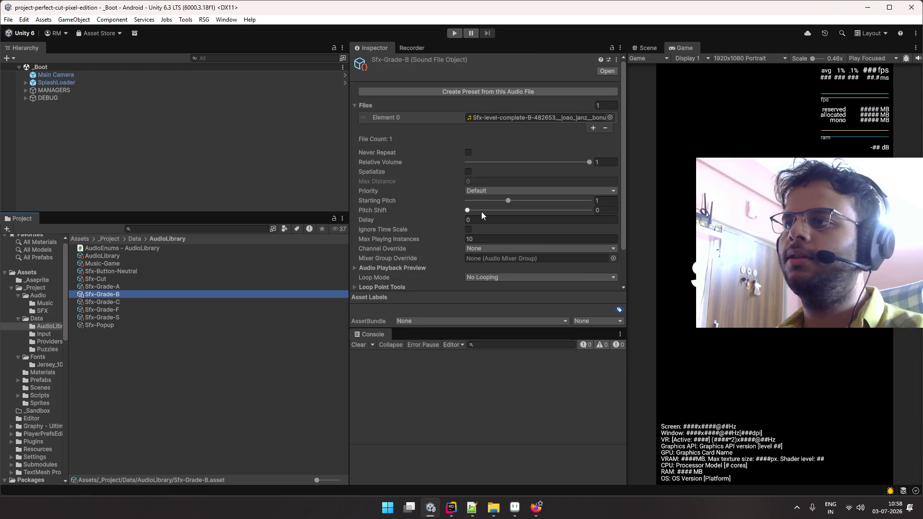
{"action": "key", "text": "Up"}
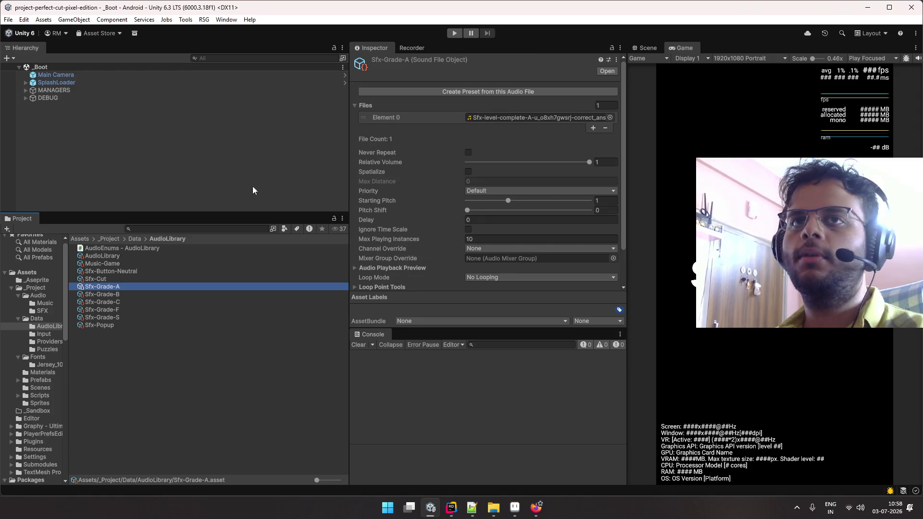
{"action": "key", "text": "Down"}
{"action": "key", "text": "Down"}
{"action": "key", "text": "Down"}
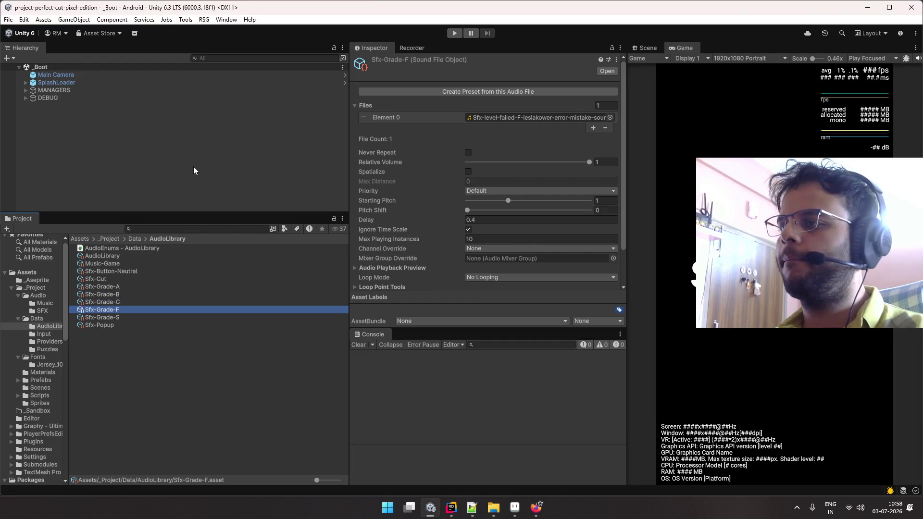
{"action": "key", "text": "Up"}
{"action": "key", "text": "Up"}
{"action": "key", "text": "Up"}
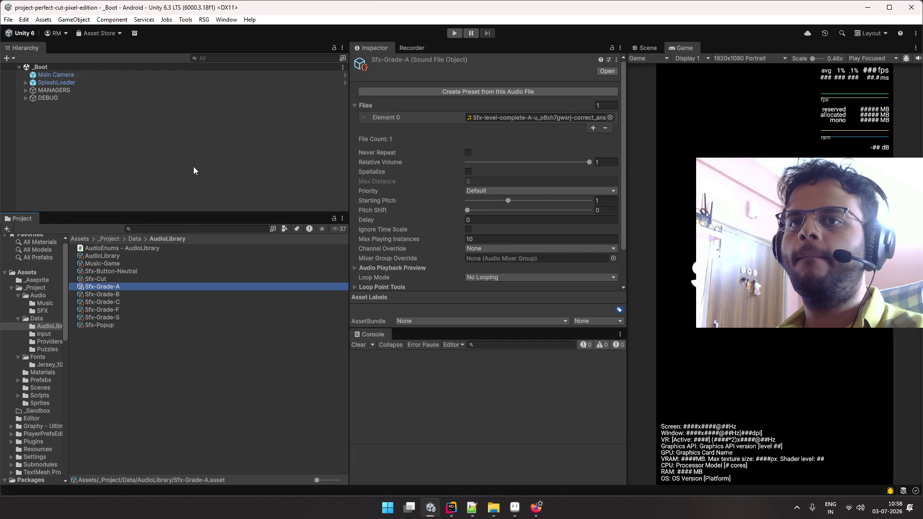
{"action": "key", "text": "Down"}
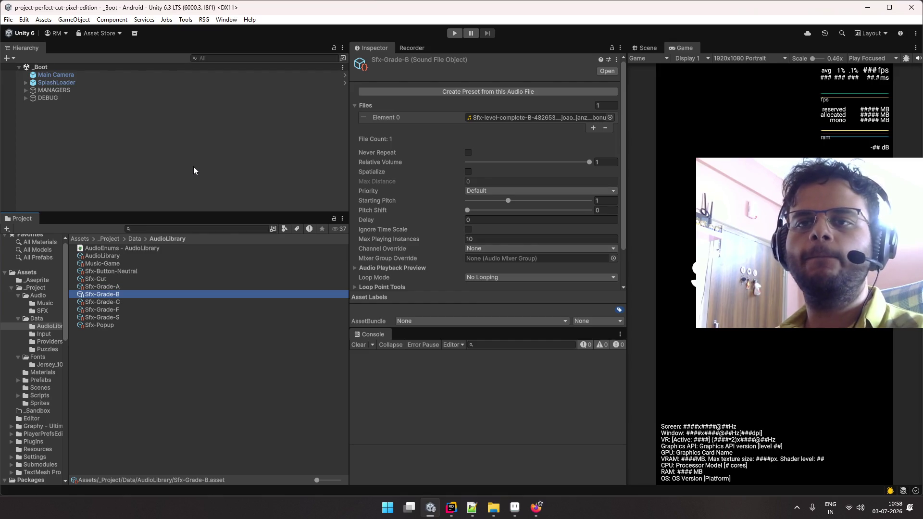
{"action": "key", "text": "Down"}
{"action": "key", "text": "Down"}
{"action": "key", "text": "Down"}
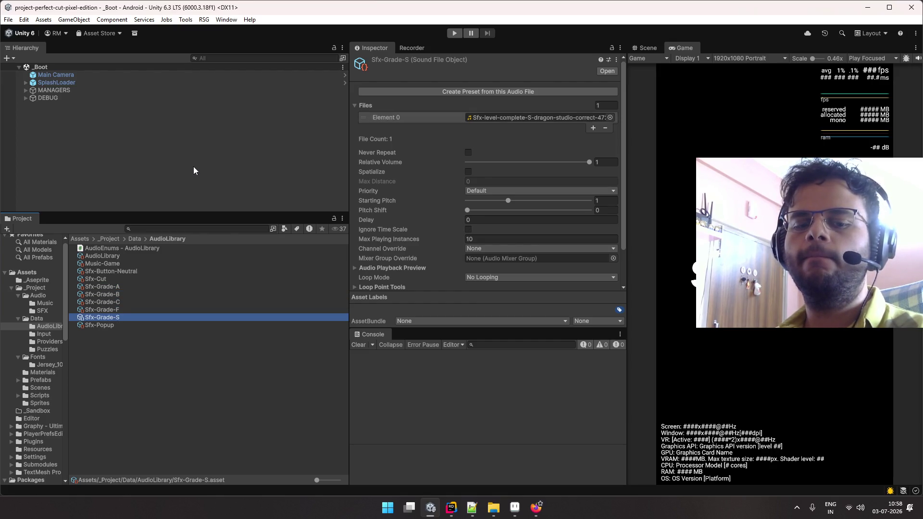
{"action": "key", "text": "Down"}
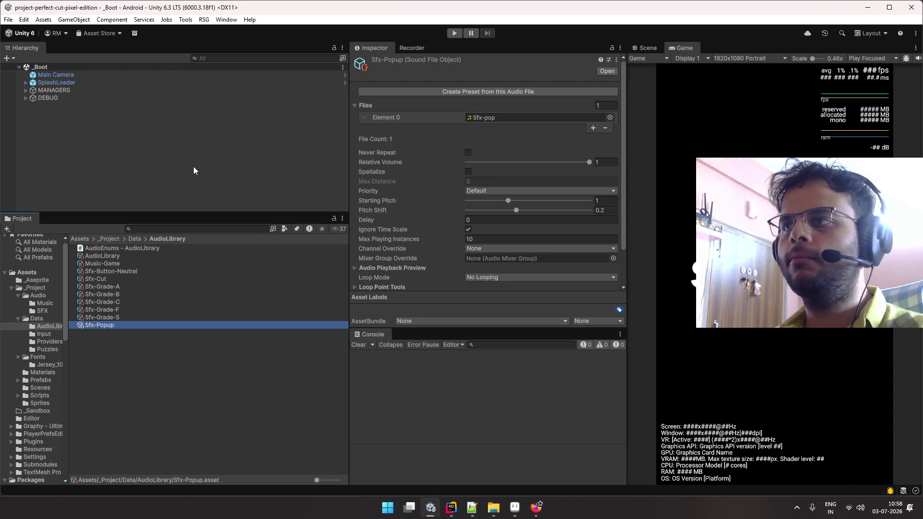
- Expand the MANAGERS group in the hierarchy and select its managers
{"action": "left_click", "coordinate": [128, 142]}
{"action": "left_click", "coordinate": [88, 83]}
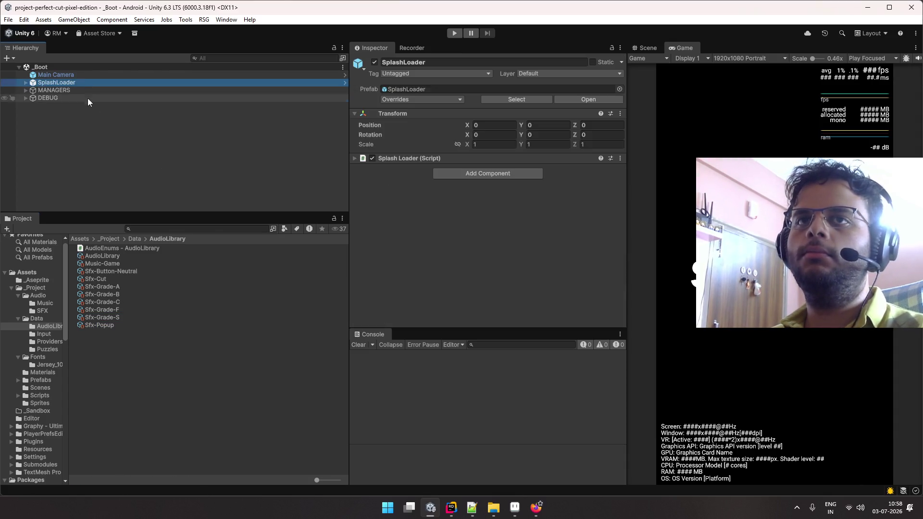
{"action": "key", "text": "Down"}
{"action": "key", "text": "Right"}
{"action": "key", "text": "Down"}
{"action": "key", "text": "Down"}
{"action": "key", "text": "Down"}
{"action": "key", "text": "Down"}
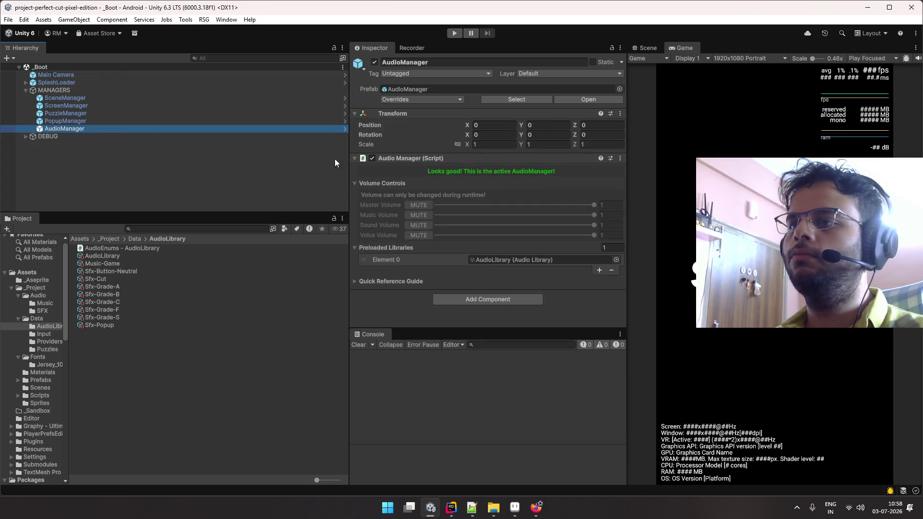
- Locate AudioManager's AudioLibrary asset and dock it in the Audio Library editor
{"action": "left_click", "coordinate": [480, 262]}
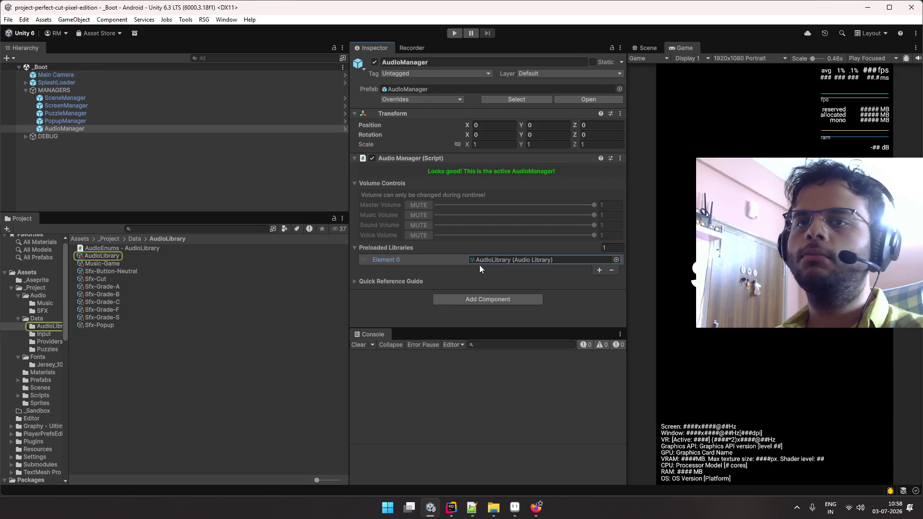
{"action": "left_click", "coordinate": [150, 255]}
{"action": "left_click", "coordinate": [652, 47]}
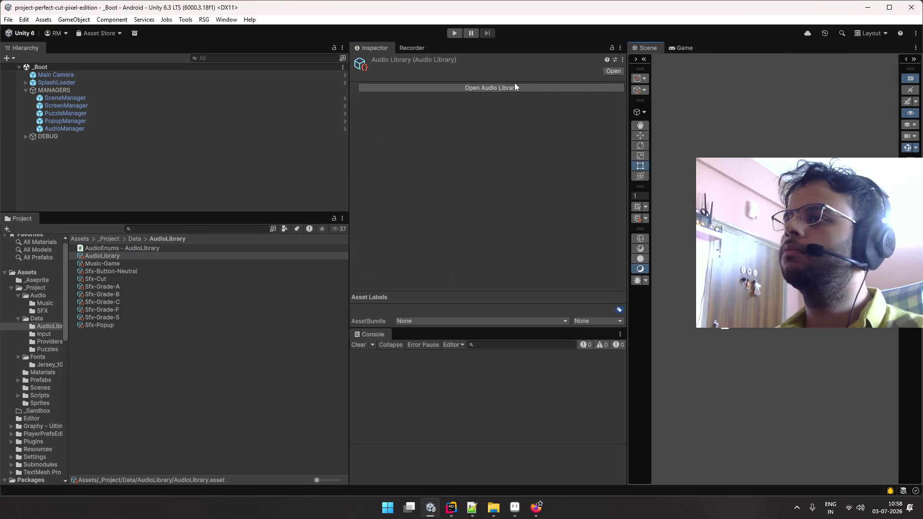
{"action": "left_click", "coordinate": [514, 87]}
{"action": "left_click_drag", "start_coordinate": [517, 92], "coordinate": [506, 51]}
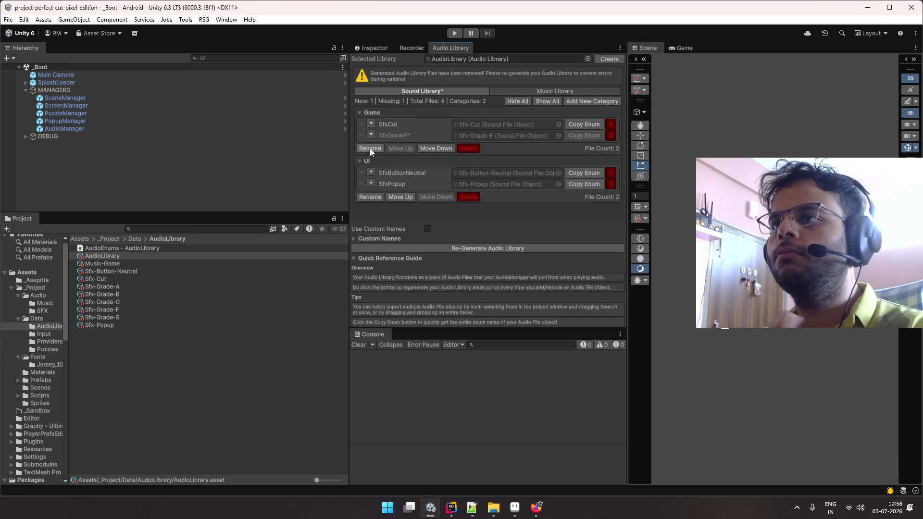
- Select Sfx-Grade-A through Sfx-Grade-S and drag them into the Audio Library
{"action": "left_click", "coordinate": [137, 287]}
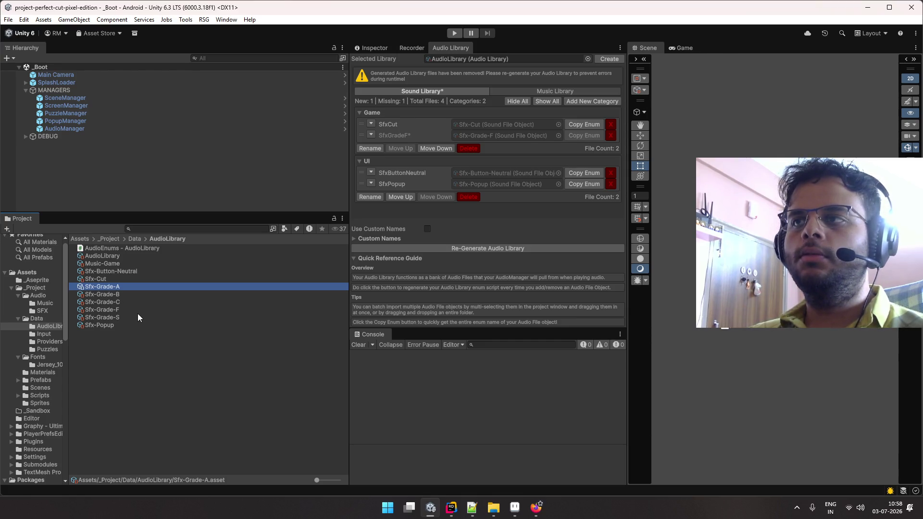
{"action": "left_click", "coordinate": [137, 317], "text": "shift"}
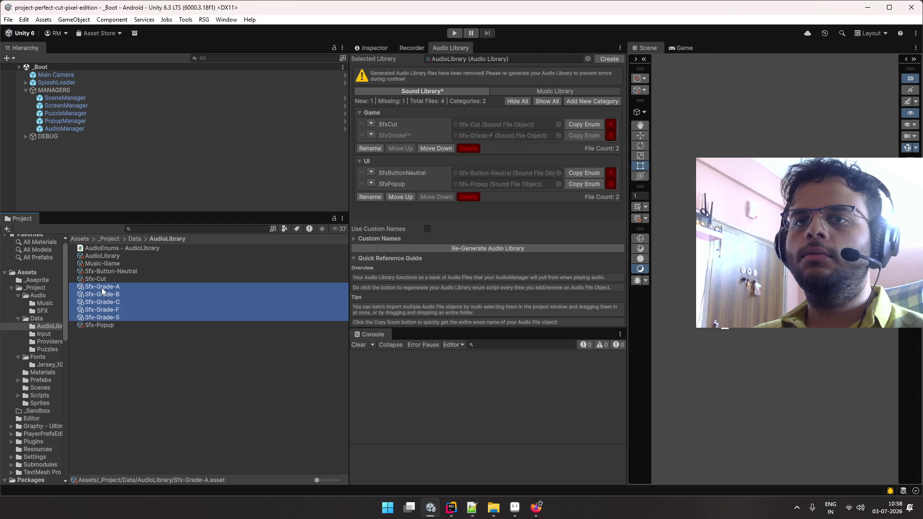
{"action": "left_click_drag", "start_coordinate": [102, 287], "coordinate": [371, 203]}
- Drop the grade sounds onto Game, accepting the Sfx-Grade-F duplicate warning, and review the six files
{"action": "left_click_drag", "start_coordinate": [448, 132], "coordinate": [446, 131]}
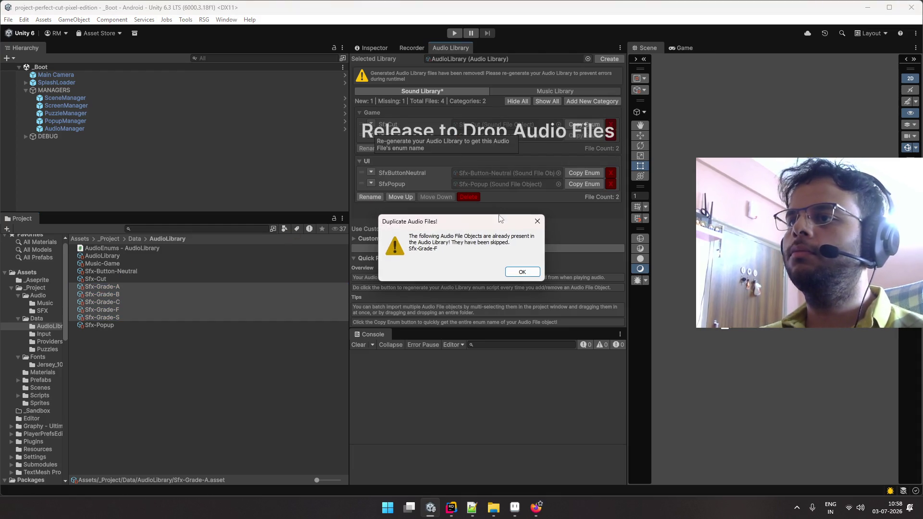
{"action": "left_click", "coordinate": [523, 273]}
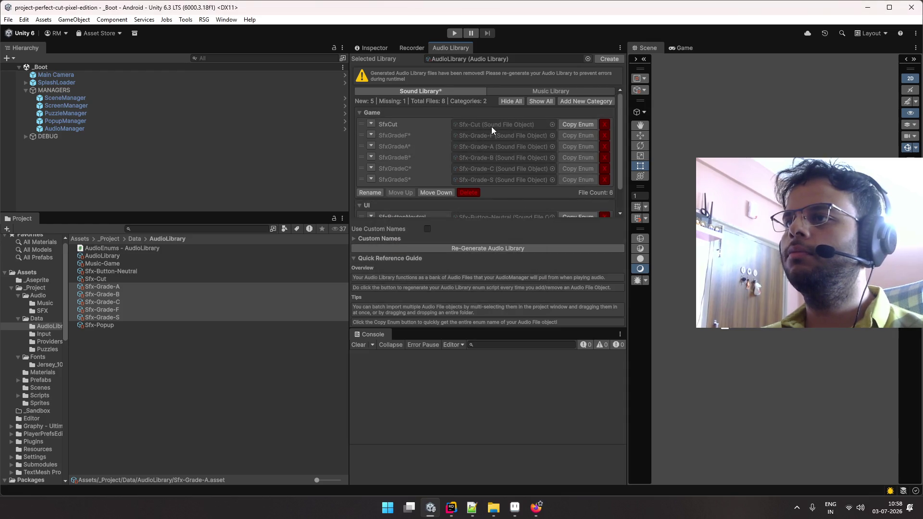
{"action": "scroll", "coordinate": [487, 155], "scroll_direction": "down", "scroll_amount": 2}
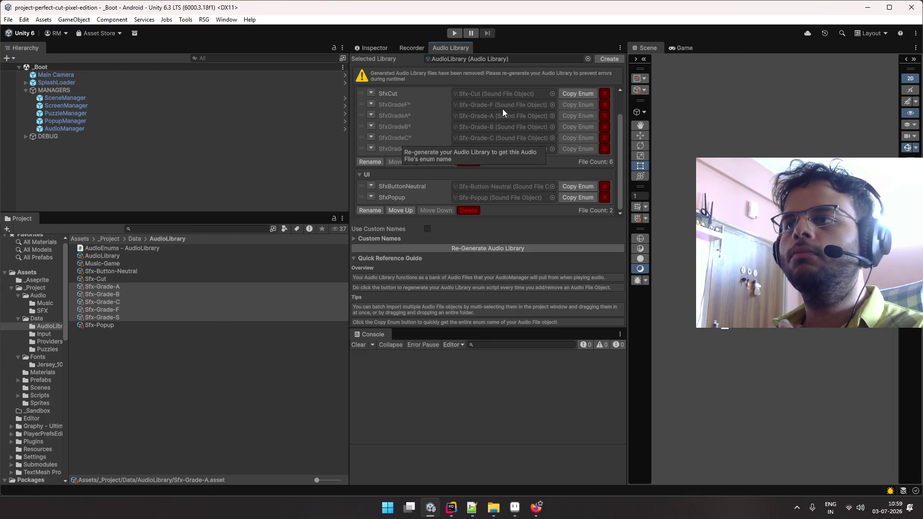
{"action": "scroll", "coordinate": [503, 109], "scroll_direction": "up", "scroll_amount": 2}
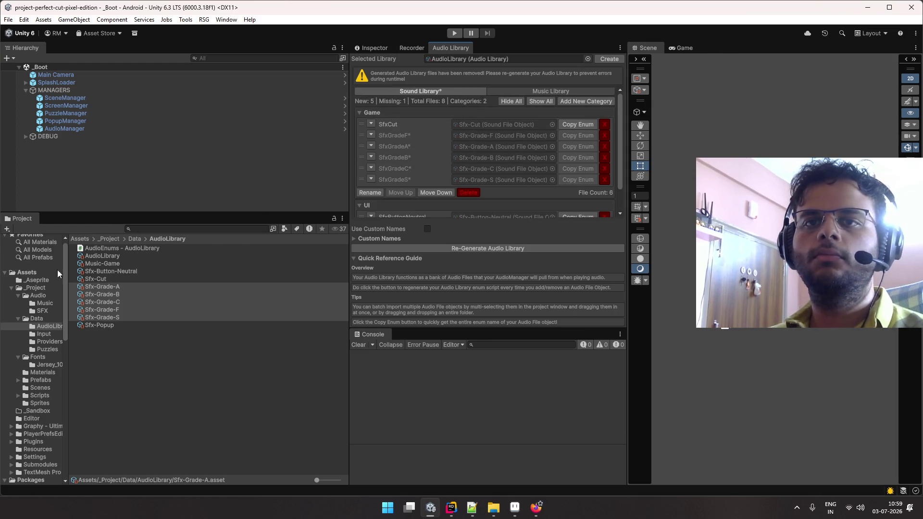
- Browse the Audio folder's SFX and Music subfolders
{"action": "left_click", "coordinate": [50, 298]}
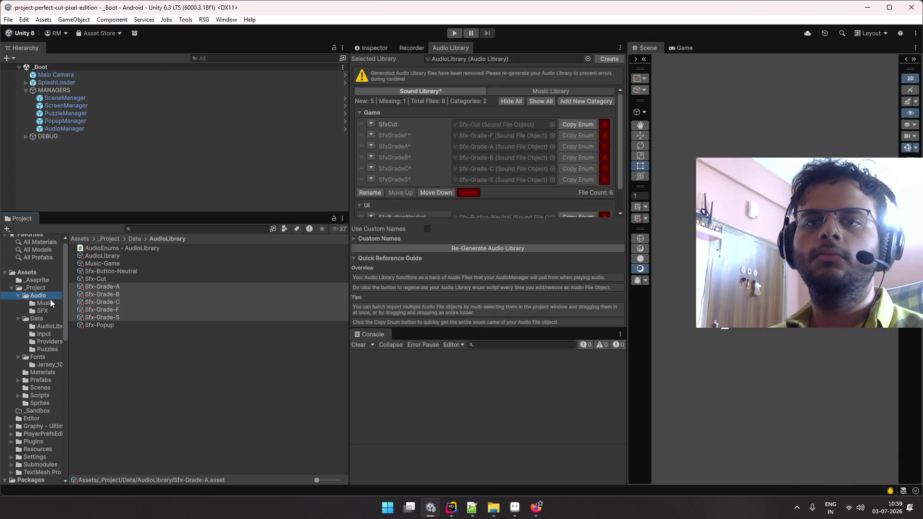
{"action": "double_click", "coordinate": [110, 257]}
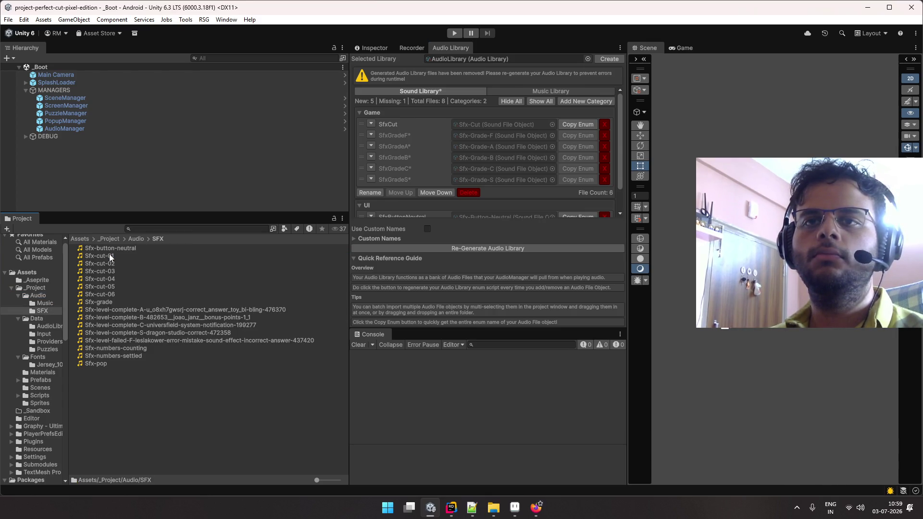
{"action": "left_click", "coordinate": [137, 238]}
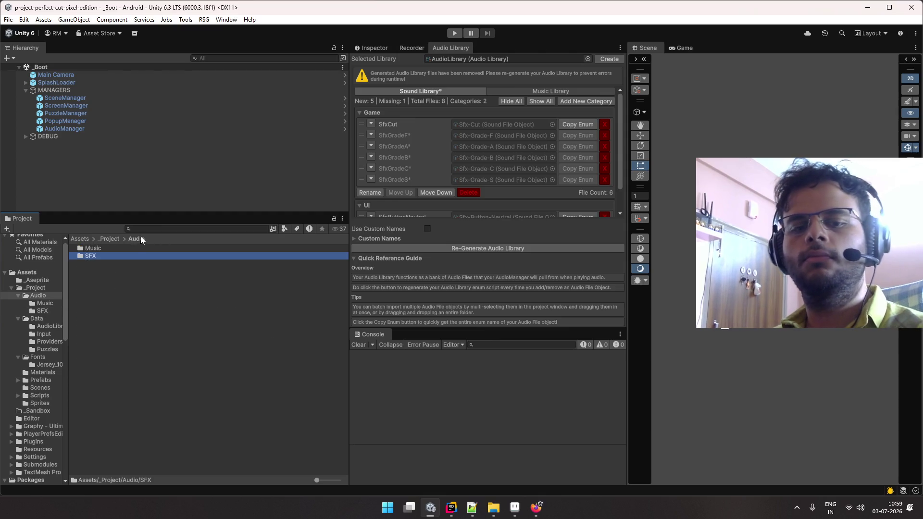
{"action": "double_click", "coordinate": [109, 248]}
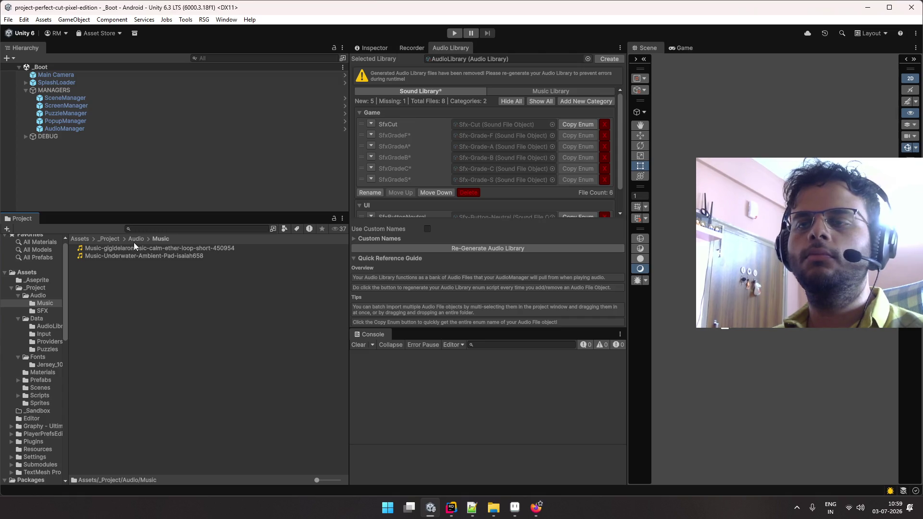
{"action": "scroll", "coordinate": [407, 191], "scroll_direction": "down", "scroll_amount": 3}
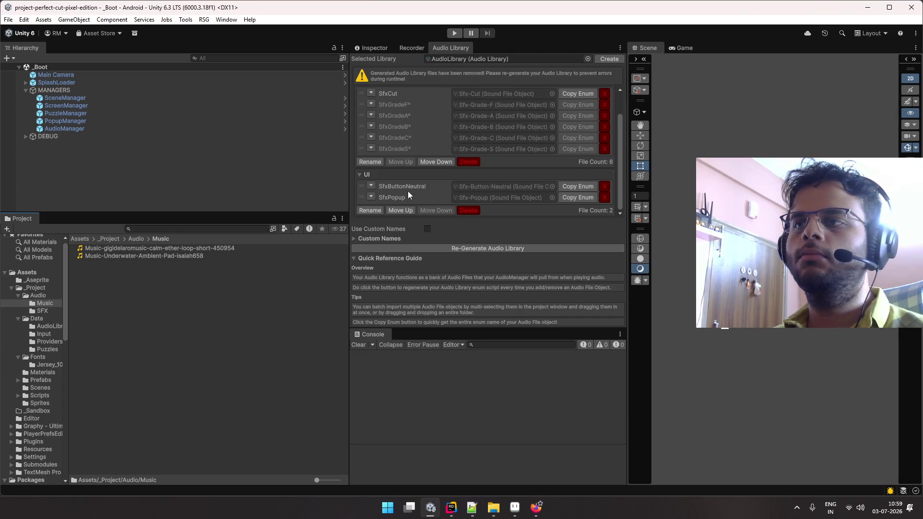
{"action": "left_click", "coordinate": [475, 149]}
- Assign the calm ether loop track as Music-Game's music clip
{"action": "left_click", "coordinate": [126, 264]}
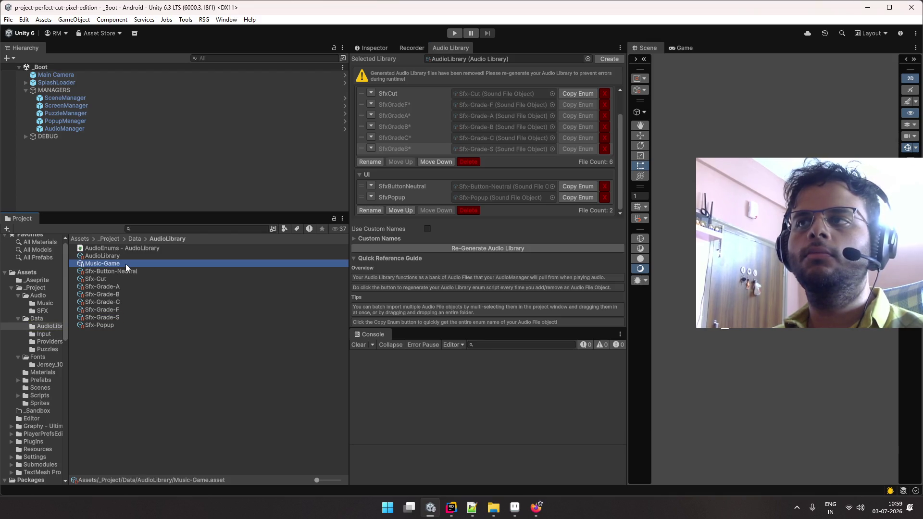
{"action": "left_click", "coordinate": [390, 48]}
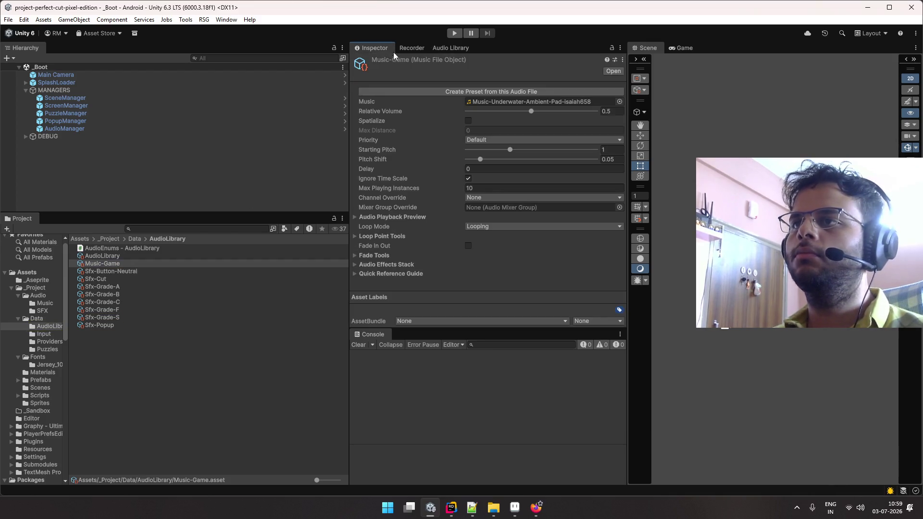
{"action": "left_click", "coordinate": [619, 102]}
{"action": "double_click", "coordinate": [656, 132]}
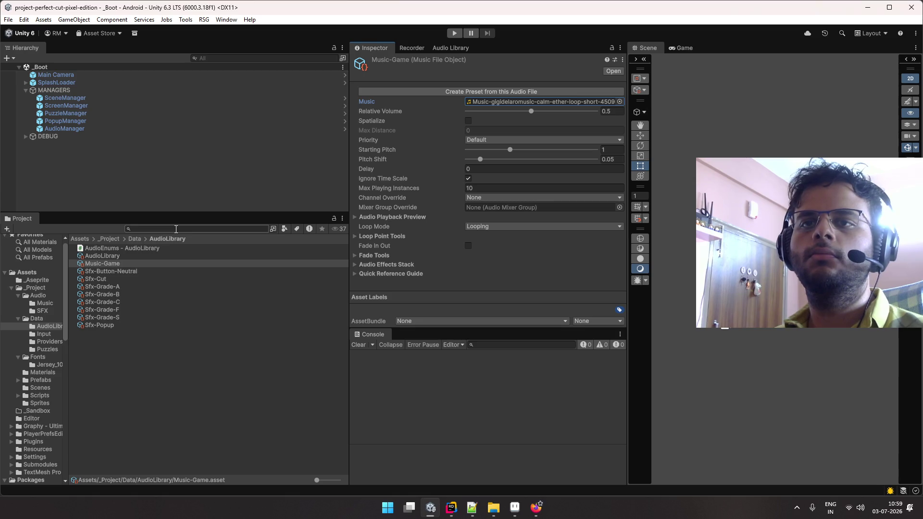
- Preview the Sfx-numbers-counting and Sfx-numbers-settled clips
{"action": "left_click", "coordinate": [42, 311]}
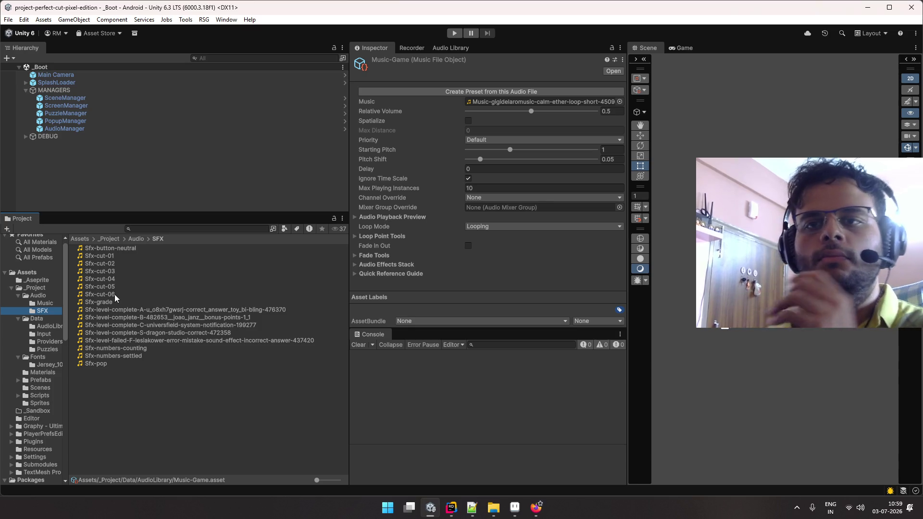
{"action": "left_click", "coordinate": [138, 347]}
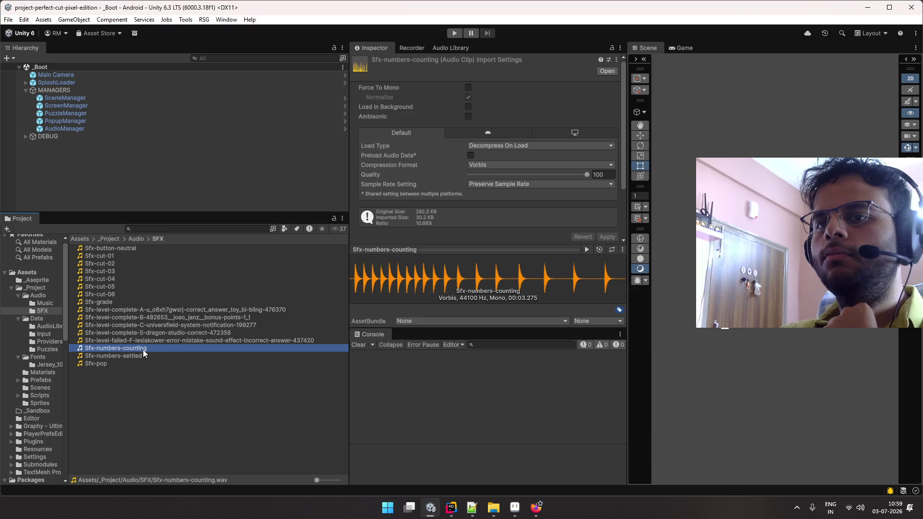
{"action": "scroll", "coordinate": [452, 207], "scroll_direction": "down", "scroll_amount": 3}
{"action": "left_click", "coordinate": [586, 250]}
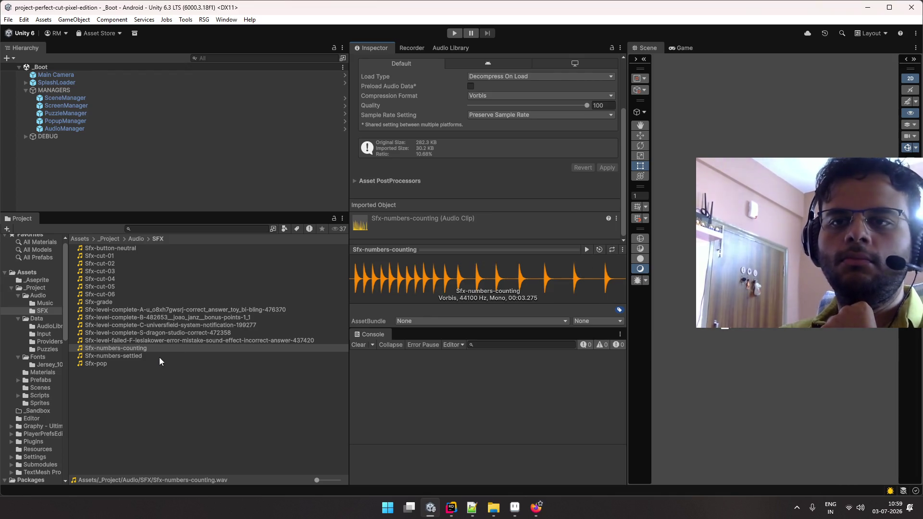
{"action": "left_click", "coordinate": [140, 356]}
{"action": "left_click", "coordinate": [587, 250]}
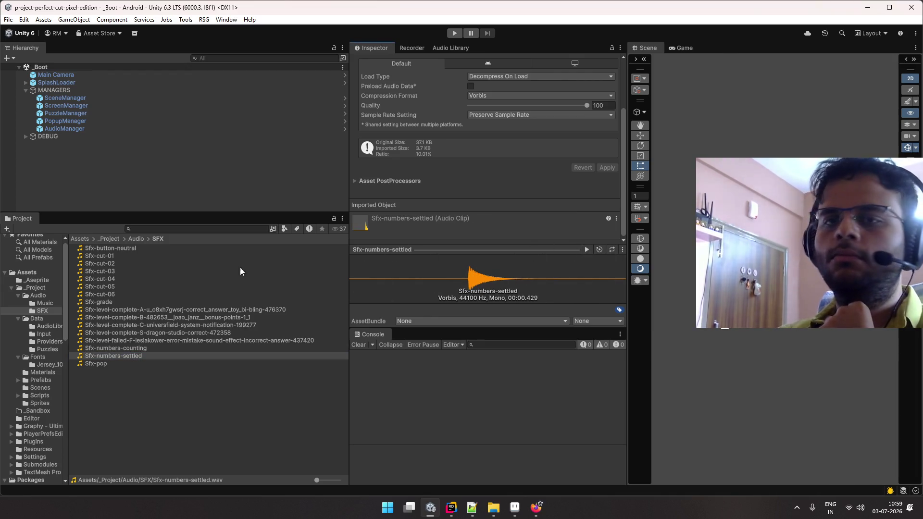
- Go through the folder tree back to Data > AudioLibrary
{"action": "left_click", "coordinate": [40, 303]}
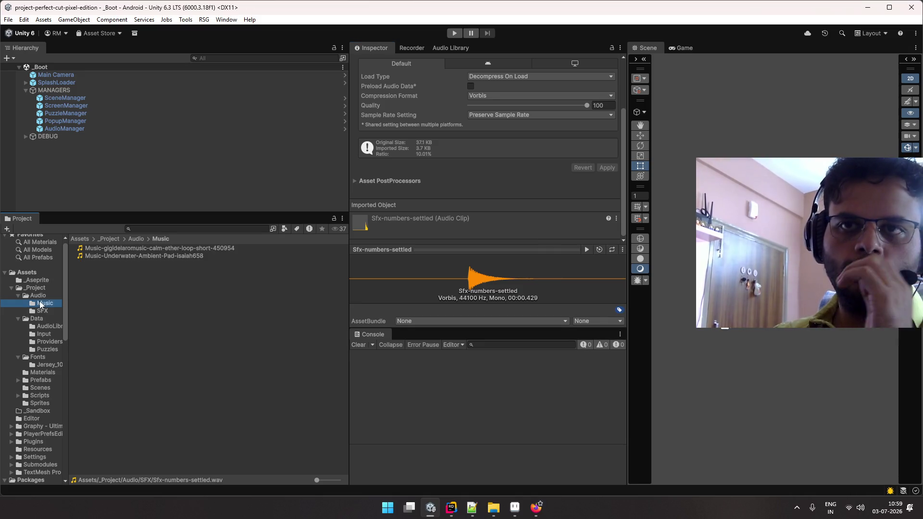
{"action": "left_click", "coordinate": [48, 341]}
{"action": "left_click", "coordinate": [46, 350]}
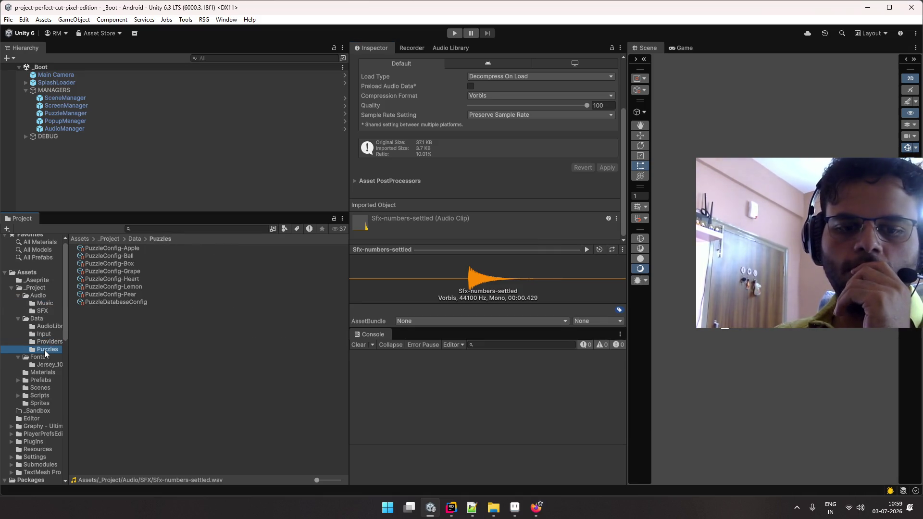
{"action": "left_click", "coordinate": [48, 342]}
{"action": "left_click", "coordinate": [48, 319]}
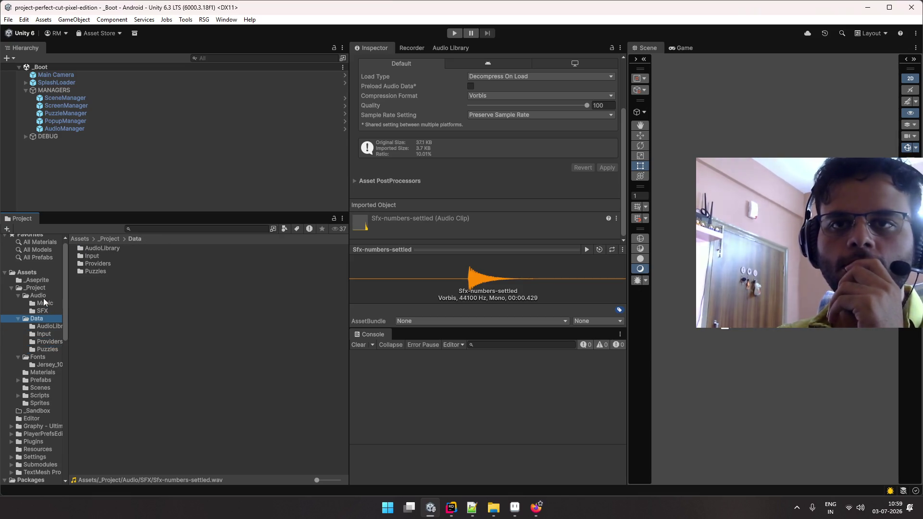
{"action": "left_click", "coordinate": [42, 296]}
{"action": "left_click", "coordinate": [20, 297]}
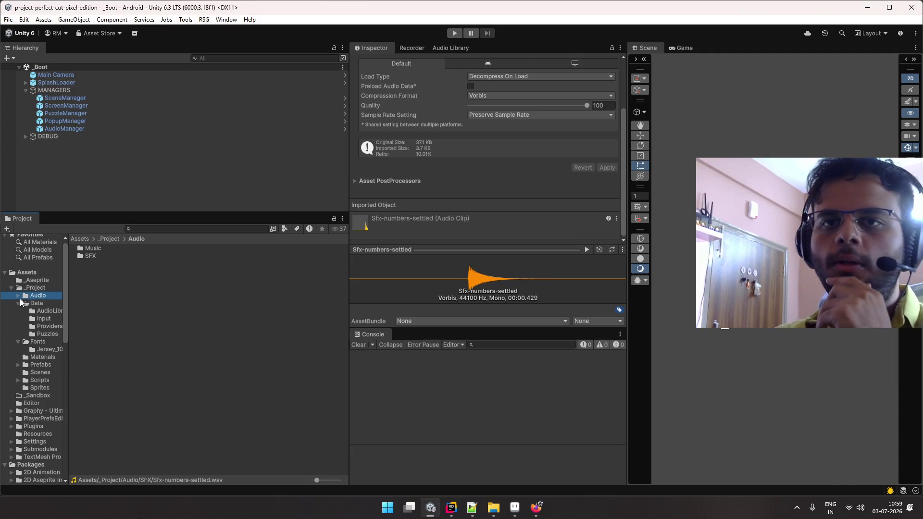
{"action": "left_click", "coordinate": [42, 312]}
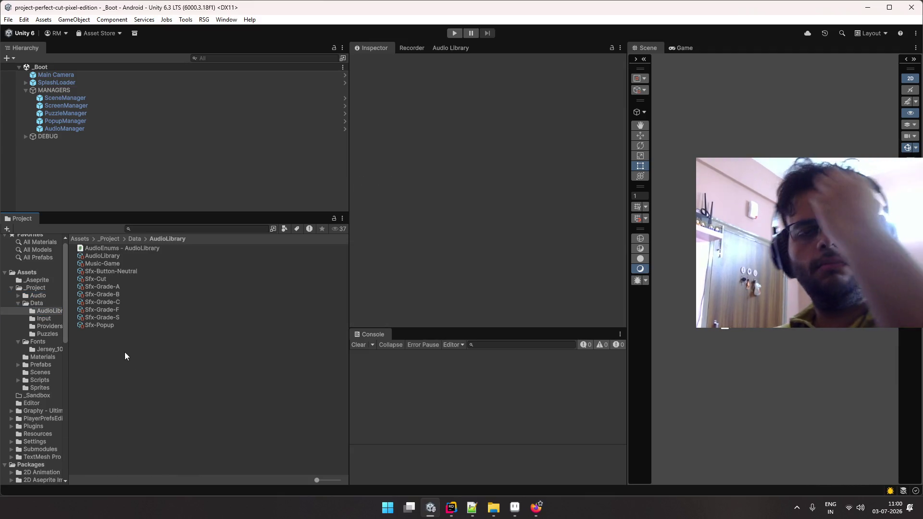
- Review the delay and time-scale settings of Sfx-Grade-A through Sfx-Grade-S
{"action": "left_click", "coordinate": [111, 287]}
{"action": "key", "text": "Down"}
{"action": "key", "text": "Up"}
{"action": "key", "text": "Up"}
{"action": "key", "text": "Down"}
{"action": "scroll", "coordinate": [470, 203], "scroll_direction": "down", "scroll_amount": 2}
{"action": "key", "text": "Down"}
{"action": "key", "text": "Down"}
{"action": "key", "text": "Down"}
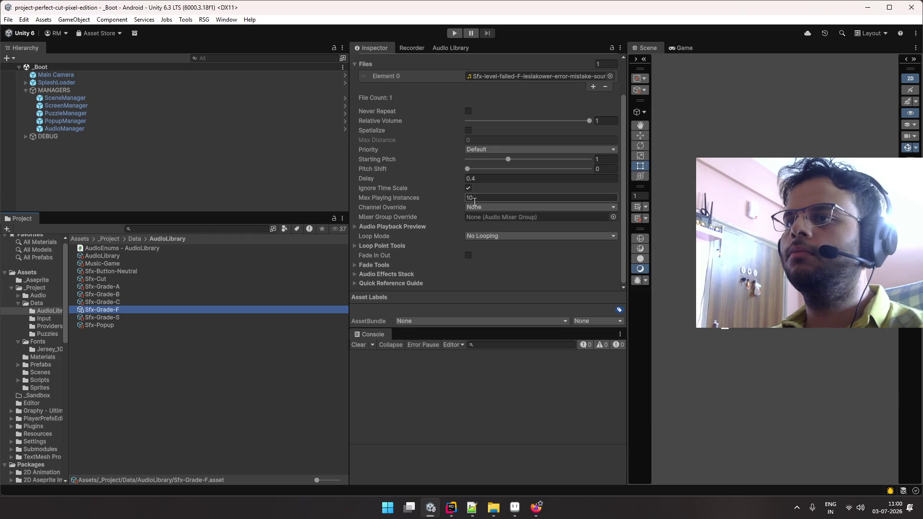
{"action": "key", "text": "Down"}
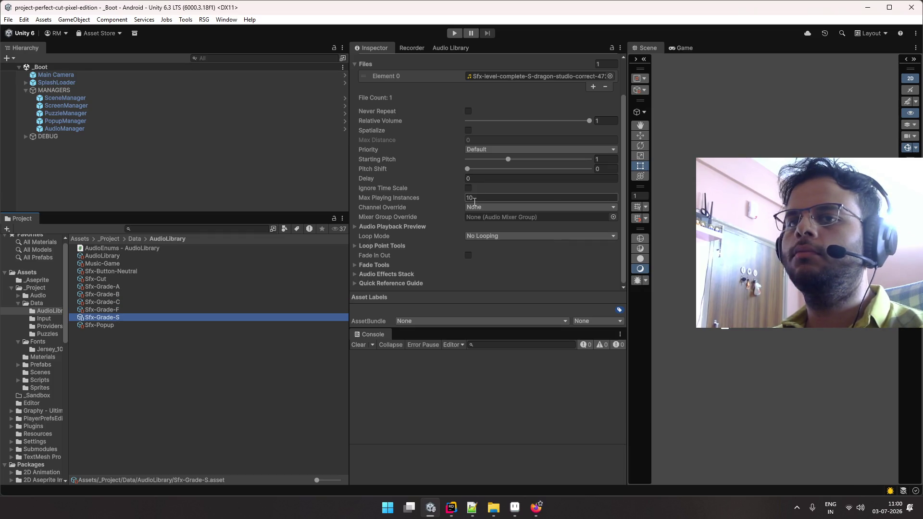
{"action": "key", "text": "Up"}
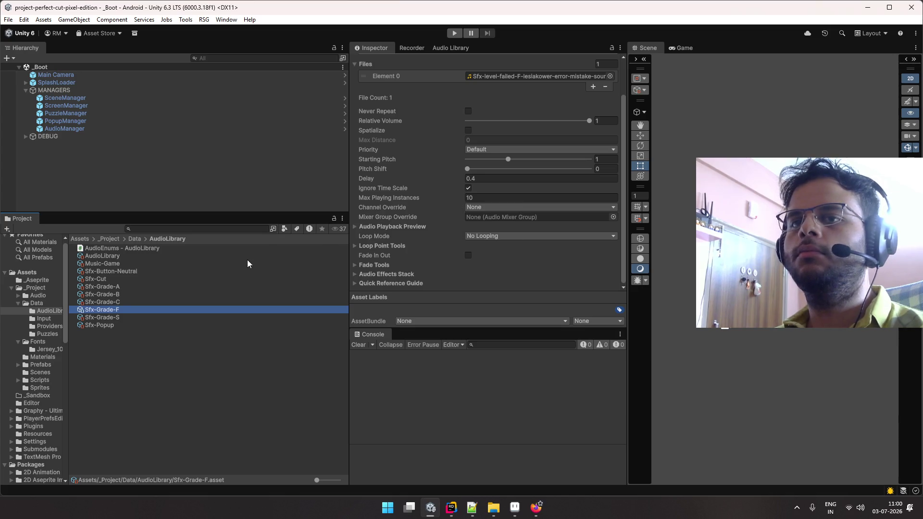
- Give all five grade sounds (A, B, C, F, S) a Delay of 0.4 and Ignore Time Scale
{"action": "left_click", "coordinate": [140, 287], "text": "shift"}
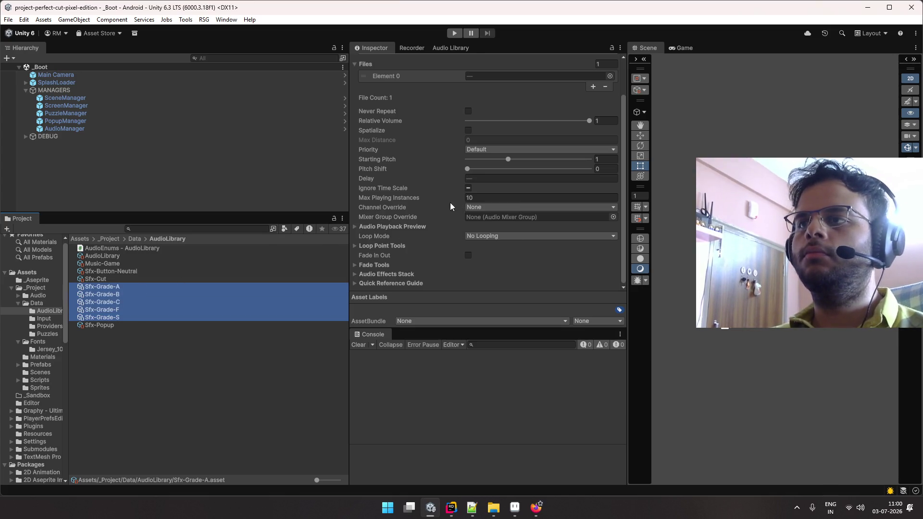
{"action": "left_click", "coordinate": [480, 179]}
{"action": "type", "text": "0.4"}
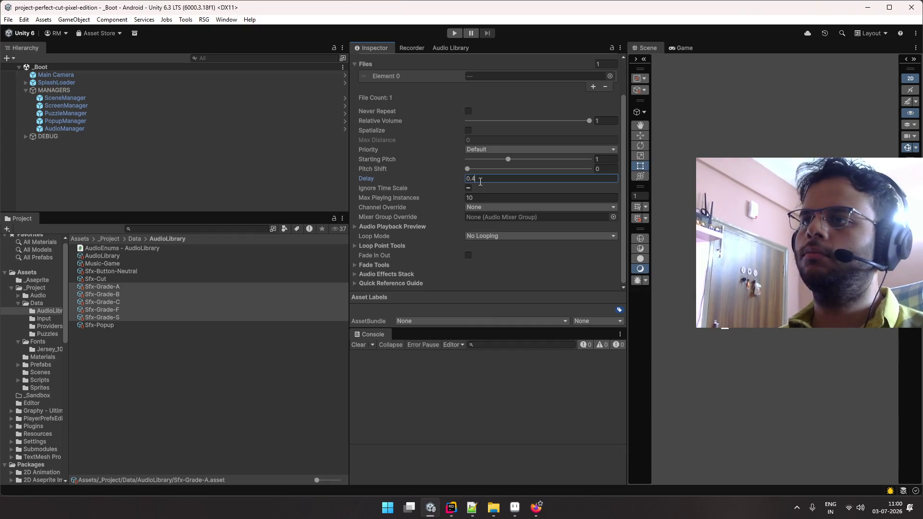
{"action": "left_click", "coordinate": [469, 189]}
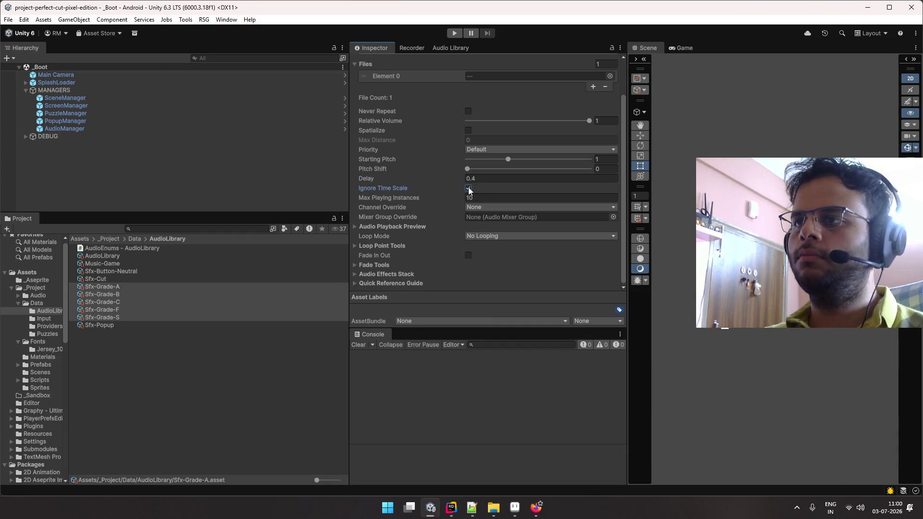
- Verify the updated settings on Sfx-Grade-A, F, S and B, then clear the selection
{"action": "left_click", "coordinate": [146, 286]}
{"action": "left_click", "coordinate": [152, 310]}
{"action": "left_click", "coordinate": [155, 318]}
{"action": "left_click", "coordinate": [154, 295]}
{"action": "left_click", "coordinate": [154, 289]}
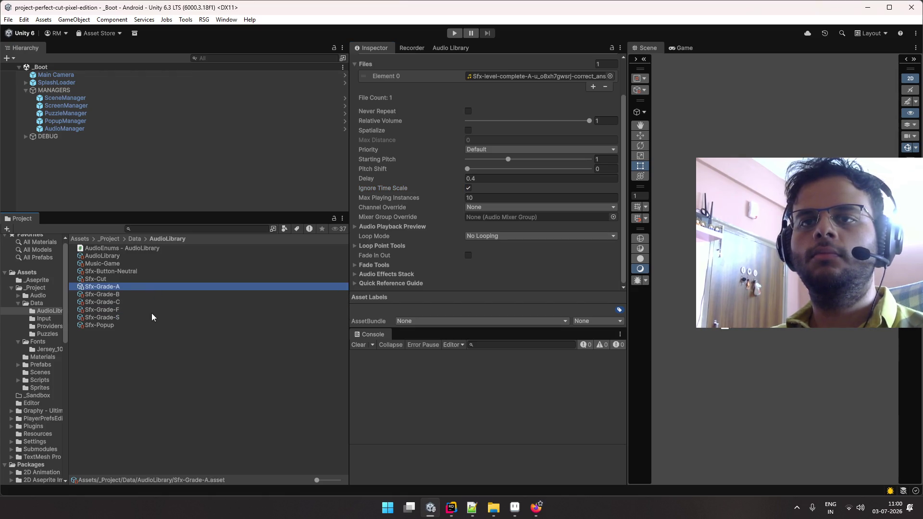
{"action": "left_click", "coordinate": [146, 354]}
{"action": "right_click", "coordinate": [127, 339]}
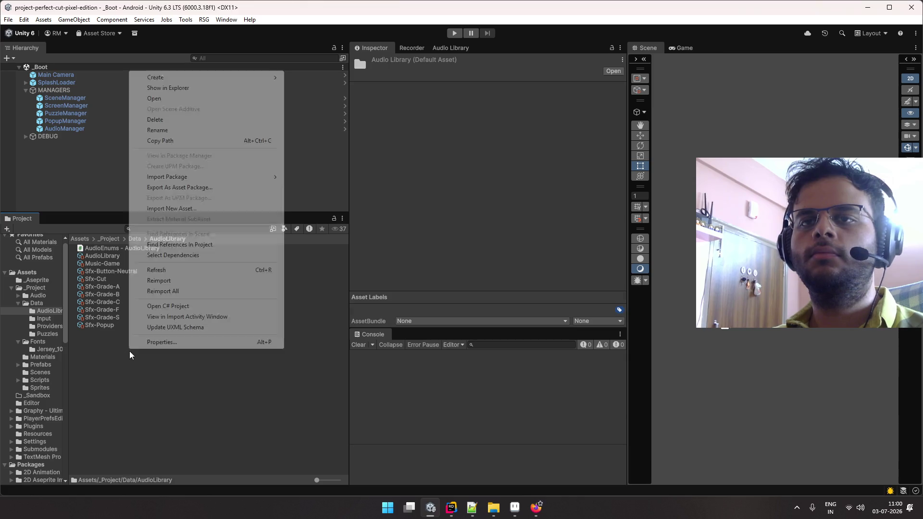
- Create two new folders named UI and Game inside AudioLibrary
{"action": "mouse_move", "coordinate": [206, 81]}
{"action": "left_click", "coordinate": [323, 76]}
{"action": "type", "text": "UI"}
{"action": "key", "text": "Return"}
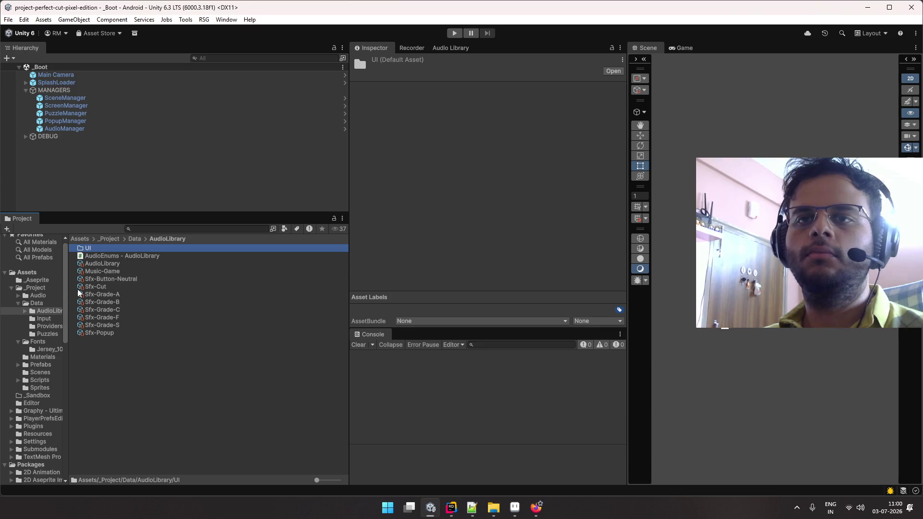
{"action": "left_click", "coordinate": [100, 293]}
{"action": "right_click", "coordinate": [129, 365]}
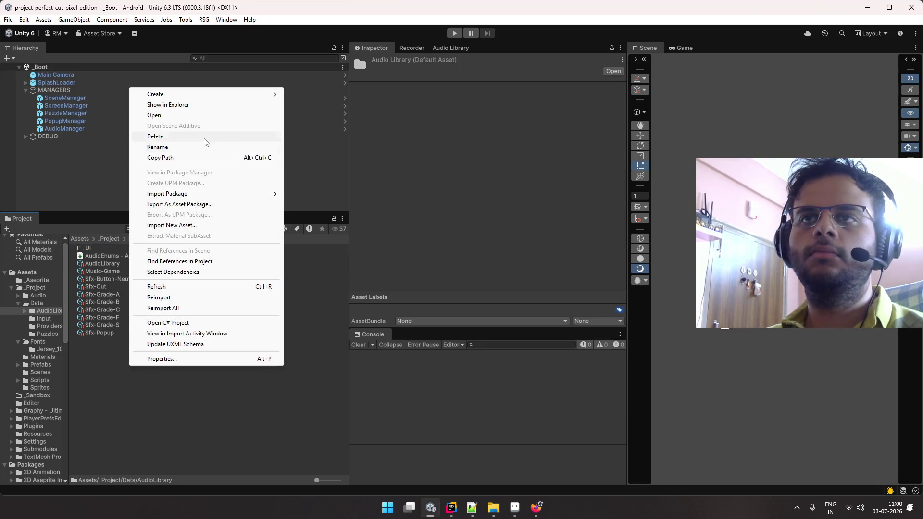
{"action": "mouse_move", "coordinate": [205, 96]}
{"action": "left_click", "coordinate": [324, 93]}
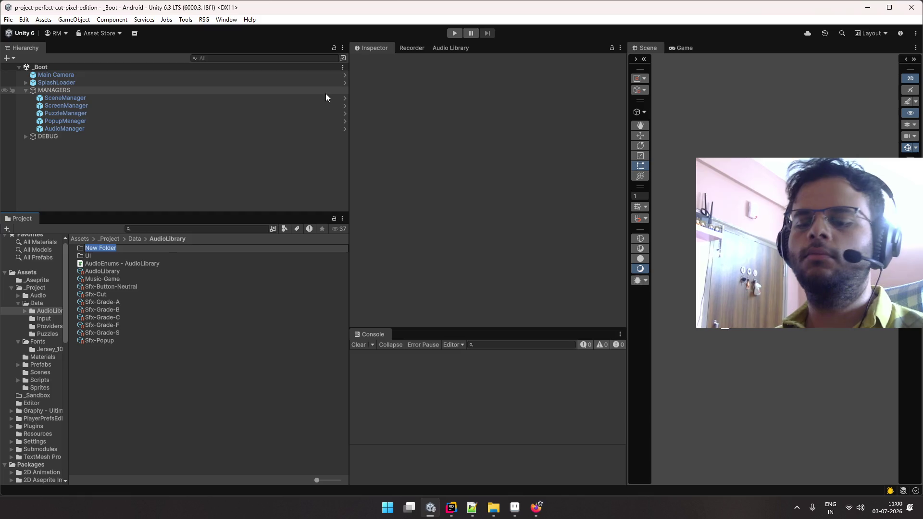
{"action": "type", "text": "Game"}
{"action": "key", "text": "Return"}
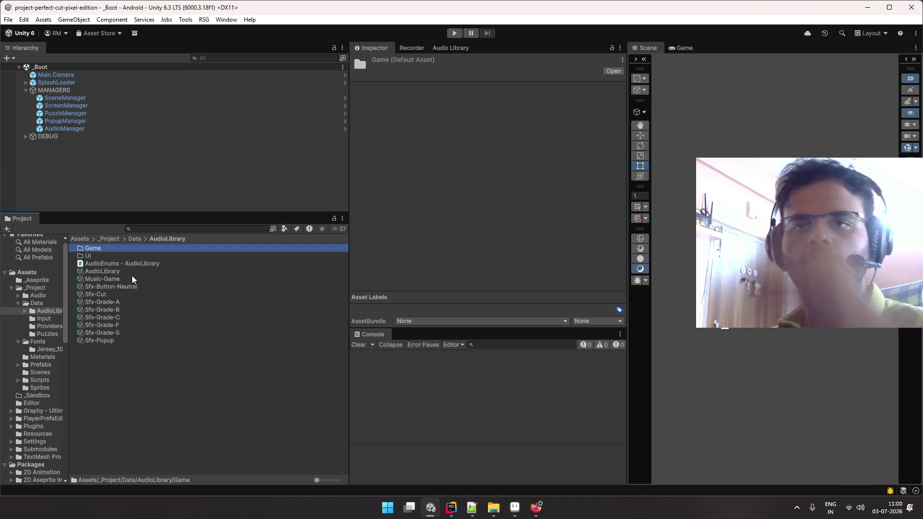
- Move Music-Game into the Game folder and Sfx-Button-Neutral into the UI folder
{"action": "left_click", "coordinate": [132, 277]}
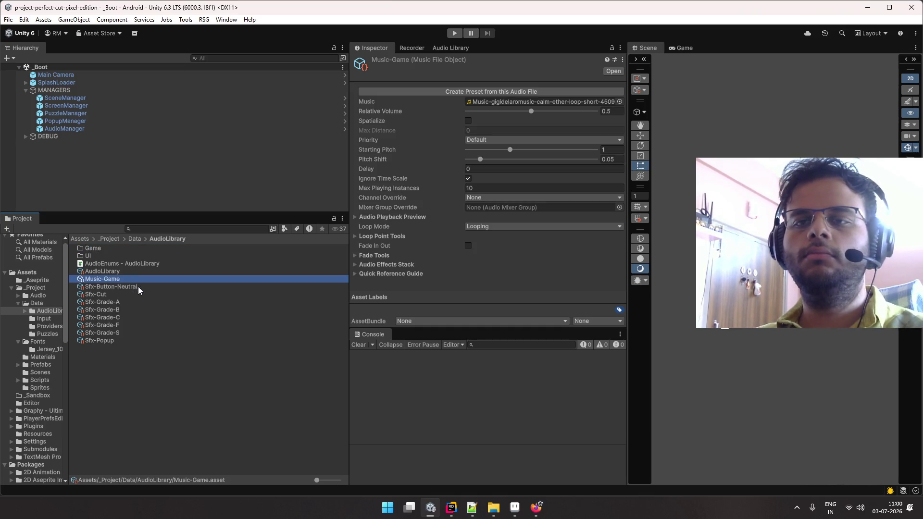
{"action": "left_click_drag", "start_coordinate": [134, 278], "coordinate": [120, 247]}
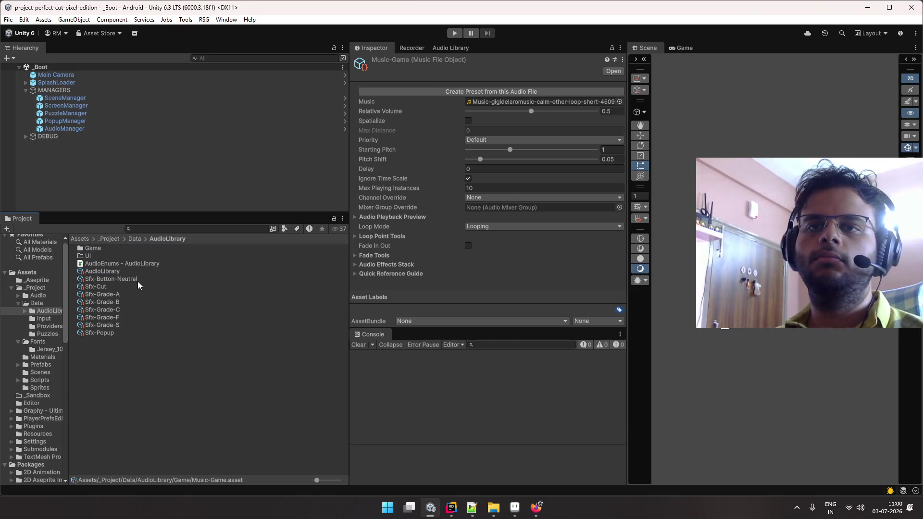
{"action": "left_click", "coordinate": [113, 277]}
{"action": "left_click", "coordinate": [115, 288]}
{"action": "left_click_drag", "start_coordinate": [115, 281], "coordinate": [114, 255]}
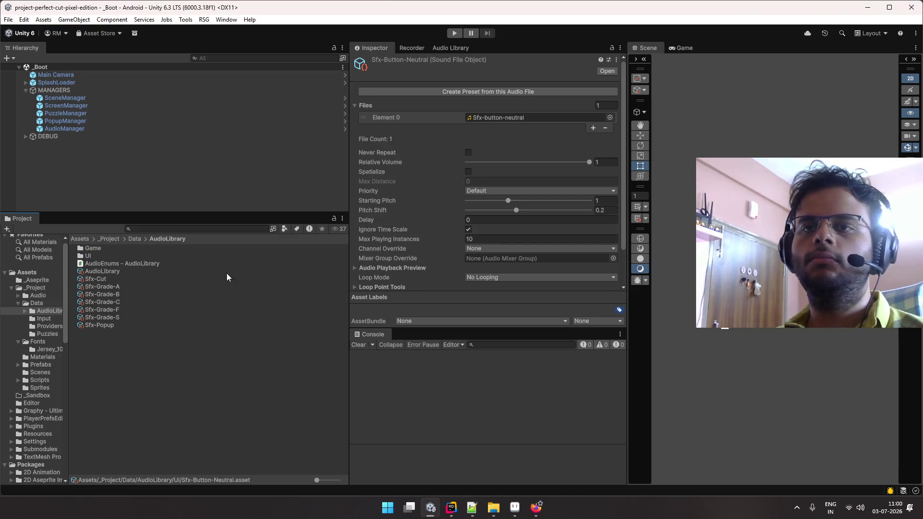
{"action": "left_click", "coordinate": [197, 272]}
- Move Sfx-Cut and the five Sfx-Grade sounds into Game and Sfx-Popup into UI, then check Game's contents
{"action": "left_click", "coordinate": [166, 277]}
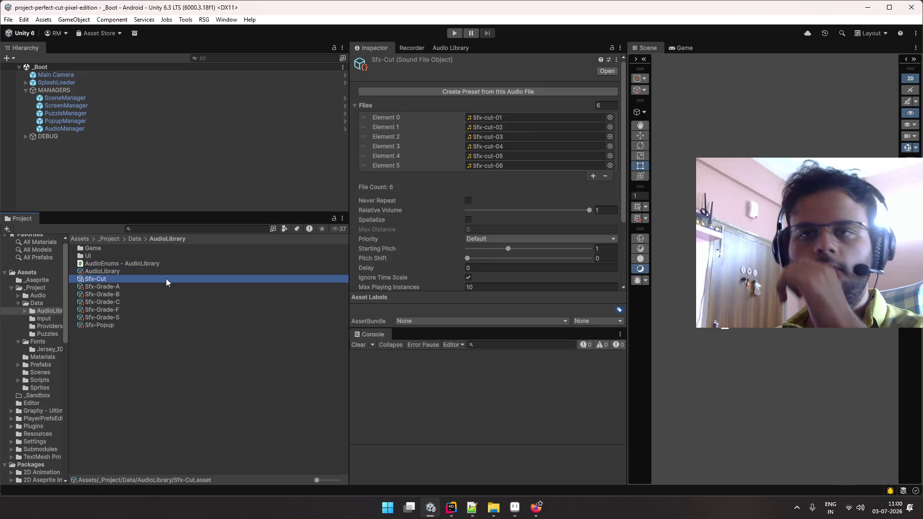
{"action": "left_click", "coordinate": [131, 318], "text": "shift"}
{"action": "left_click_drag", "start_coordinate": [87, 262], "coordinate": [91, 248]}
{"action": "left_click", "coordinate": [92, 278]}
{"action": "left_click_drag", "start_coordinate": [91, 280], "coordinate": [95, 258]}
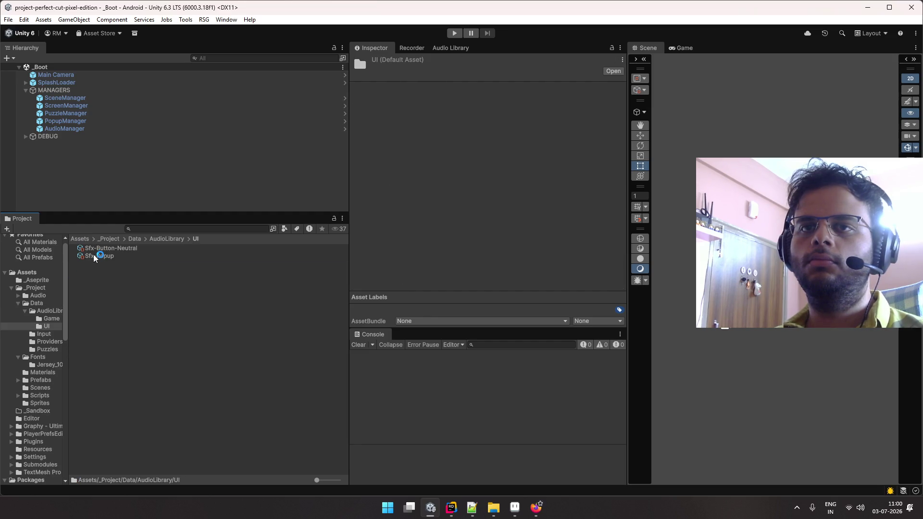
{"action": "double_click", "coordinate": [104, 248]}
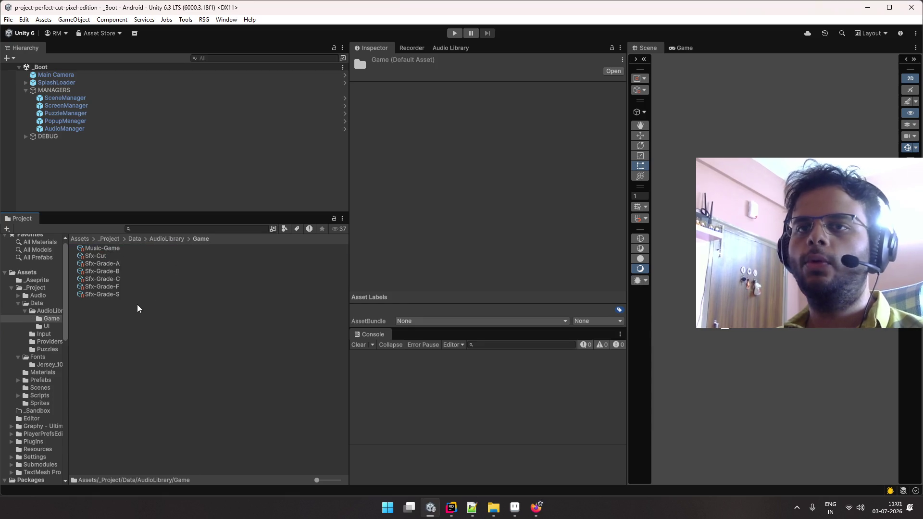
{"action": "left_click", "coordinate": [236, 158]}
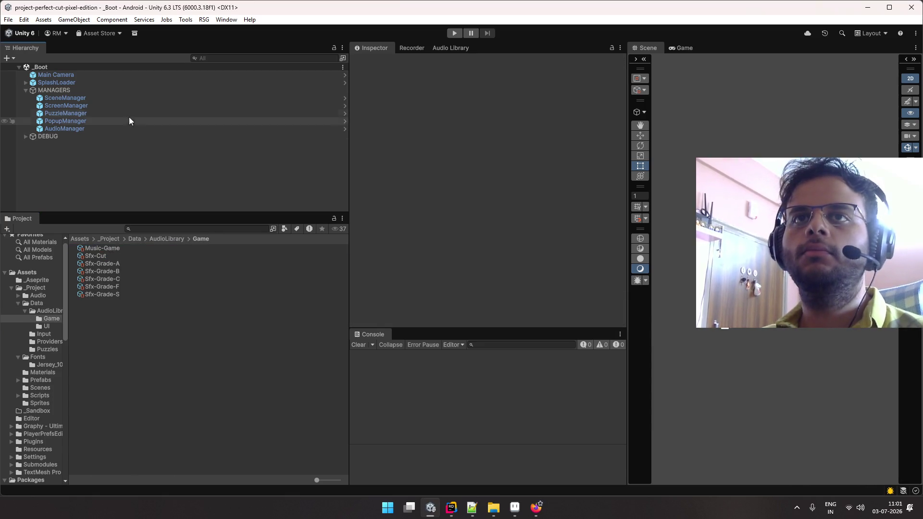
- Select the AudioLibrary asset and run Re-Generate Audio Library in the Audio Library editor
{"action": "left_click", "coordinate": [25, 90]}
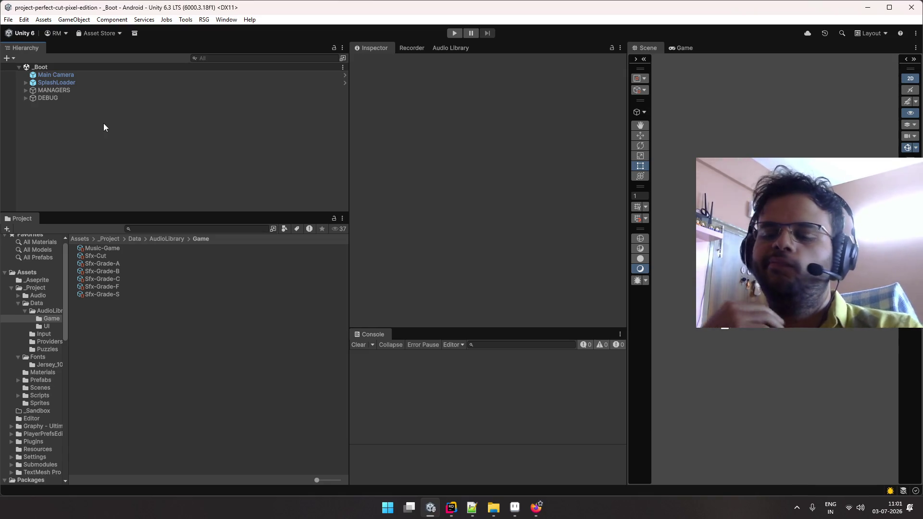
{"action": "key", "text": "alt+Tab"}
{"action": "key", "text": "alt+Tab"}
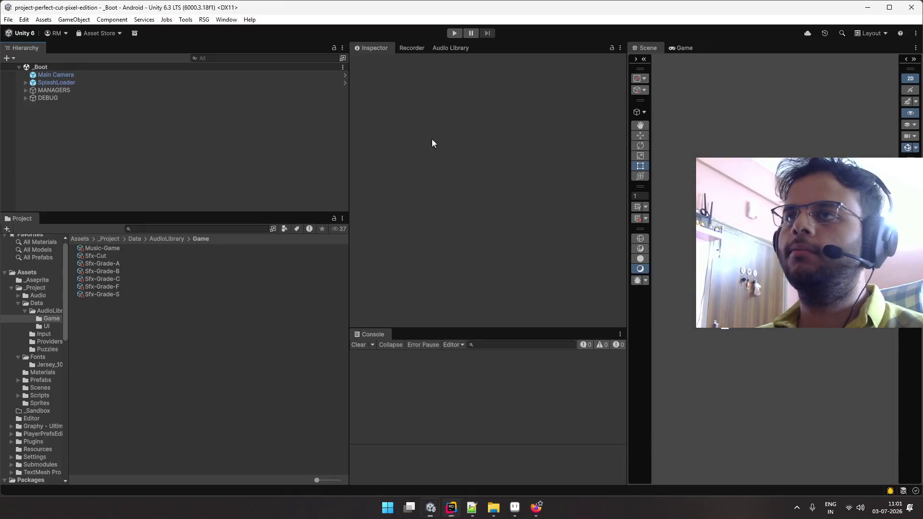
{"action": "left_click", "coordinate": [166, 239]}
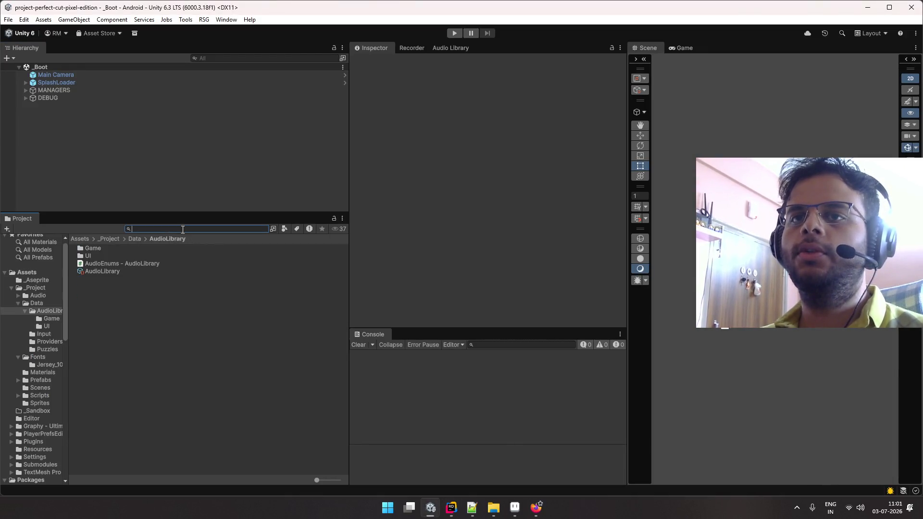
{"action": "left_click", "coordinate": [107, 265]}
{"action": "left_click", "coordinate": [141, 271]}
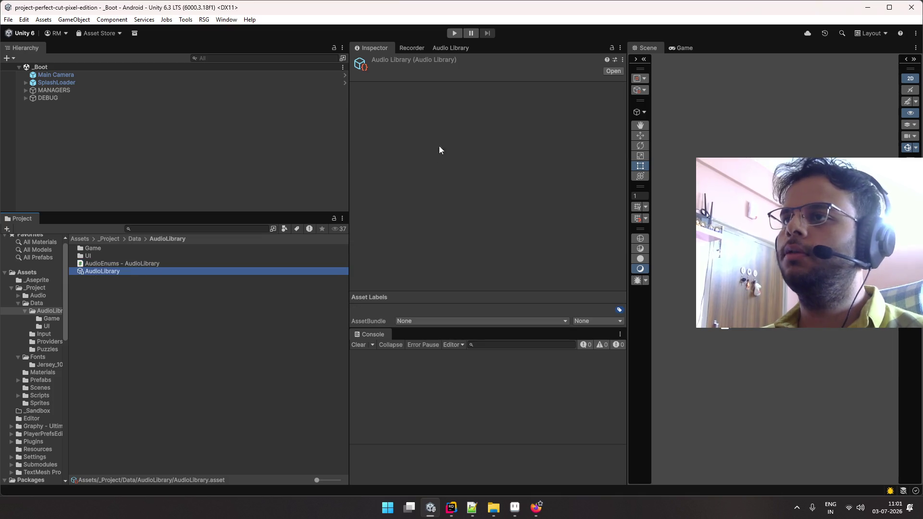
{"action": "left_click", "coordinate": [448, 48]}
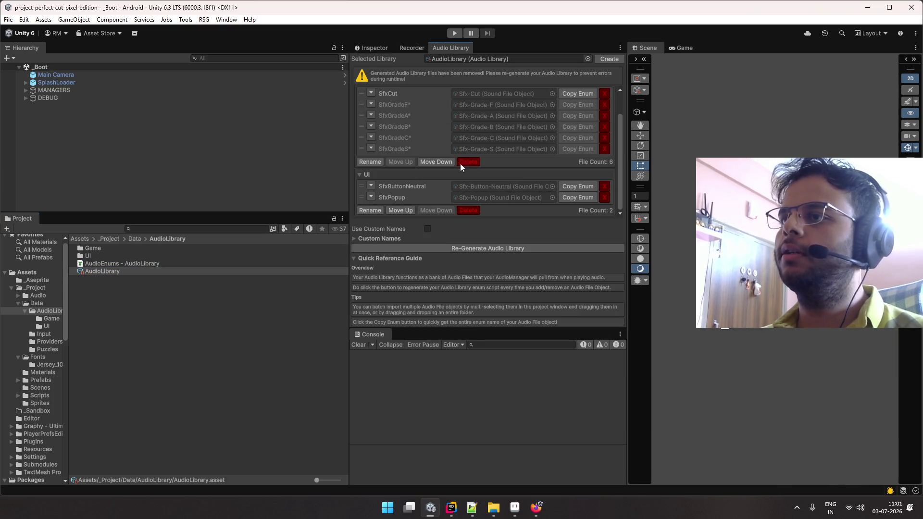
{"action": "left_click", "coordinate": [483, 248]}
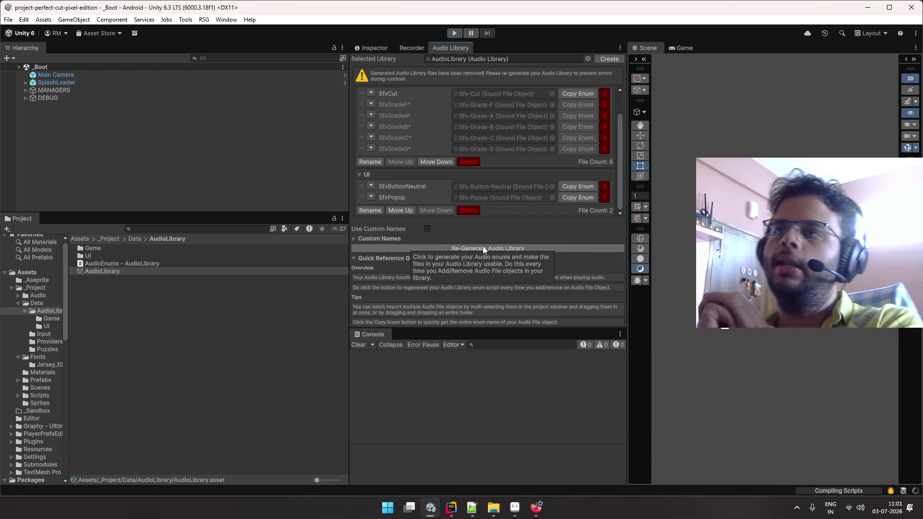
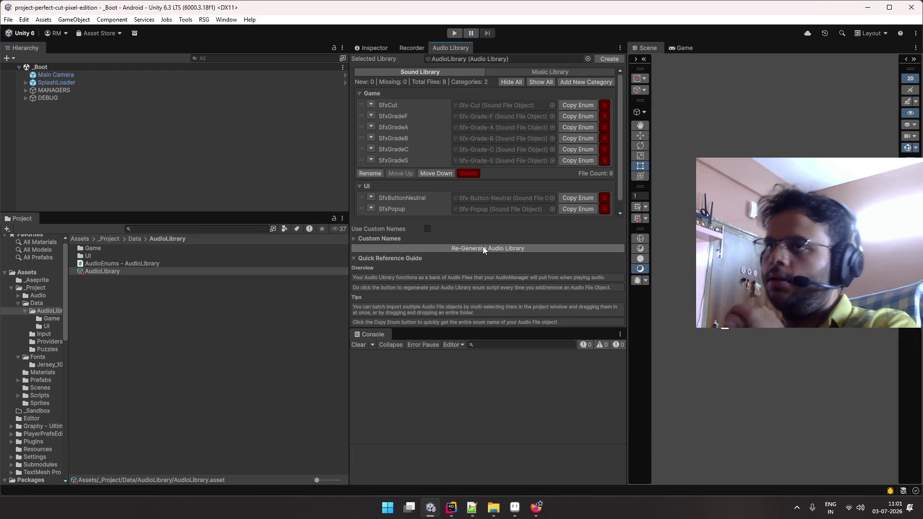
- Glance at the Music Library entries, pause the background video, and enter play mode
{"action": "left_click", "coordinate": [494, 72]}
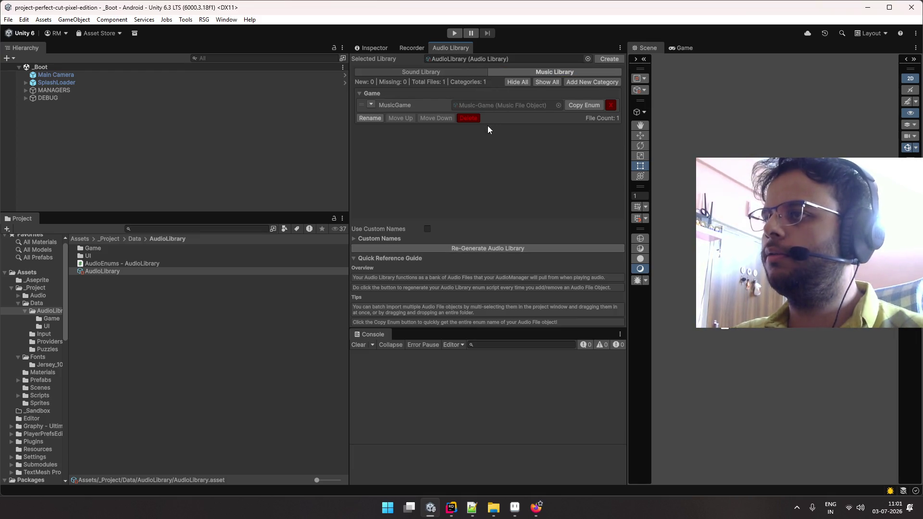
{"action": "left_click", "coordinate": [408, 72]}
{"action": "key", "text": "ctrl+super+Right"}
{"action": "key", "text": "space"}
{"action": "key", "text": "ctrl+super+Left"}
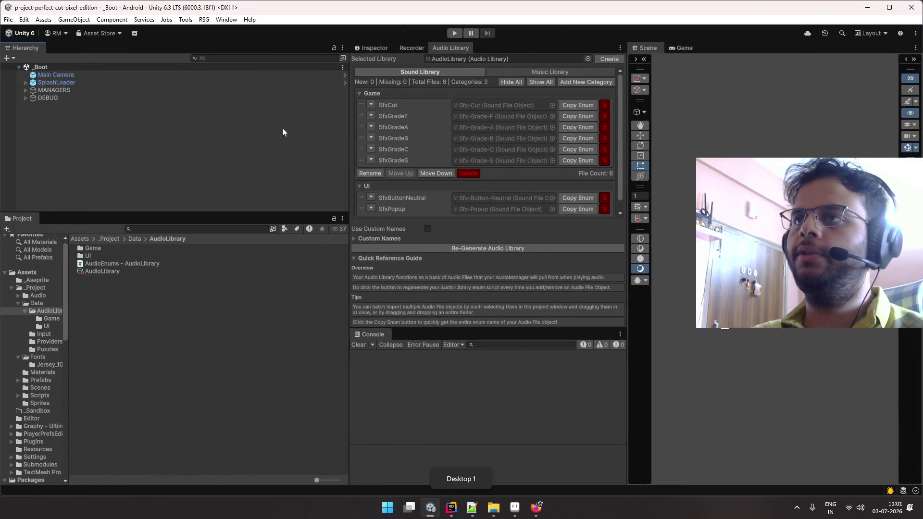
{"action": "left_click", "coordinate": [454, 34]}
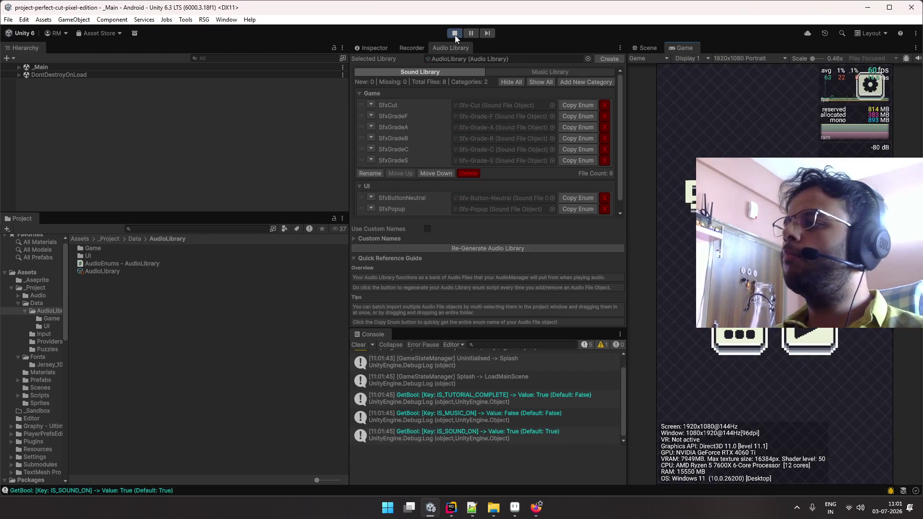
- Switch the game music on in settings and select the Music-Game asset
{"action": "left_click", "coordinate": [864, 86]}
{"action": "left_click", "coordinate": [797, 128]}
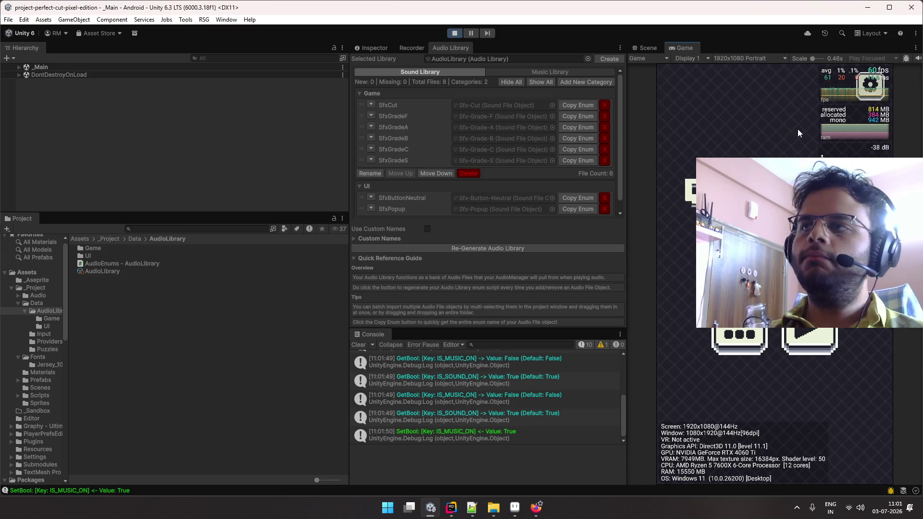
{"action": "left_click", "coordinate": [558, 72]}
{"action": "left_click", "coordinate": [518, 105]}
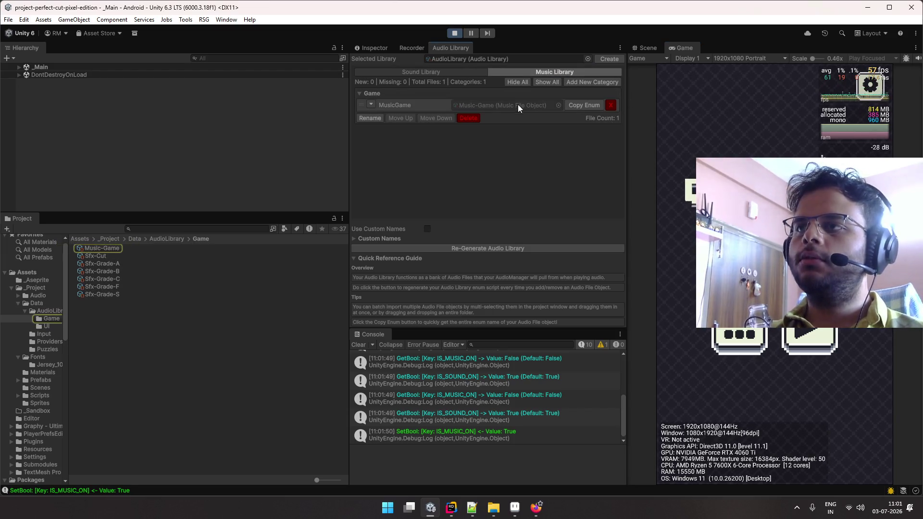
{"action": "left_click", "coordinate": [160, 249]}
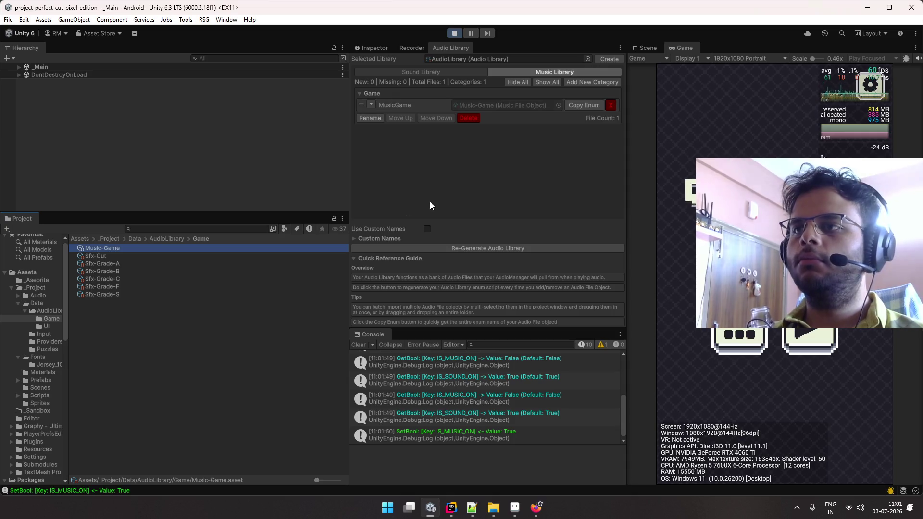
- Set the Music-Game file's Relative Volume to 1 in the Inspector
{"action": "left_click", "coordinate": [380, 48]}
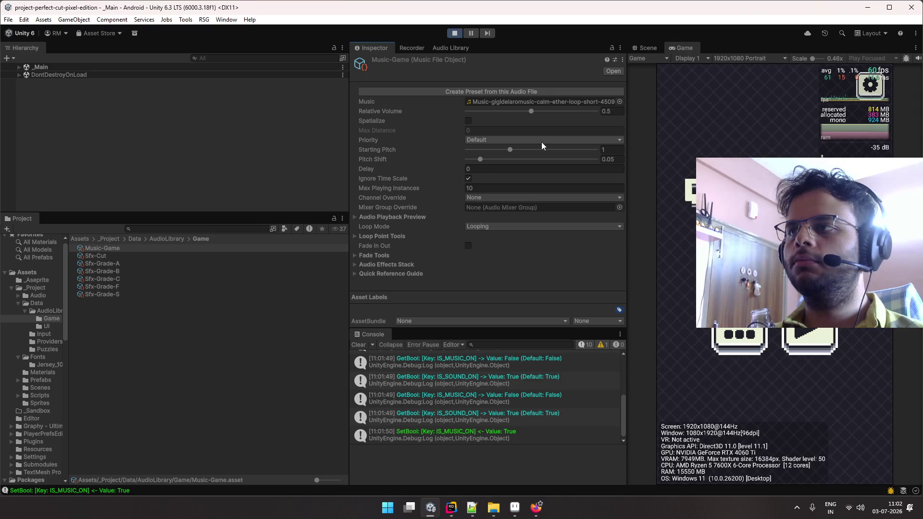
{"action": "left_click_drag", "start_coordinate": [529, 114], "coordinate": [481, 111]}
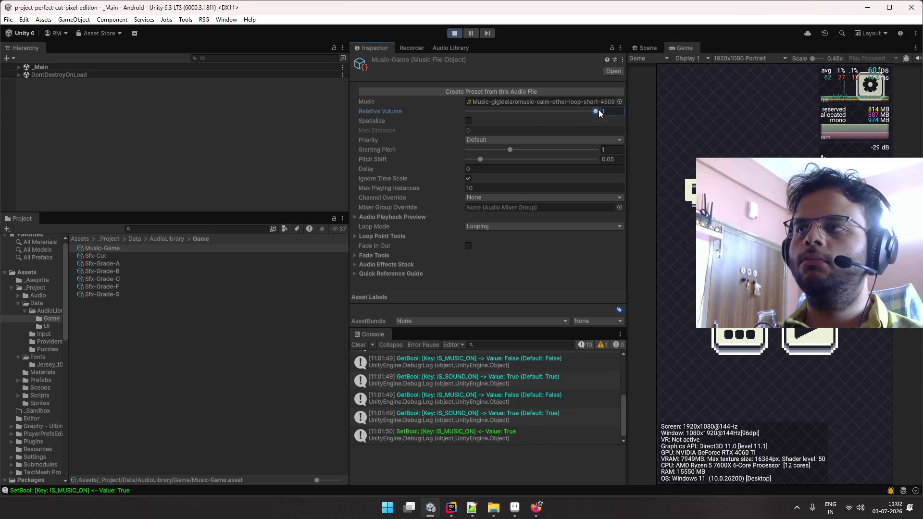
{"action": "left_click_drag", "start_coordinate": [600, 113], "coordinate": [519, 116]}
{"action": "left_click", "coordinate": [615, 114]}
{"action": "type", "text": "1"}
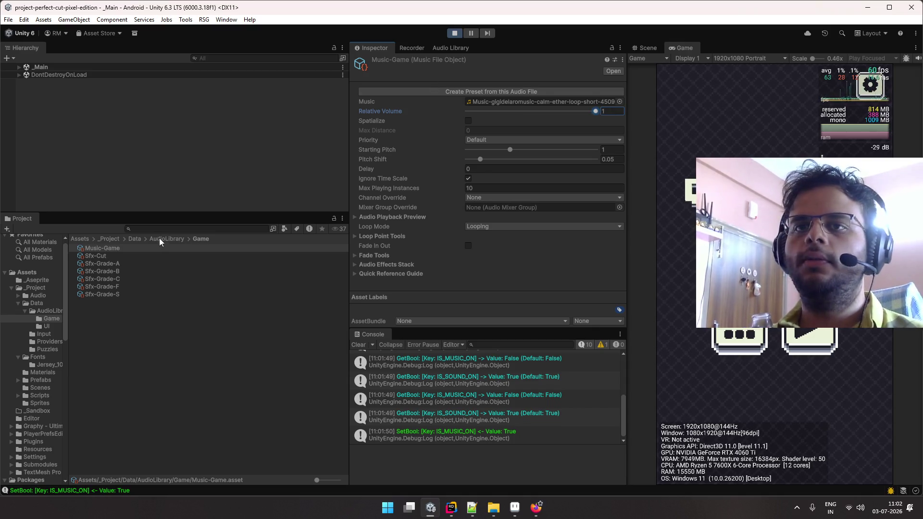
{"action": "left_click", "coordinate": [19, 67]}
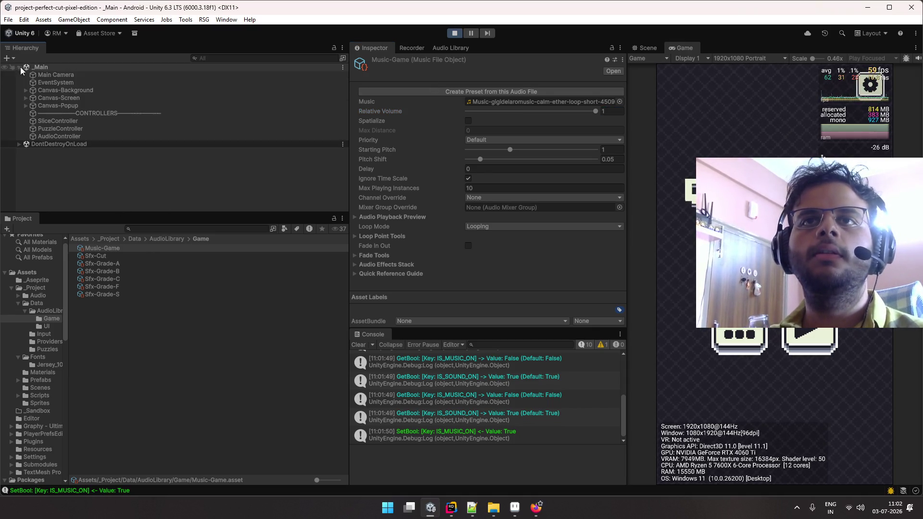
- Select AudioManager under DontDestroyOnLoad and lower its Music Volume to 0.2
{"action": "left_click", "coordinate": [19, 144]}
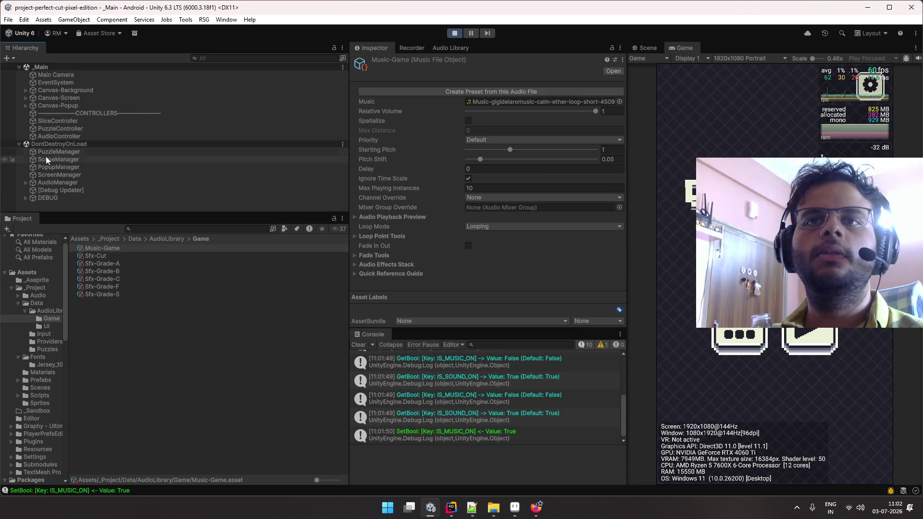
{"action": "left_click", "coordinate": [55, 183]}
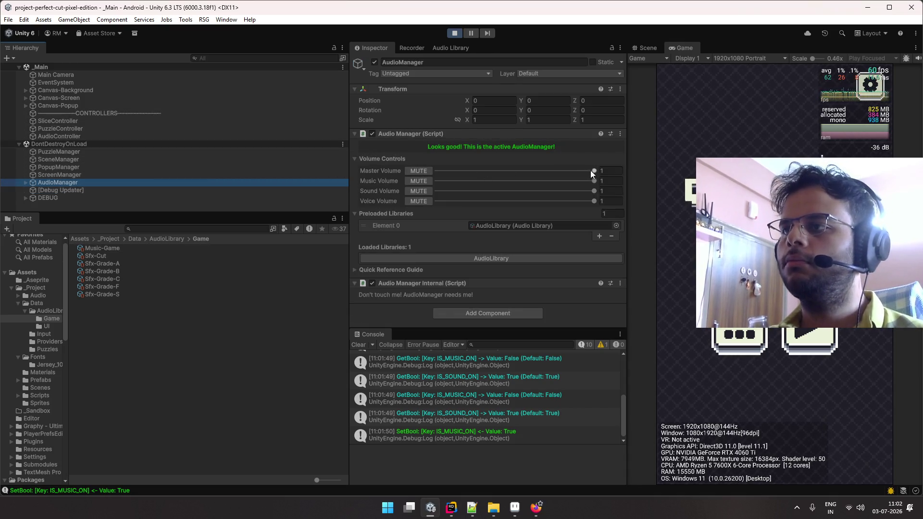
{"action": "left_click_drag", "start_coordinate": [592, 182], "coordinate": [458, 185]}
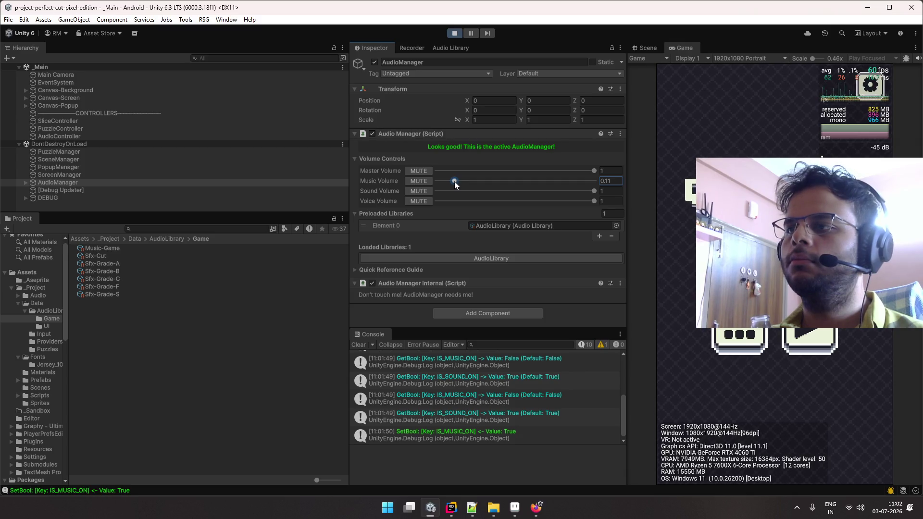
{"action": "left_click", "coordinate": [611, 181]}
{"action": "type", "text": "0"}
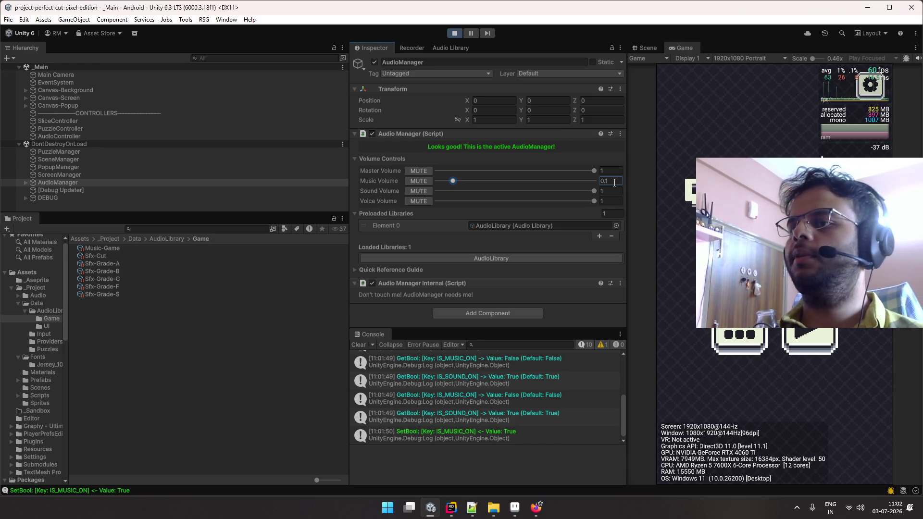
{"action": "key", "text": "Return"}
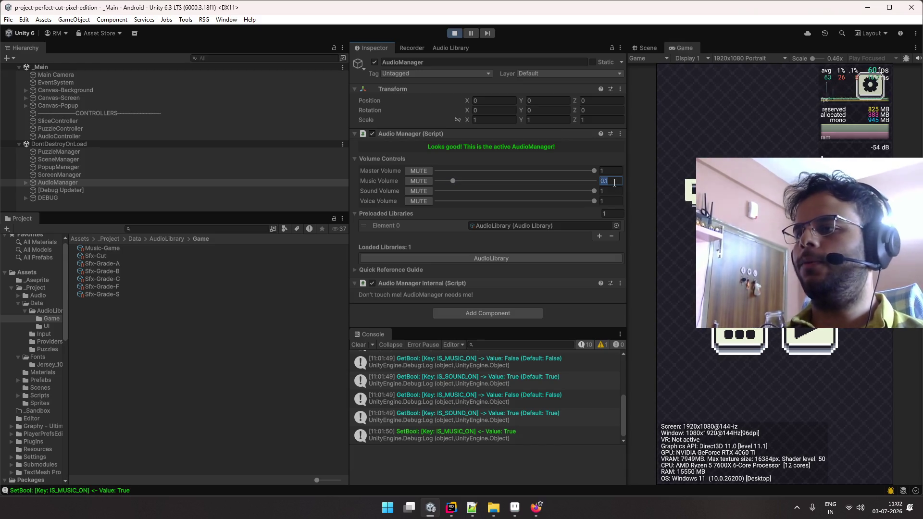
{"action": "type", "text": "0"}
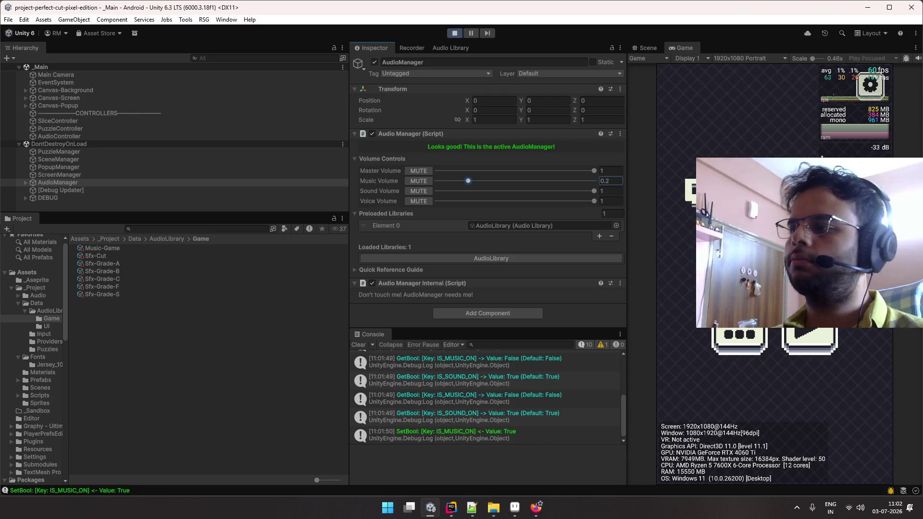
{"action": "left_click", "coordinate": [721, 202]}
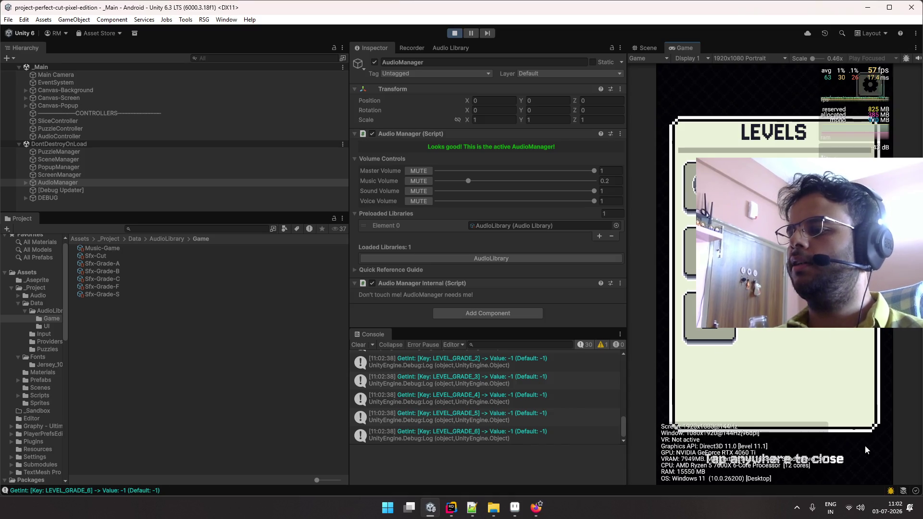
{"action": "left_click", "coordinate": [867, 450]}
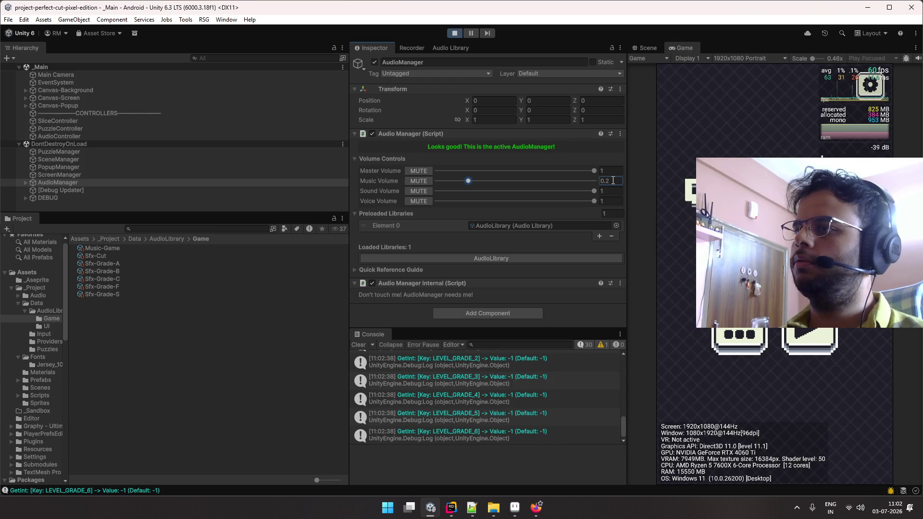
- Set Music Volume to 0.1, play a level by slicing the box, then stop play mode
{"action": "left_click", "coordinate": [613, 181]}
{"action": "type", "text": "0.1"}
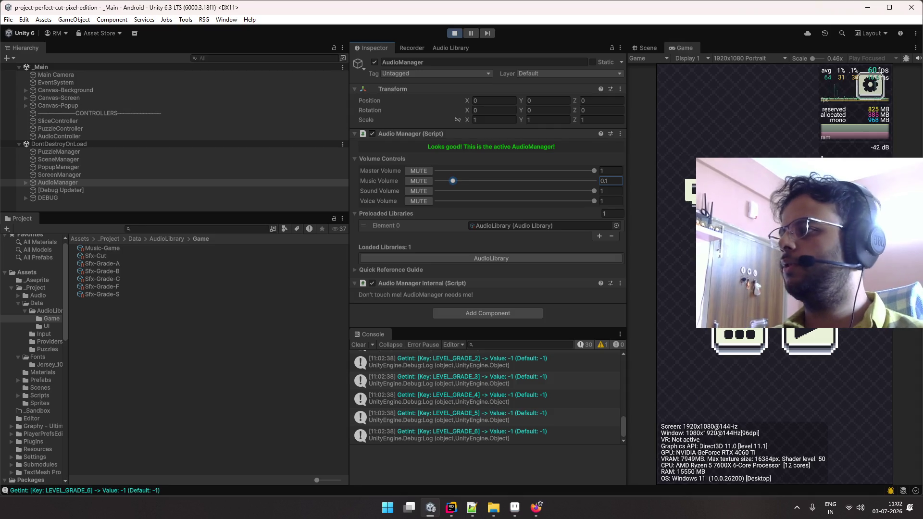
{"action": "left_click", "coordinate": [739, 338]}
{"action": "left_click", "coordinate": [739, 338]}
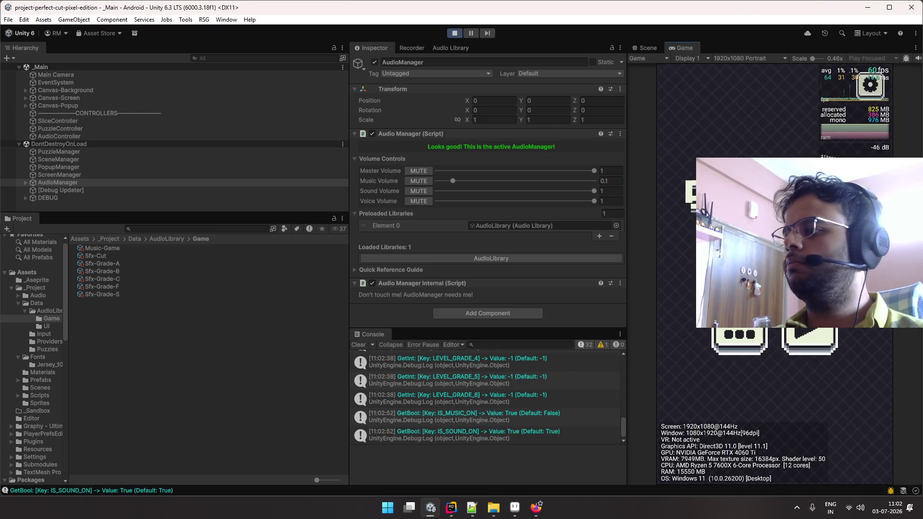
{"action": "left_click", "coordinate": [810, 338]}
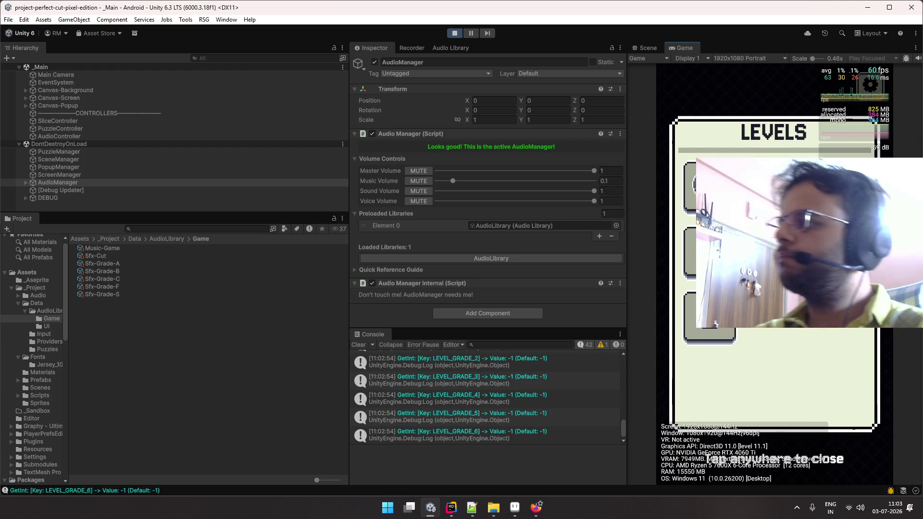
{"action": "left_click_drag", "start_coordinate": [781, 330], "coordinate": [779, 401]}
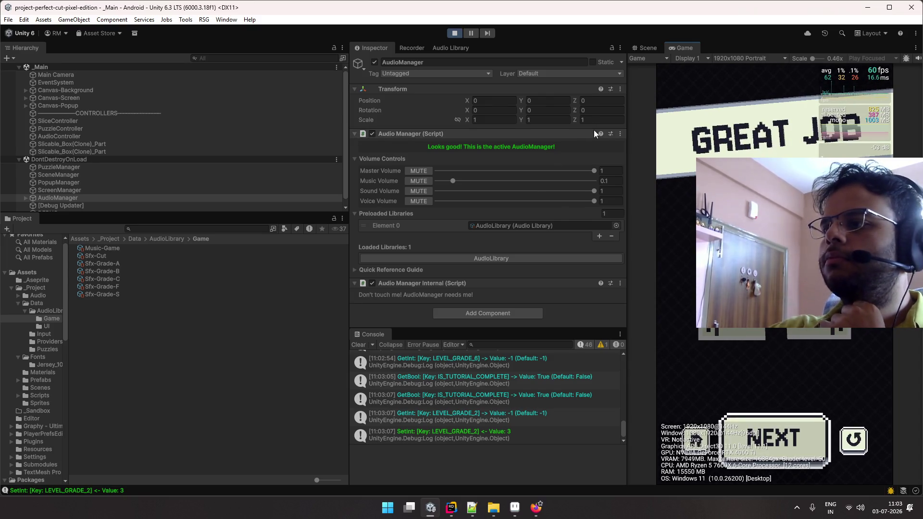
{"action": "left_click", "coordinate": [454, 33]}
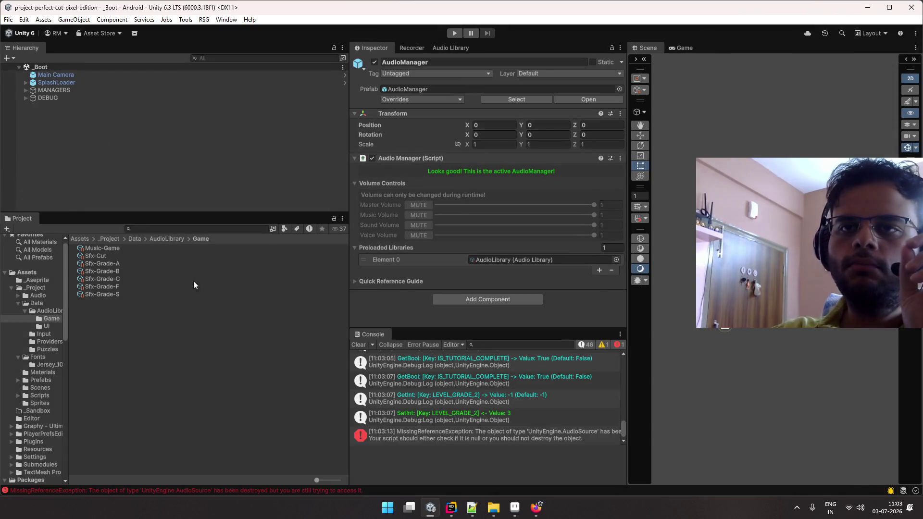
- Duplicate Sfx-Grade-S into new sound files named Sfx-Number-Counting and Sfx-Number-Settled
{"action": "left_click", "coordinate": [188, 293]}
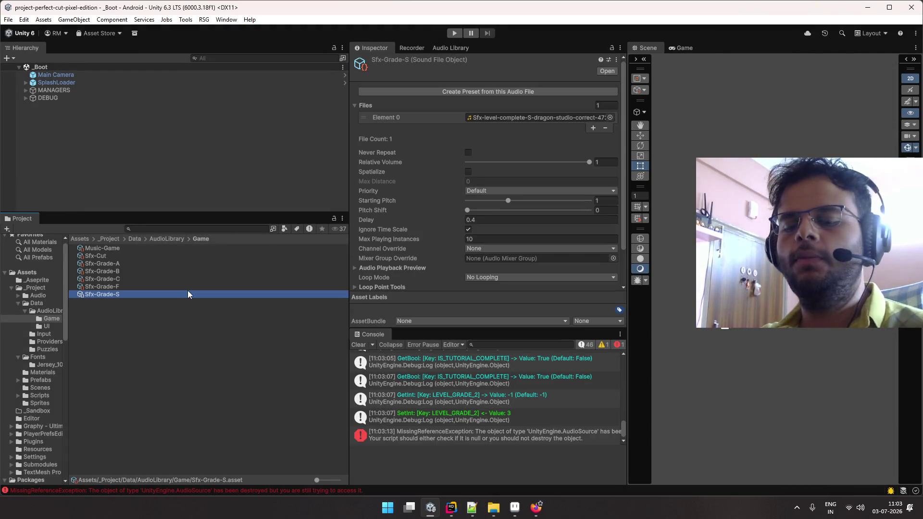
{"action": "key", "text": "ctrl+d"}
{"action": "key", "text": "F2"}
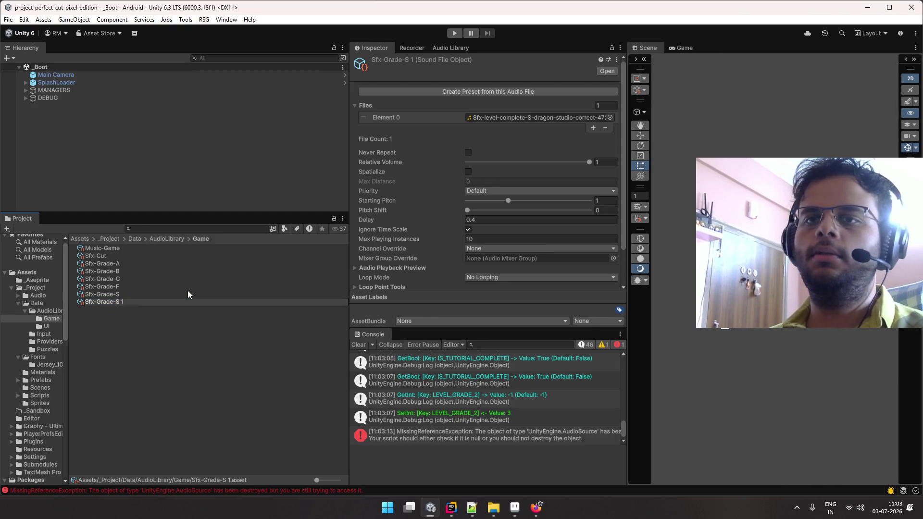
{"action": "key", "text": "ctrl+Left"}
{"action": "key", "text": "ctrl+shift+Left"}
{"action": "type", "text": "Number"}
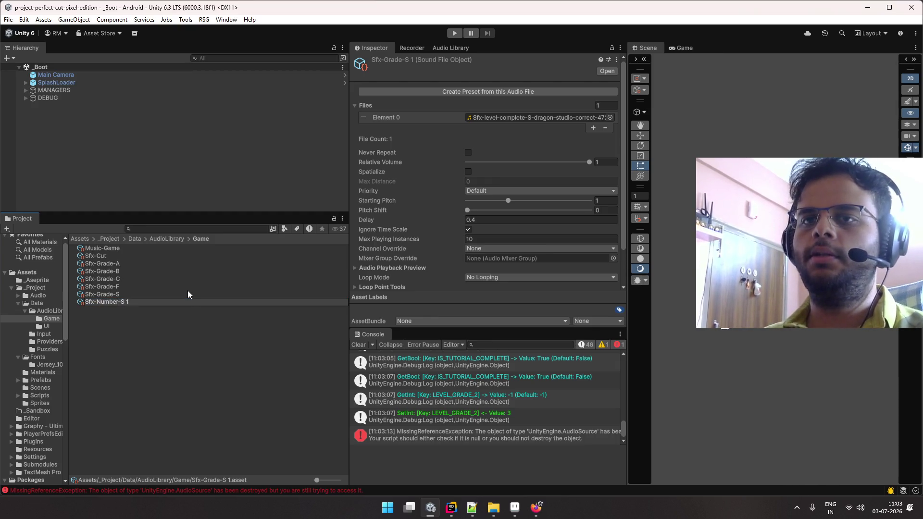
{"action": "key", "text": "Right"}
{"action": "key", "text": "shift+End"}
{"action": "type", "text": "Counting"}
{"action": "key", "text": "Return"}
{"action": "key", "text": "ctrl+d"}
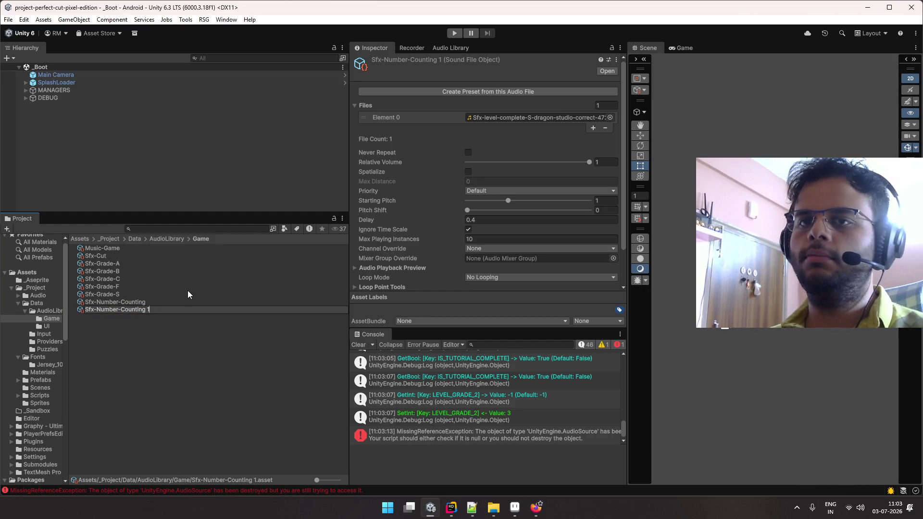
{"action": "key", "text": "ctrl+shift+Left"}
{"action": "key", "text": "ctrl+shift+Left"}
{"action": "type", "text": "Settled"}
{"action": "key", "text": "Return"}
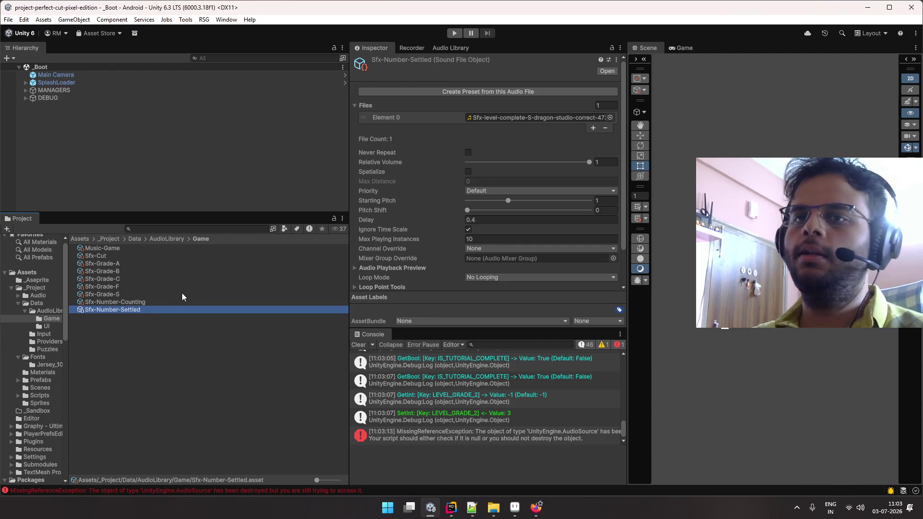
- Assign the Sfx-numbers-counting and Sfx-numbers-settled clips to them and clear the Console
{"action": "left_click", "coordinate": [168, 295]}
{"action": "left_click", "coordinate": [169, 300]}
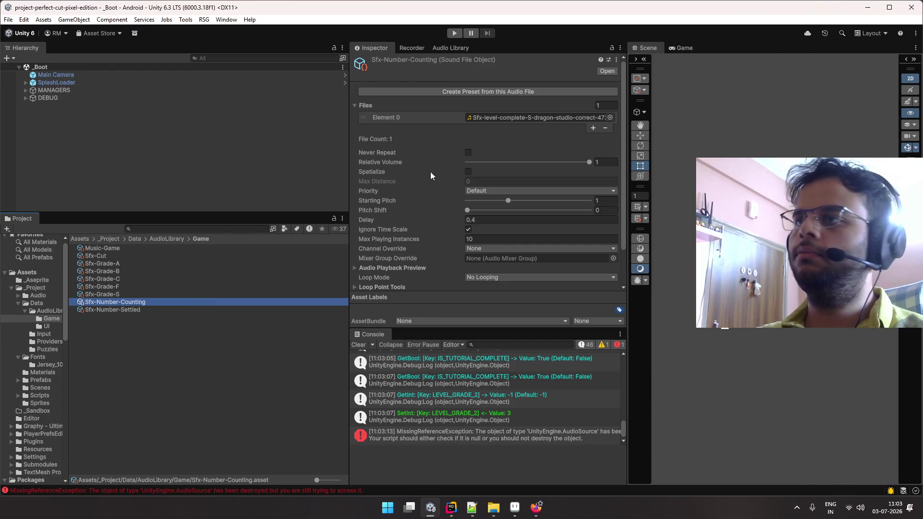
{"action": "left_click", "coordinate": [610, 117]}
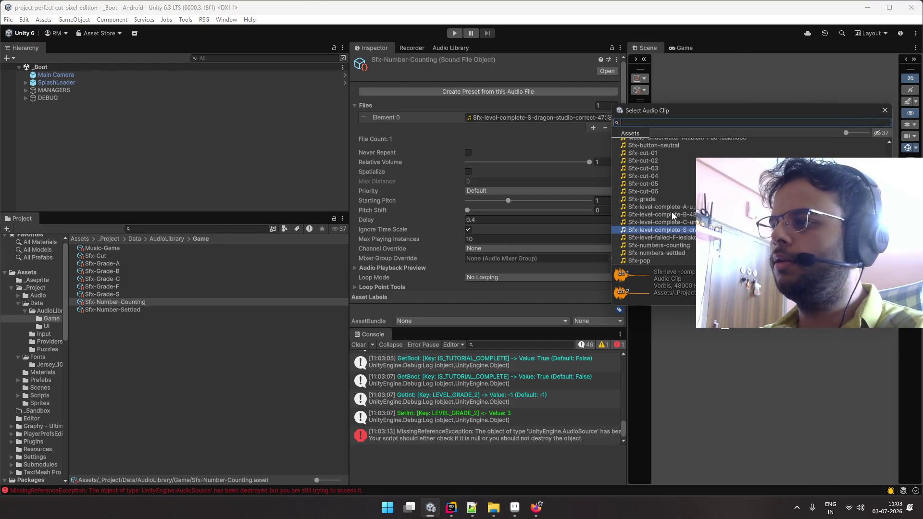
{"action": "double_click", "coordinate": [682, 246]}
{"action": "left_click", "coordinate": [214, 309]}
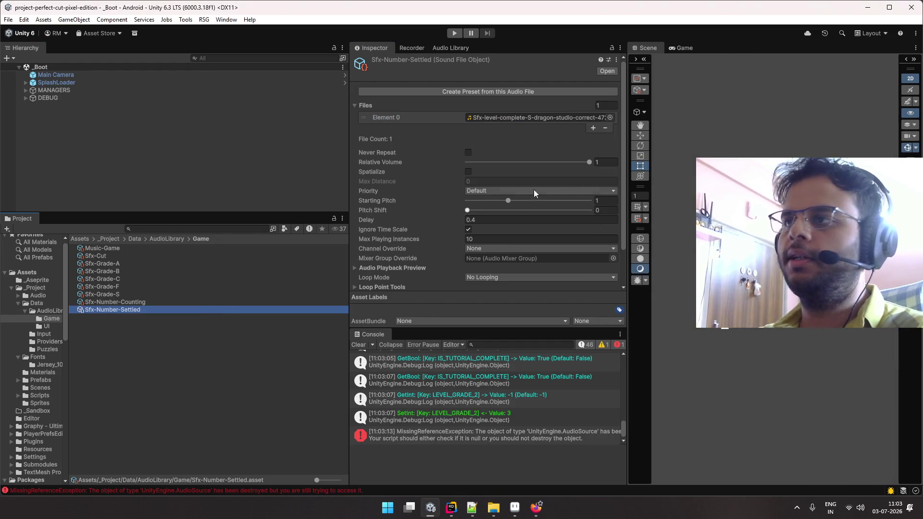
{"action": "left_click", "coordinate": [610, 117]}
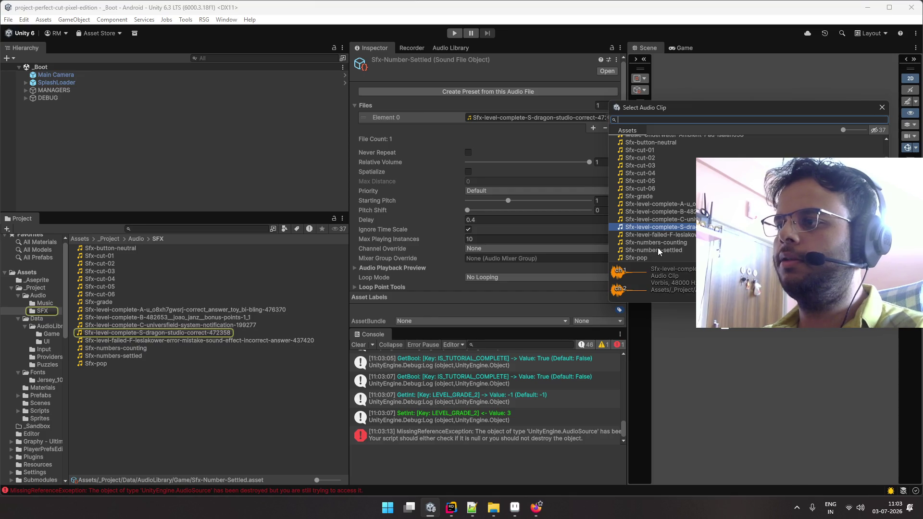
{"action": "double_click", "coordinate": [657, 247]}
{"action": "left_click", "coordinate": [279, 368]}
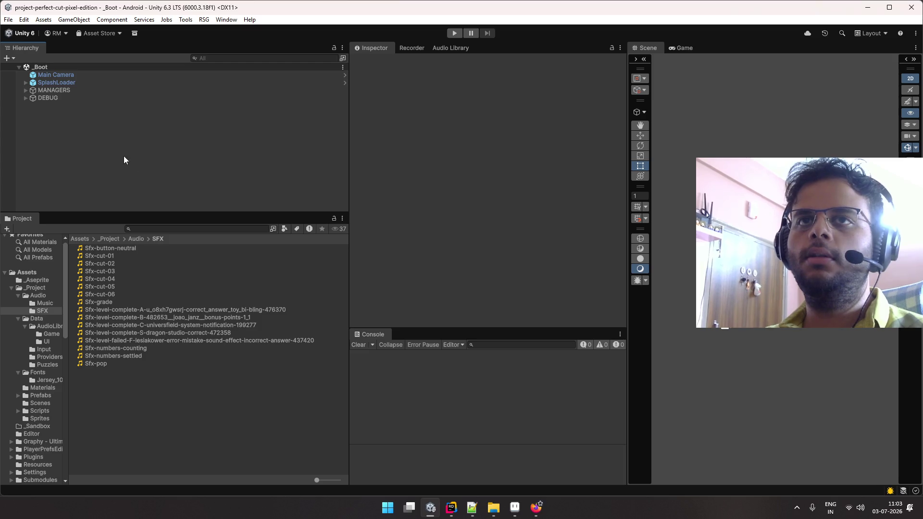
{"action": "key", "text": "alt+Tab"}
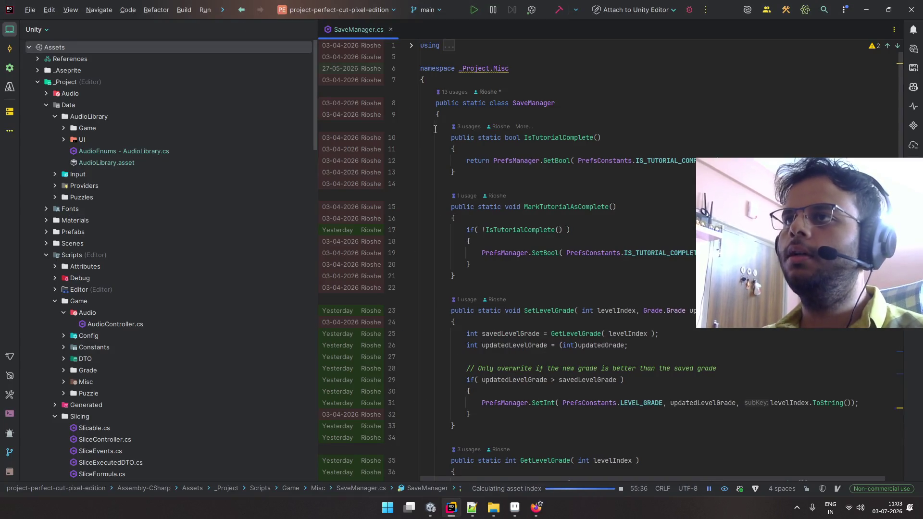
- Widen Rider's code area by shrinking the file tree and hide the change annotations
{"action": "key", "text": "alt+Tab"}
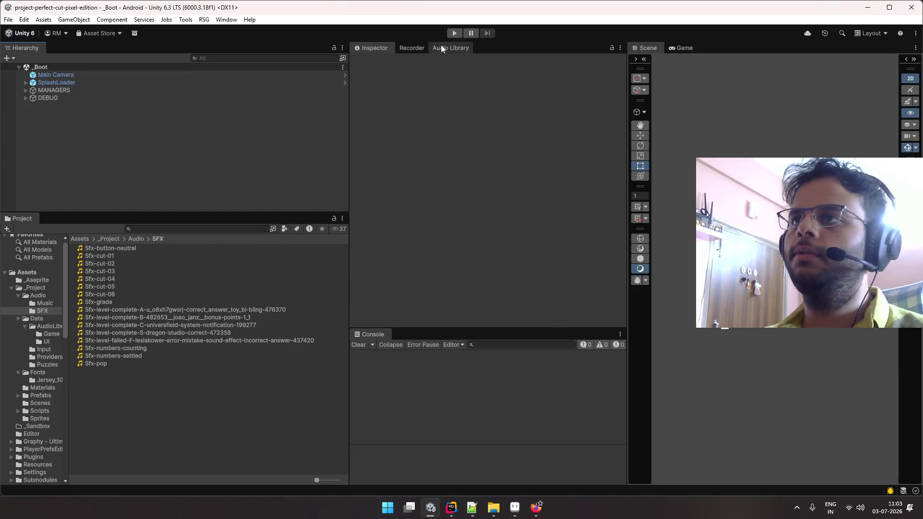
{"action": "key", "text": "alt+Tab"}
{"action": "left_click", "coordinate": [425, 80]}
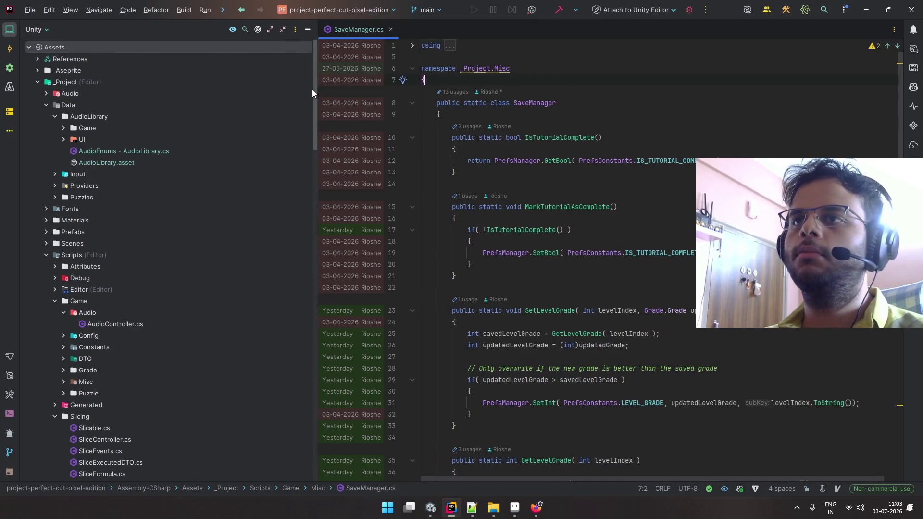
{"action": "left_click_drag", "start_coordinate": [316, 90], "coordinate": [220, 91]}
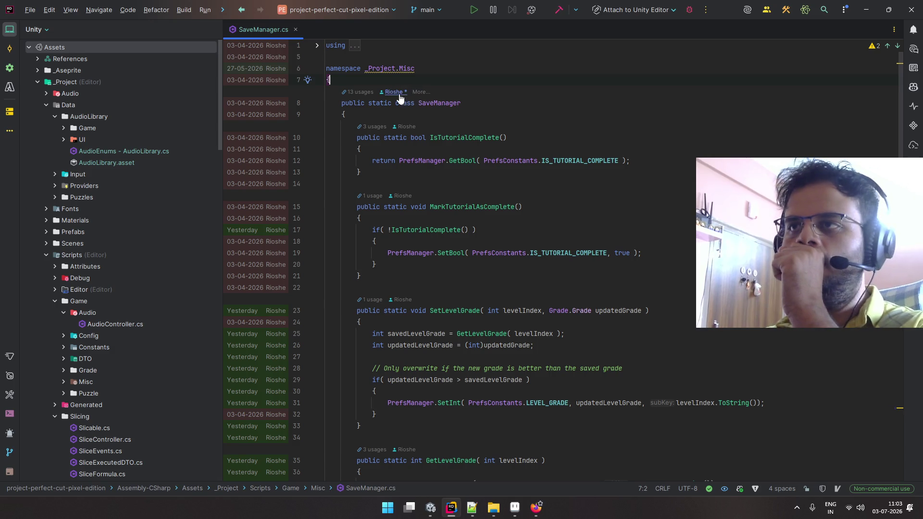
{"action": "left_click", "coordinate": [540, 137]}
- Open HomeScreen.cs via Search Everywhere, review it, and close it
{"action": "key", "text": "shift"}
{"action": "key", "text": "shift"}
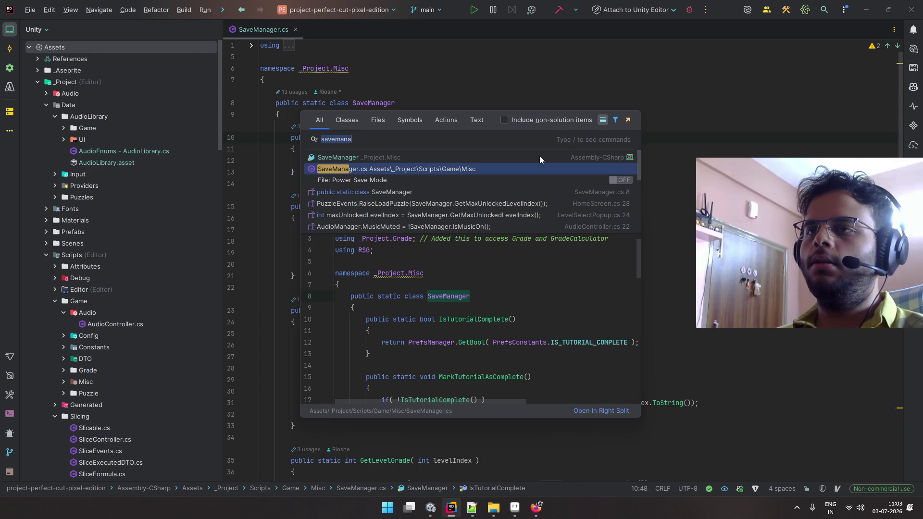
{"action": "type", "text": "home"}
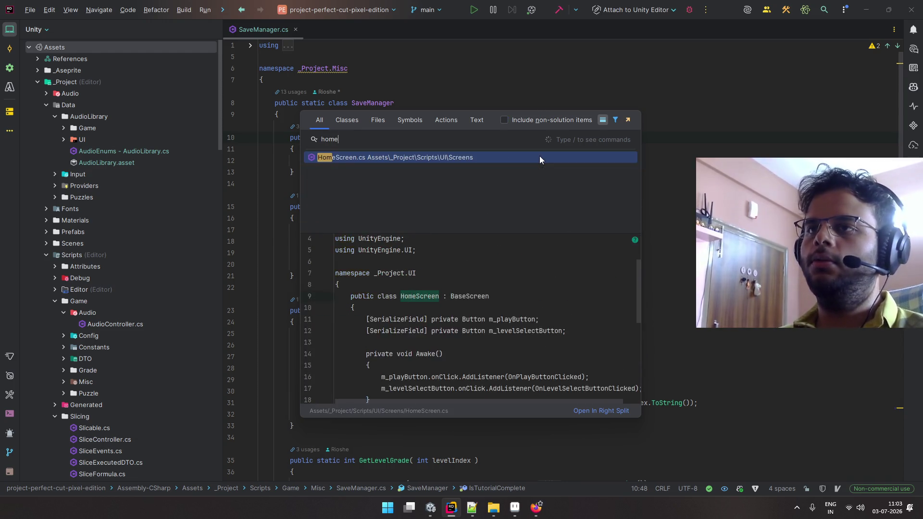
{"action": "key", "text": "Return"}
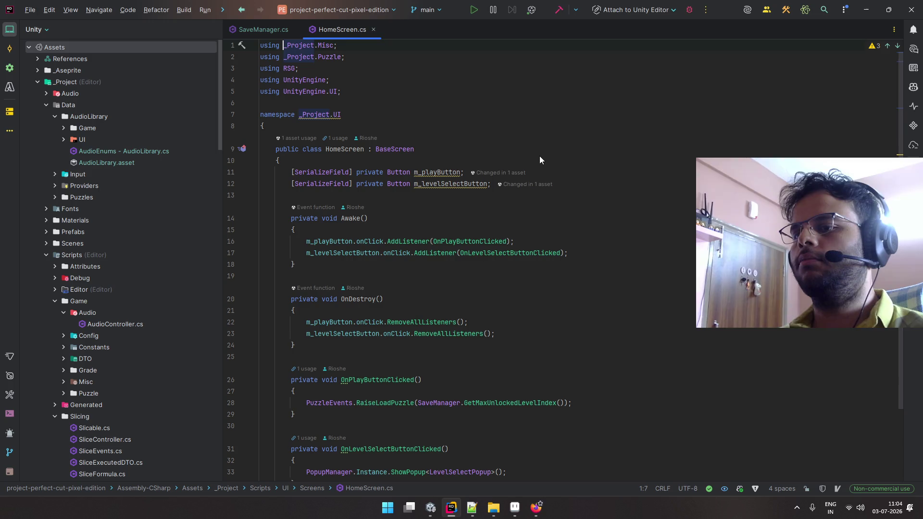
{"action": "scroll", "coordinate": [539, 155], "scroll_direction": "down", "scroll_amount": 3}
{"action": "scroll", "coordinate": [539, 152], "scroll_direction": "up", "scroll_amount": 3}
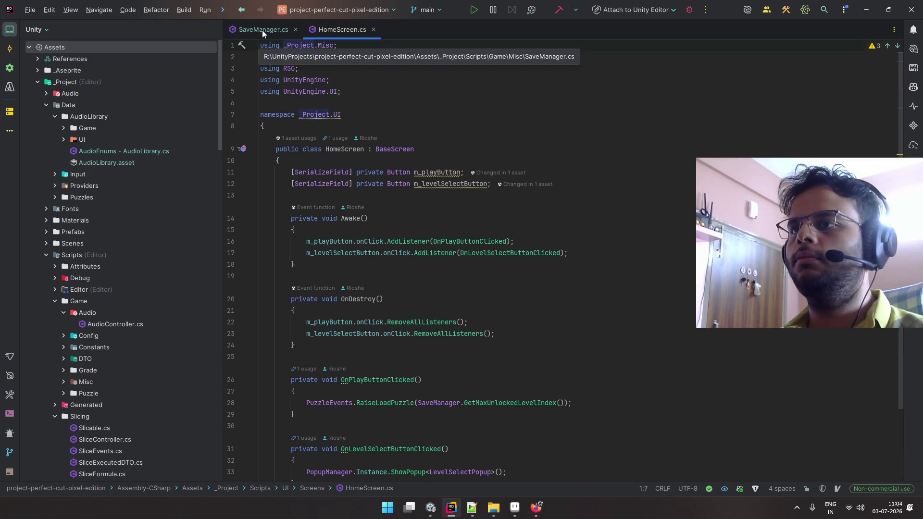
{"action": "left_click", "coordinate": [628, 179]}
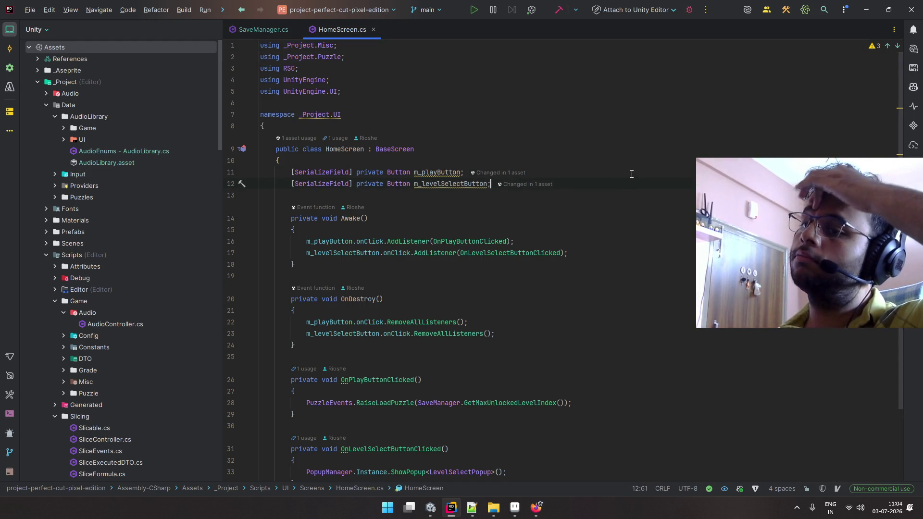
{"action": "left_click", "coordinate": [373, 29]}
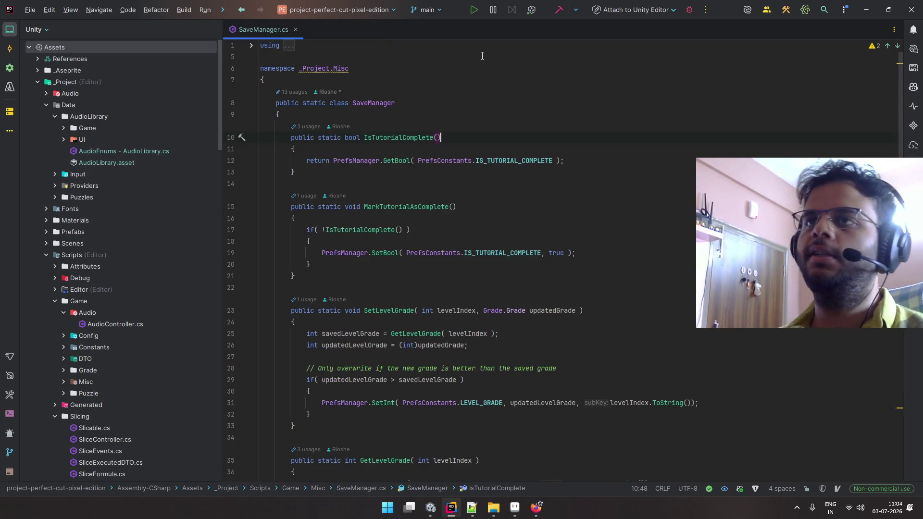
- Open LevelResultScreen.cs and inspect its AreaTextSpawner and GradeViewer fields
{"action": "key", "text": "shift"}
{"action": "key", "text": "shift"}
{"action": "type", "text": "levelres"}
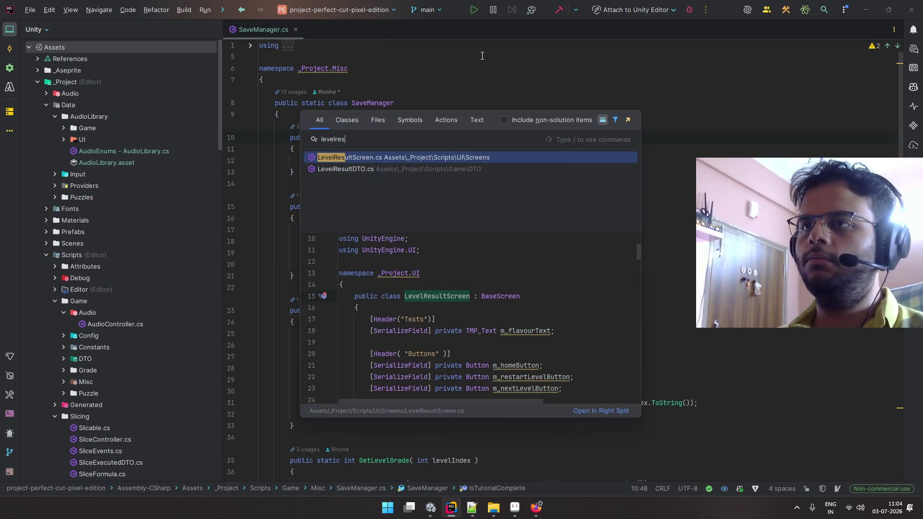
{"action": "key", "text": "Return"}
{"action": "scroll", "coordinate": [481, 56], "scroll_direction": "up", "scroll_amount": 8}
{"action": "scroll", "coordinate": [474, 54], "scroll_direction": "up", "scroll_amount": 15}
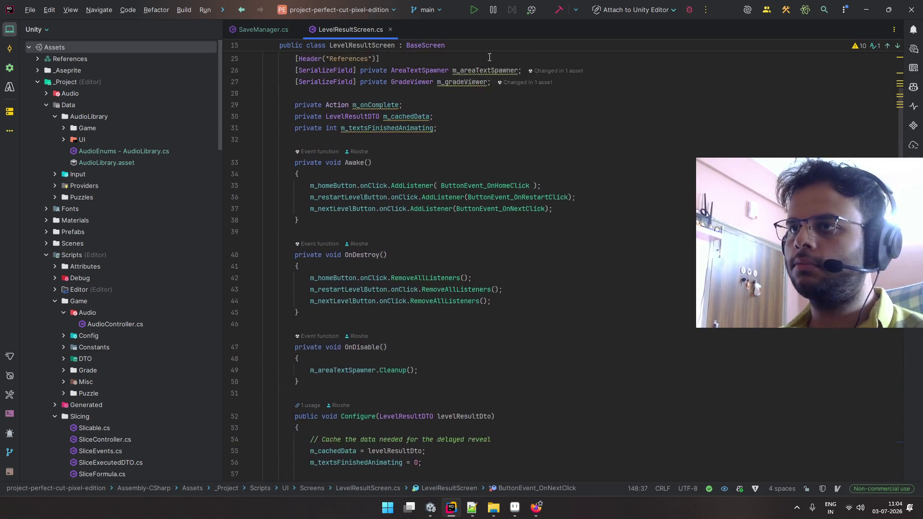
{"action": "scroll", "coordinate": [491, 57], "scroll_direction": "up", "scroll_amount": 4}
{"action": "left_click_drag", "start_coordinate": [432, 241], "coordinate": [429, 234]}
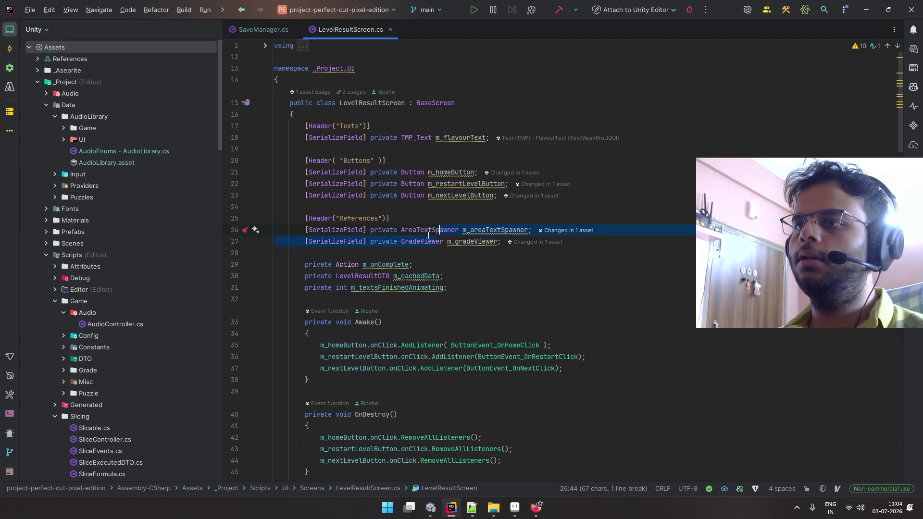
{"action": "left_click", "coordinate": [424, 241]}
{"action": "left_click", "coordinate": [163, 29]}
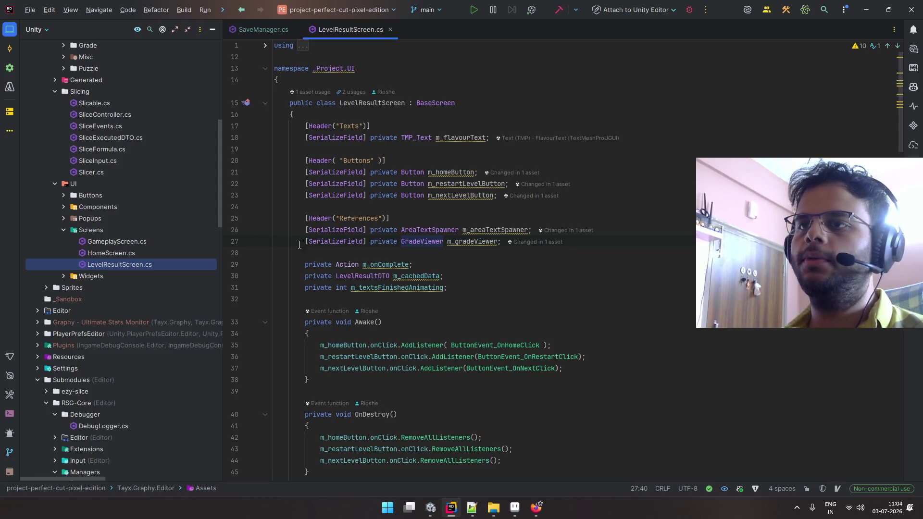
- Jump to the GradeViewer class definition and locate it in the Grade scripts folder
{"action": "key", "text": "F12"}
{"action": "left_click", "coordinate": [162, 29]}
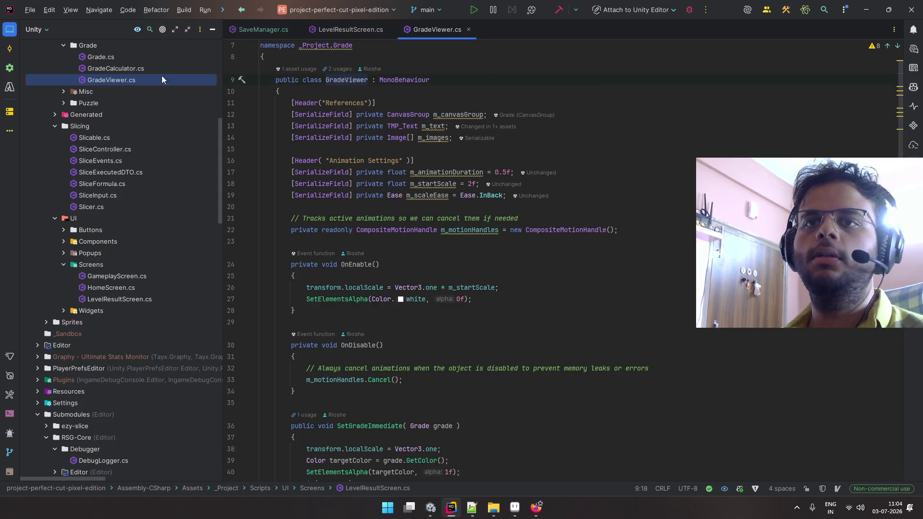
{"action": "scroll", "coordinate": [110, 96], "scroll_direction": "up", "scroll_amount": 1}
{"action": "left_click", "coordinate": [102, 82]}
{"action": "scroll", "coordinate": [111, 87], "scroll_direction": "up", "scroll_amount": 4}
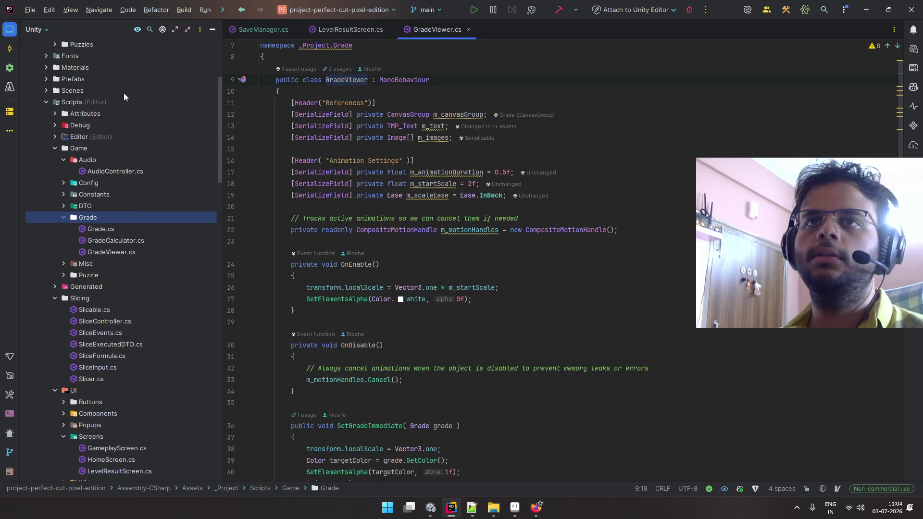
- Open AudioController.cs from the Audio scripts folder
{"action": "right_click", "coordinate": [96, 161]}
{"action": "mouse_move", "coordinate": [174, 162]}
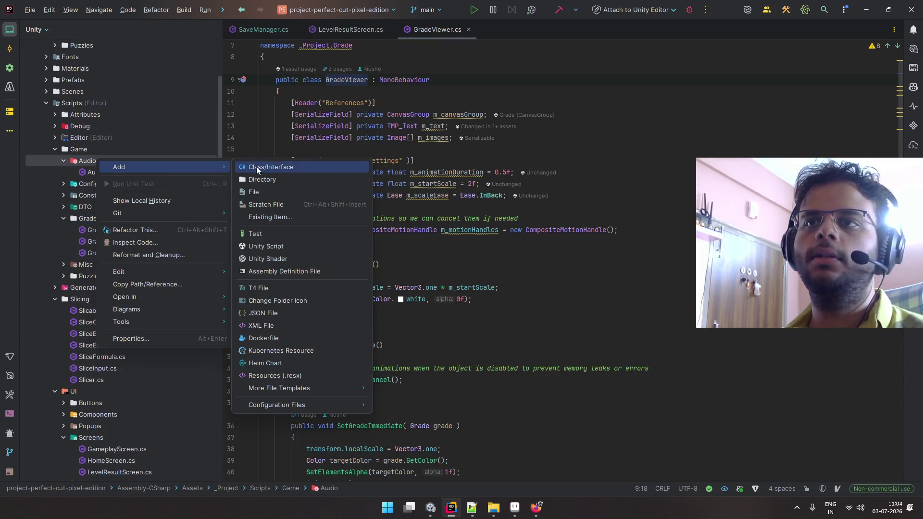
{"action": "left_click", "coordinate": [255, 166]}
{"action": "double_click", "coordinate": [134, 172]}
{"action": "left_click", "coordinate": [133, 162]}
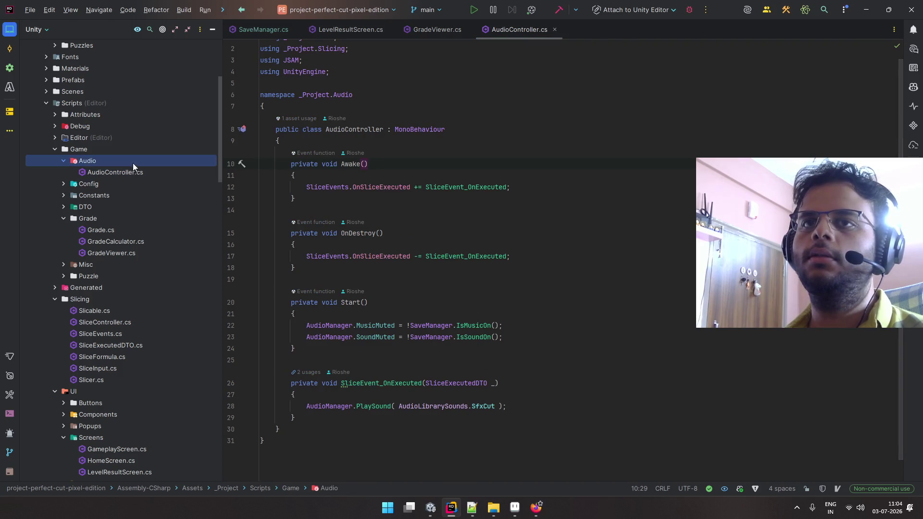
{"action": "right_click", "coordinate": [134, 162]}
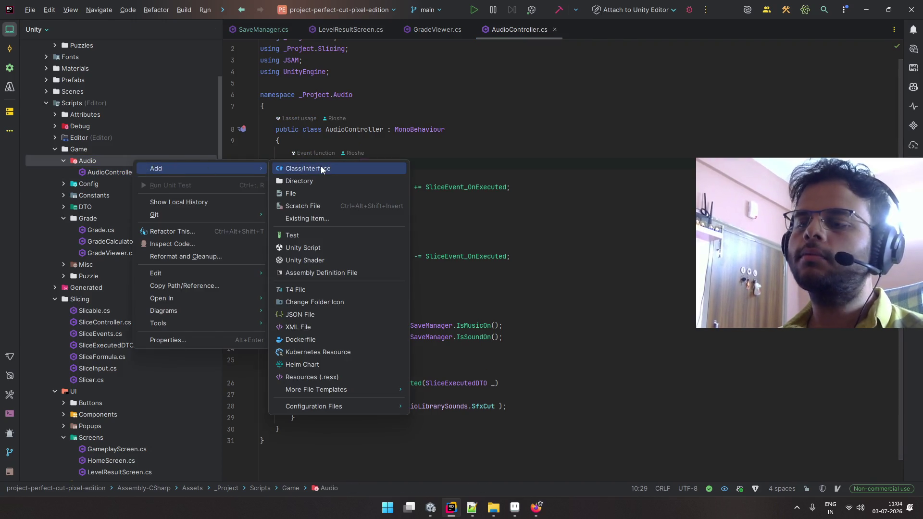
{"action": "key", "text": "Escape"}
- Review GradeViewer, LevelResultScreen and AudioController, then start a new class in the Audio folder
{"action": "left_click", "coordinate": [441, 35]}
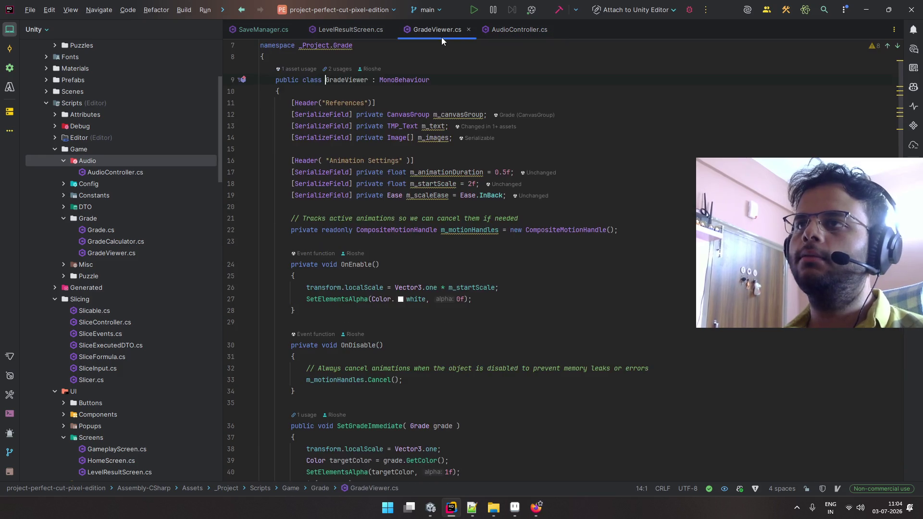
{"action": "scroll", "coordinate": [442, 50], "scroll_direction": "down", "scroll_amount": 15}
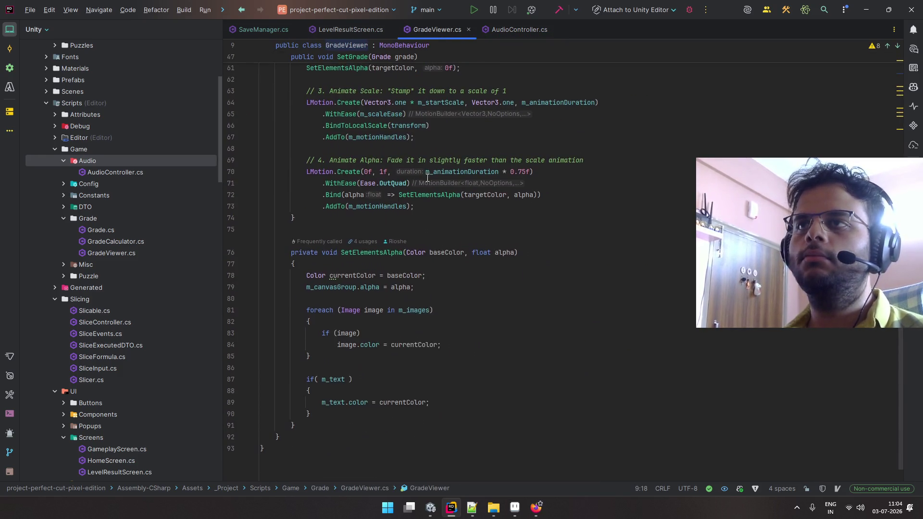
{"action": "left_click", "coordinate": [353, 31]}
{"action": "left_click", "coordinate": [510, 28]}
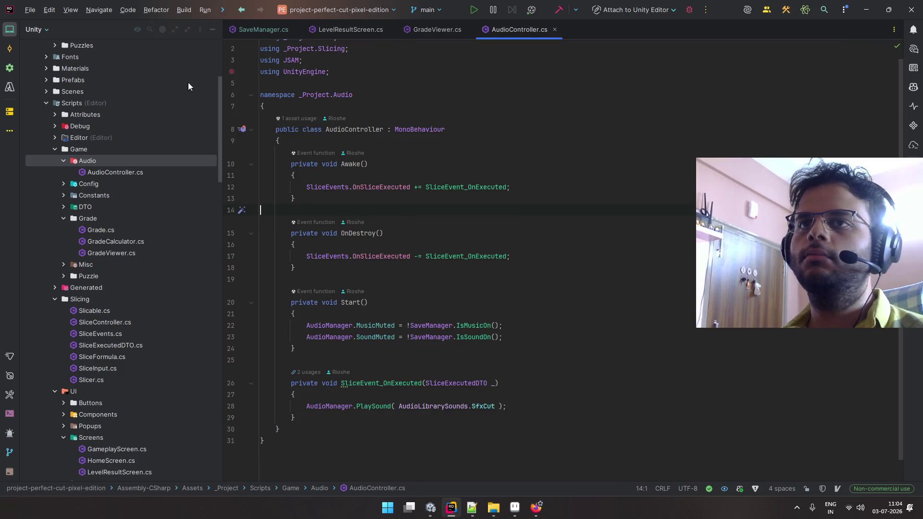
{"action": "right_click", "coordinate": [125, 159]}
{"action": "mouse_move", "coordinate": [220, 156]}
{"action": "left_click", "coordinate": [310, 162]}
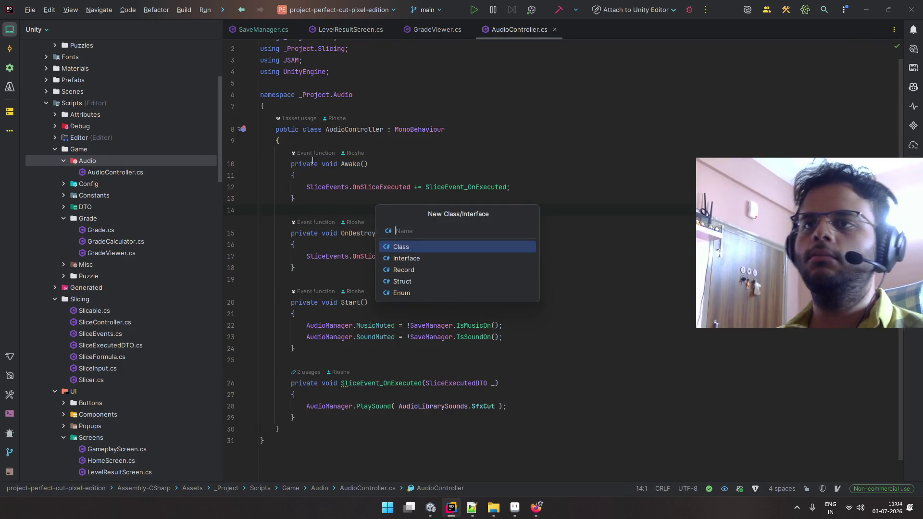
- Create the GradeAudioPlayer class file and resume the background music
{"action": "type", "text": "GradeAudioPlayer"}
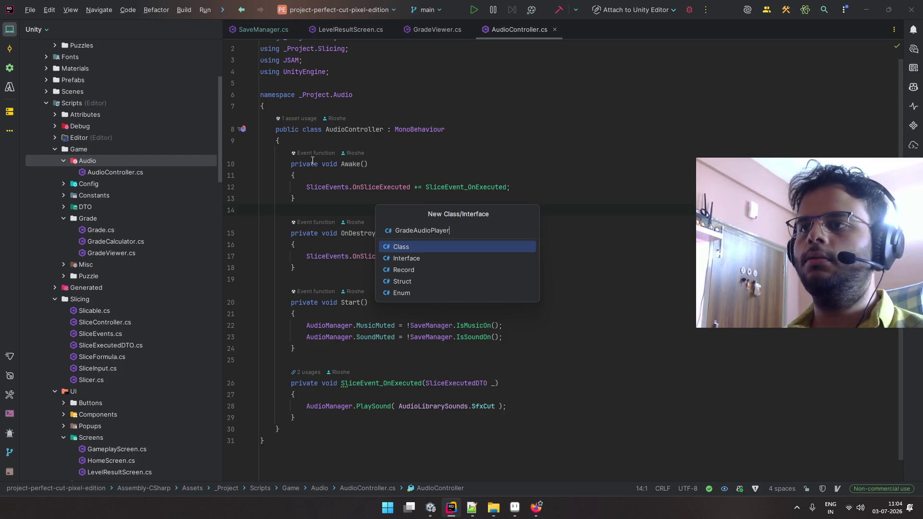
{"action": "key", "text": "Return"}
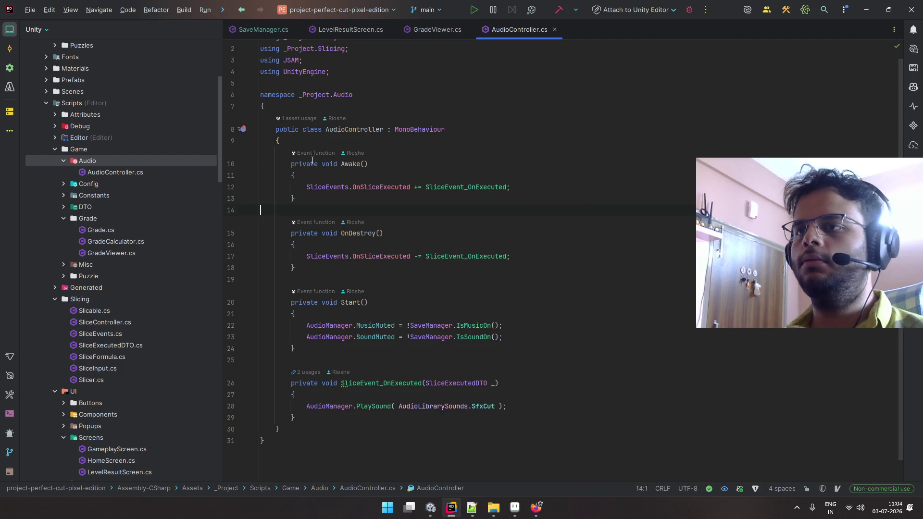
{"action": "key", "text": "ctrl+super+Right"}
{"action": "left_click", "coordinate": [311, 160]}
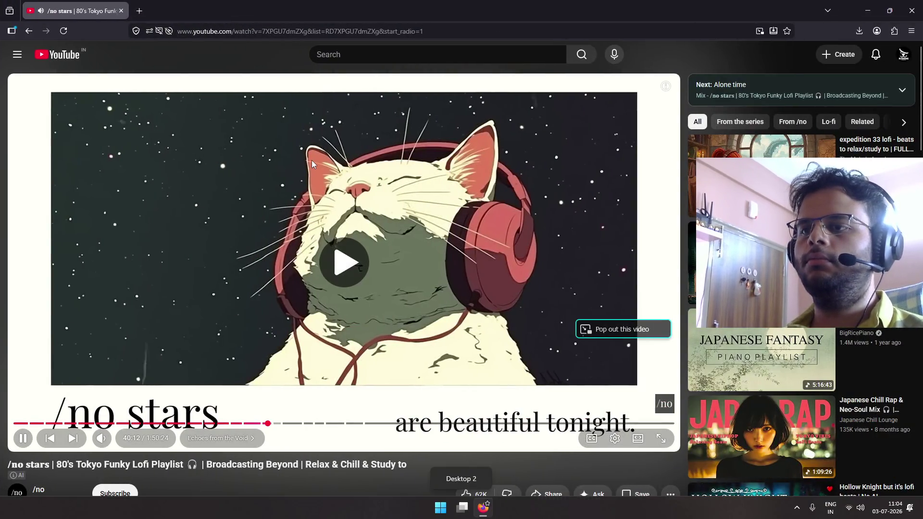
{"action": "key", "text": "ctrl+super+Left"}
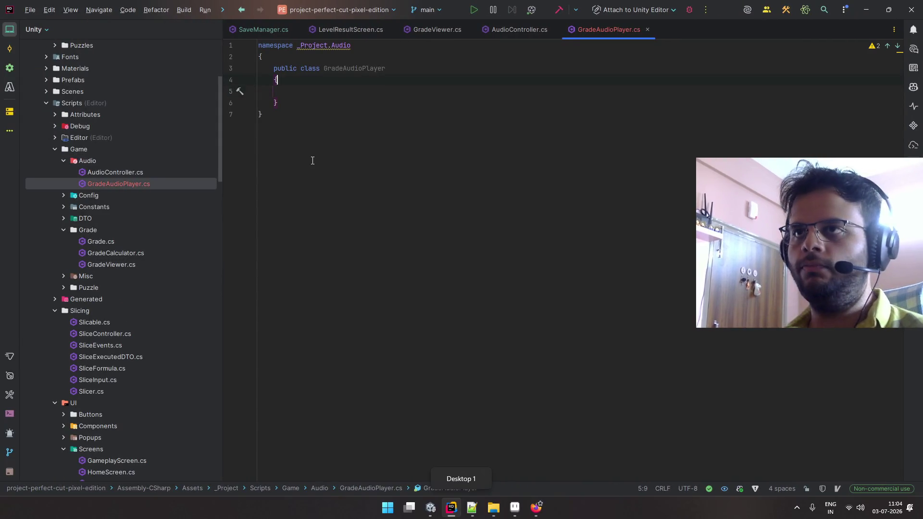
- Add and then undo a MonoBehaviour base class, and begin a 'public void Play(' method
{"action": "key", "text": "Up"}
{"action": "key", "text": "End"}
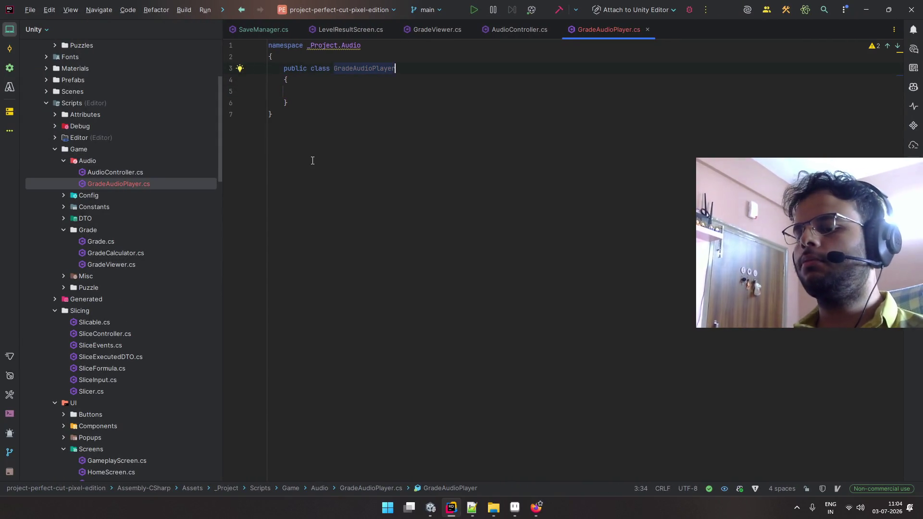
{"action": "type", "text": " : mono"}
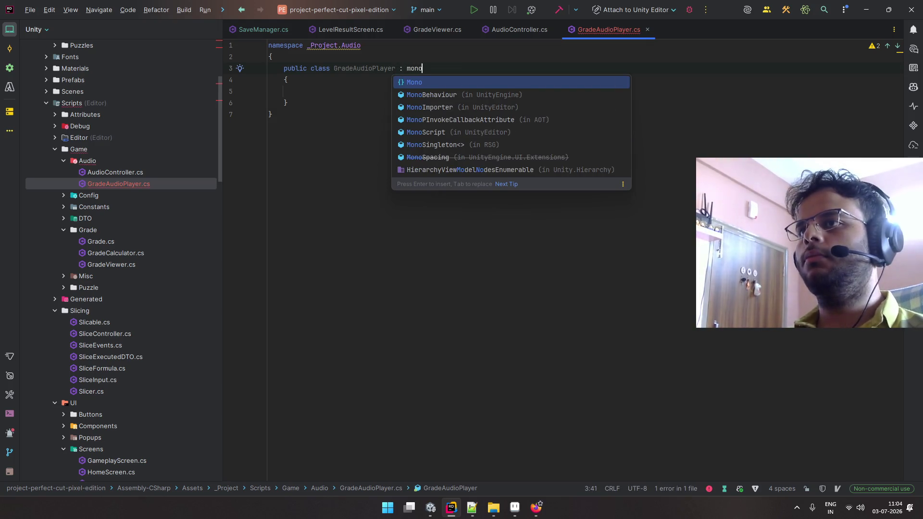
{"action": "type", "text": "be"}
{"action": "key", "text": "Return"}
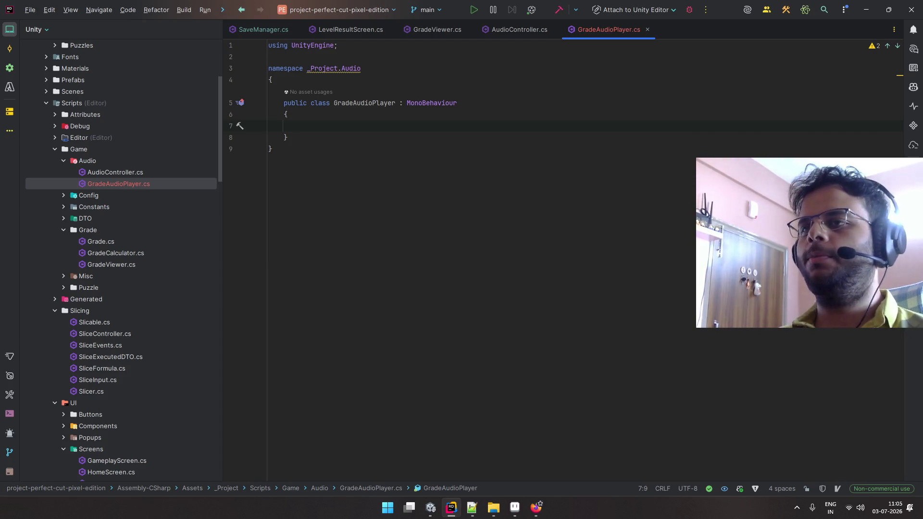
{"action": "left_click", "coordinate": [457, 103]}
{"action": "key", "text": "ctrl+z"}
{"action": "key", "text": "ctrl+z"}
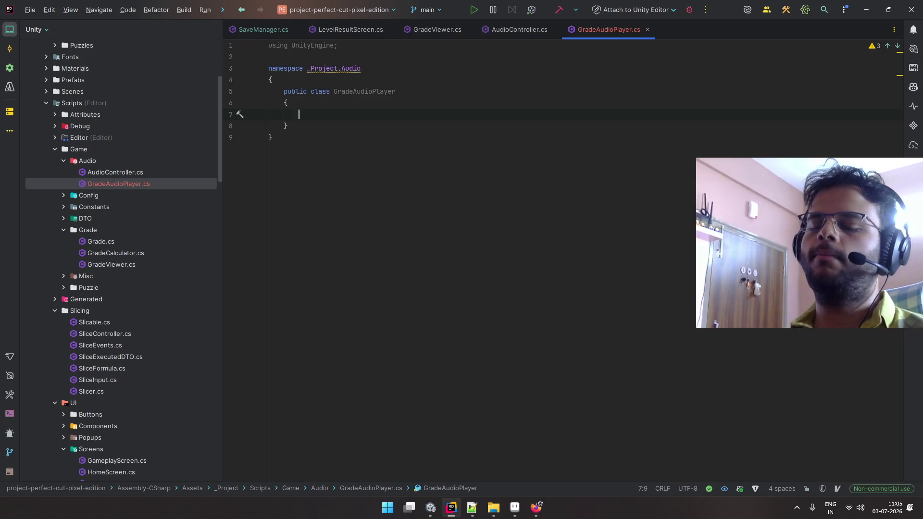
{"action": "type", "text": "public "}
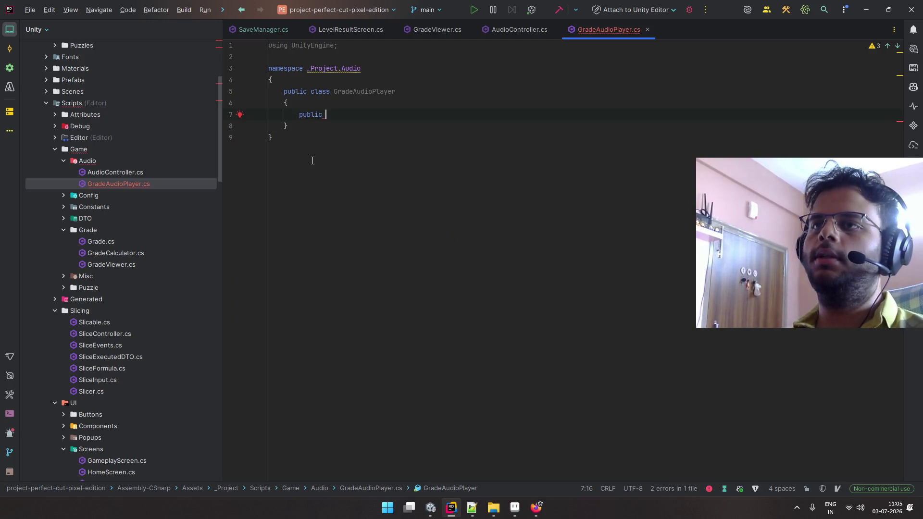
{"action": "type", "text": "void Pl"}
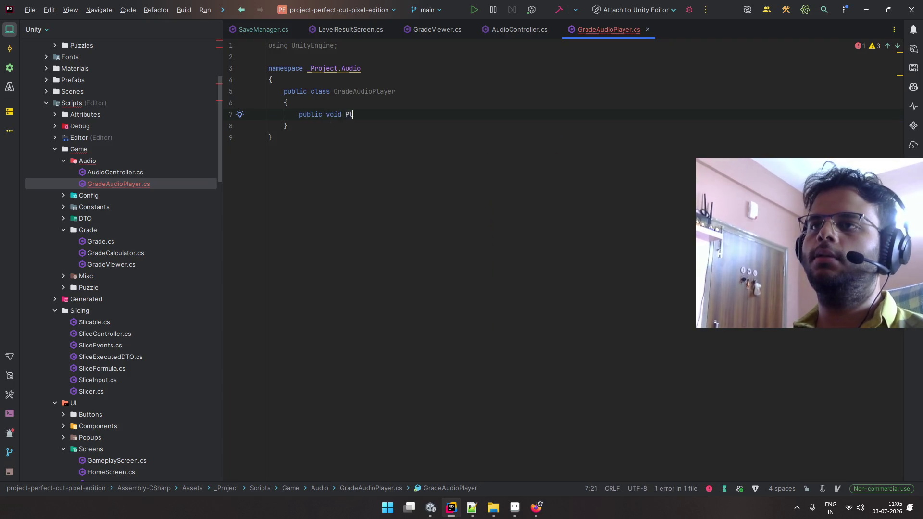
{"action": "type", "text": "ayAu"}
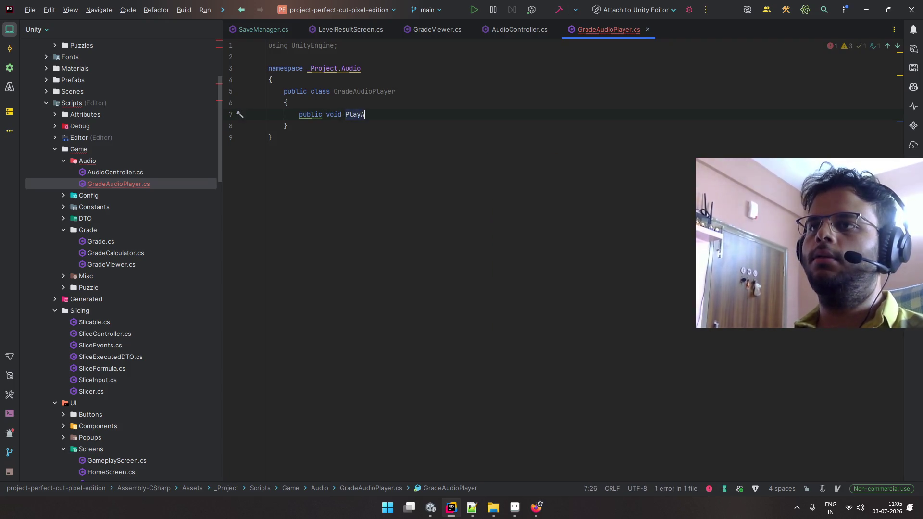
{"action": "key", "text": "BackSpace"}
{"action": "key", "text": "BackSpace"}
{"action": "type", "text": "("}
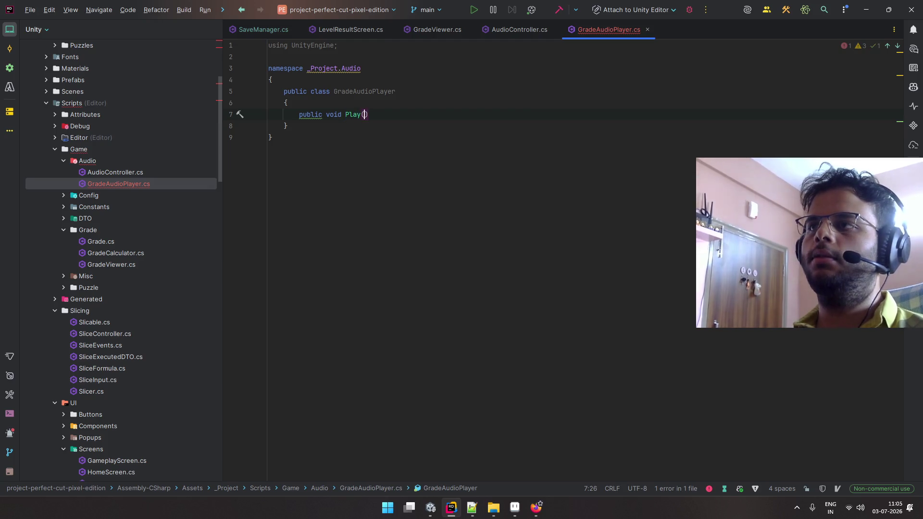
- Show LevelResultScreen.cs in a split pane beside GradeAudioPlayer.cs
{"action": "left_click", "coordinate": [518, 30]}
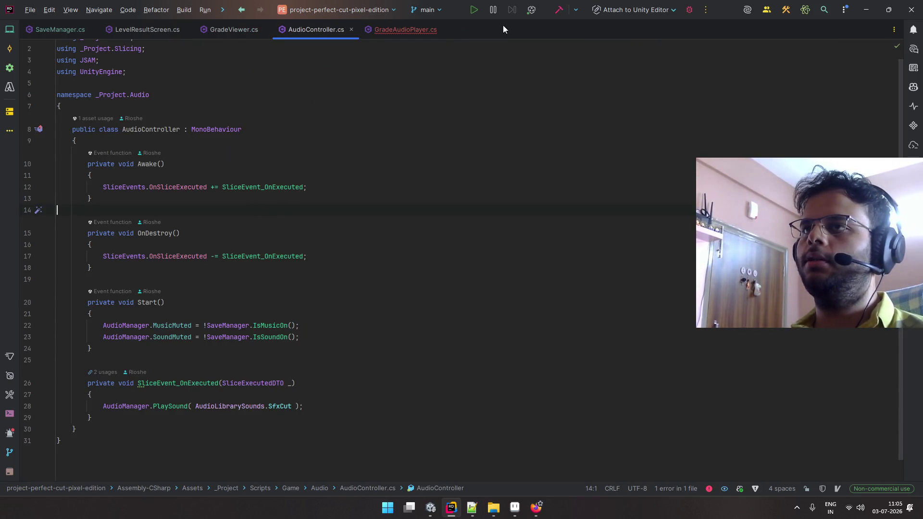
{"action": "left_click", "coordinate": [9, 29]}
{"action": "left_click", "coordinate": [428, 30]}
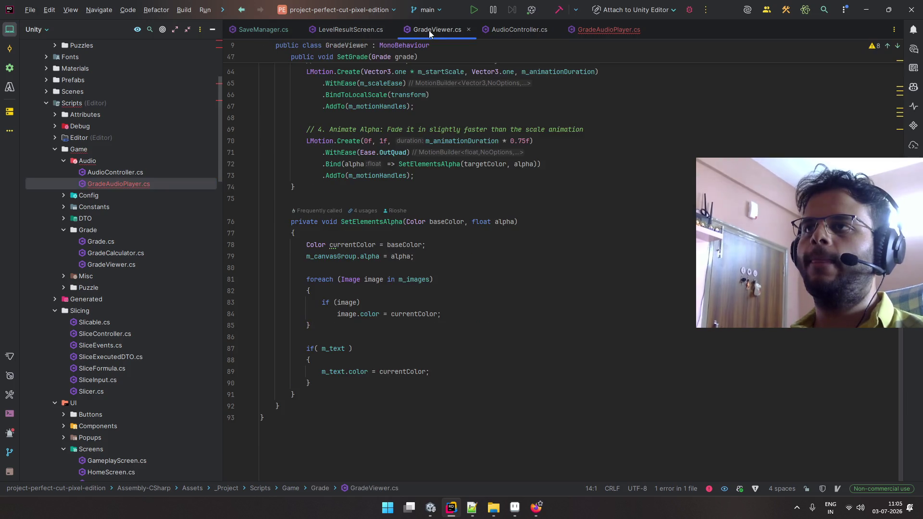
{"action": "left_click", "coordinate": [325, 30]}
{"action": "left_click_drag", "start_coordinate": [339, 30], "coordinate": [721, 240]}
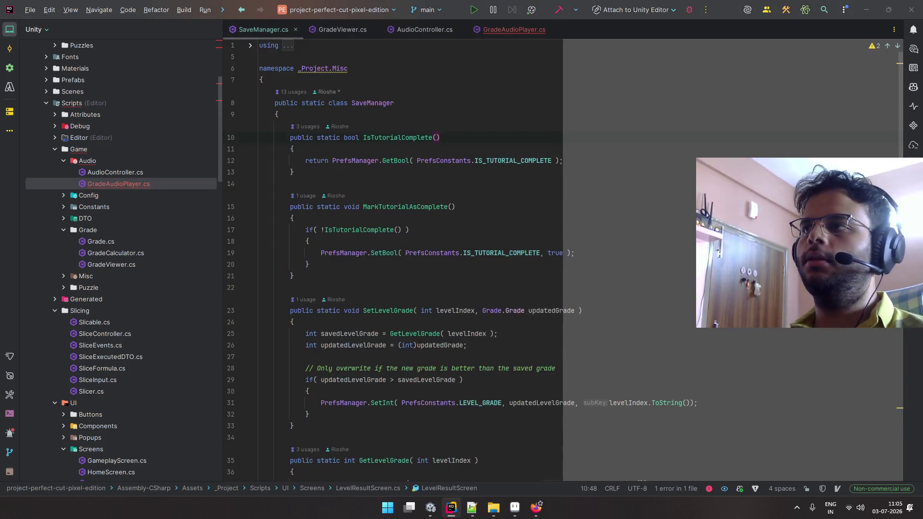
{"action": "key", "text": "Escape"}
{"action": "right_click", "coordinate": [307, 31]}
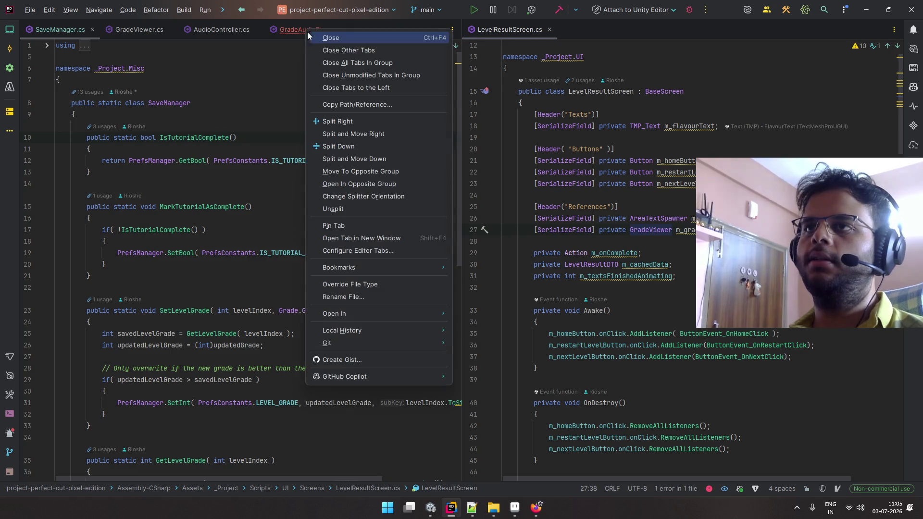
- Close the other left-pane tabs and search LevelResultScreen for m_gradeViewer uses, reaching RevealFinalGrade
{"action": "left_click", "coordinate": [338, 50]}
{"action": "scroll", "coordinate": [622, 166], "scroll_direction": "down", "scroll_amount": 3}
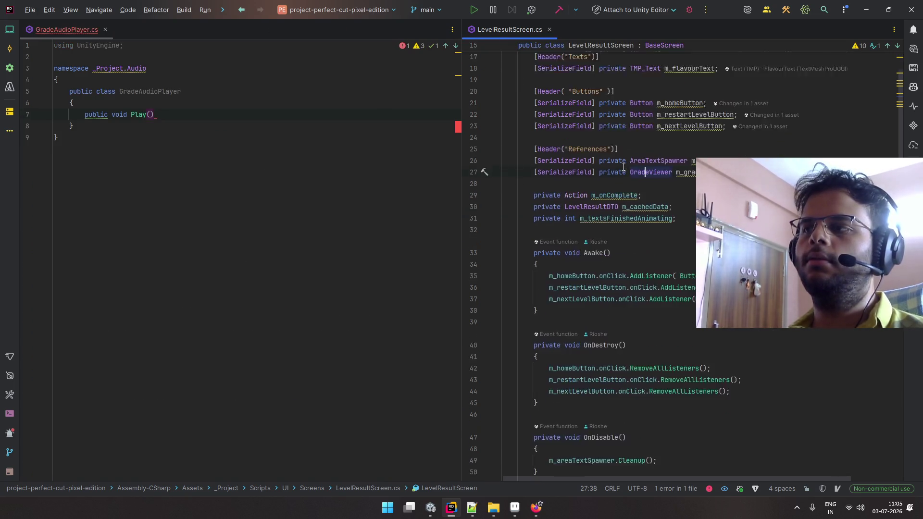
{"action": "double_click", "coordinate": [699, 126]}
{"action": "key", "text": "ctrl+f"}
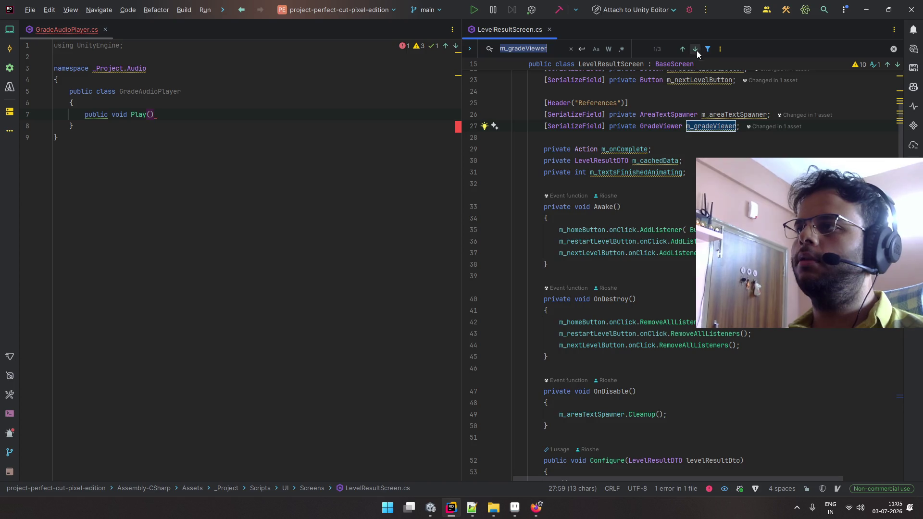
{"action": "left_click", "coordinate": [696, 49]}
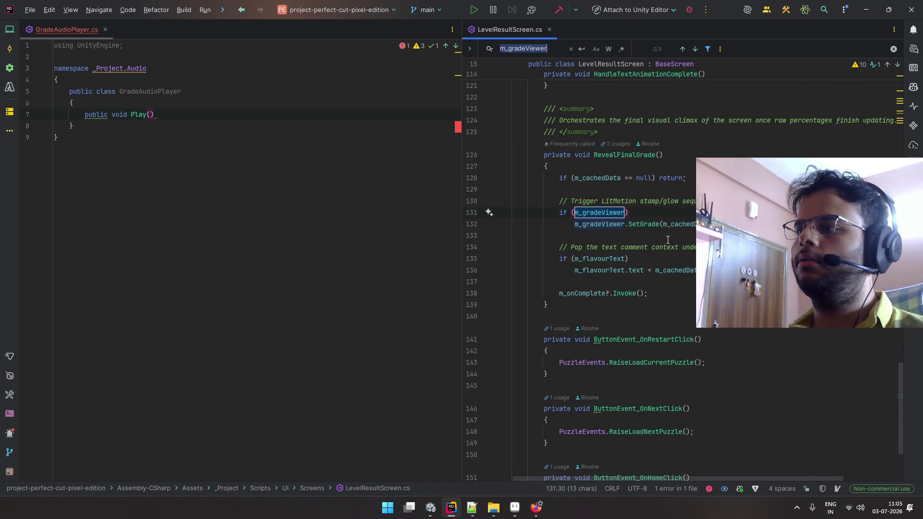
{"action": "left_click", "coordinate": [637, 154]}
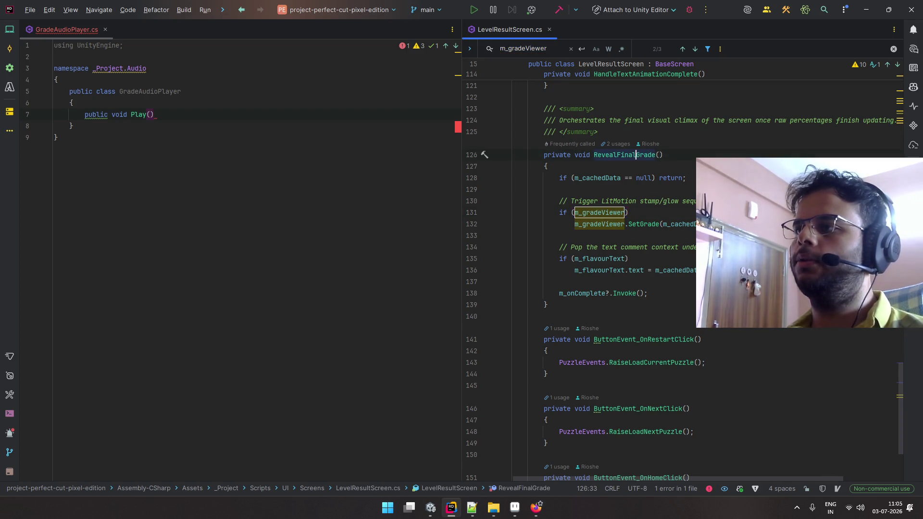
{"action": "key", "text": "Escape"}
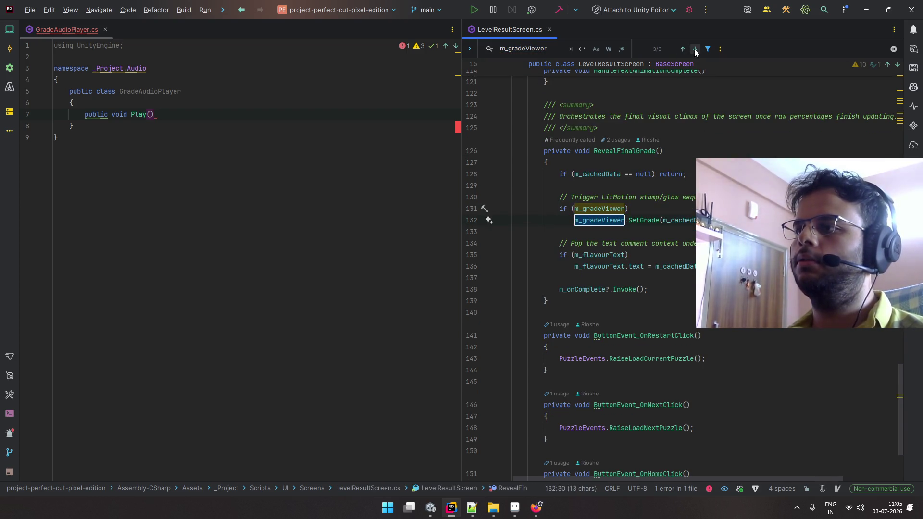
{"action": "left_click", "coordinate": [624, 220]}
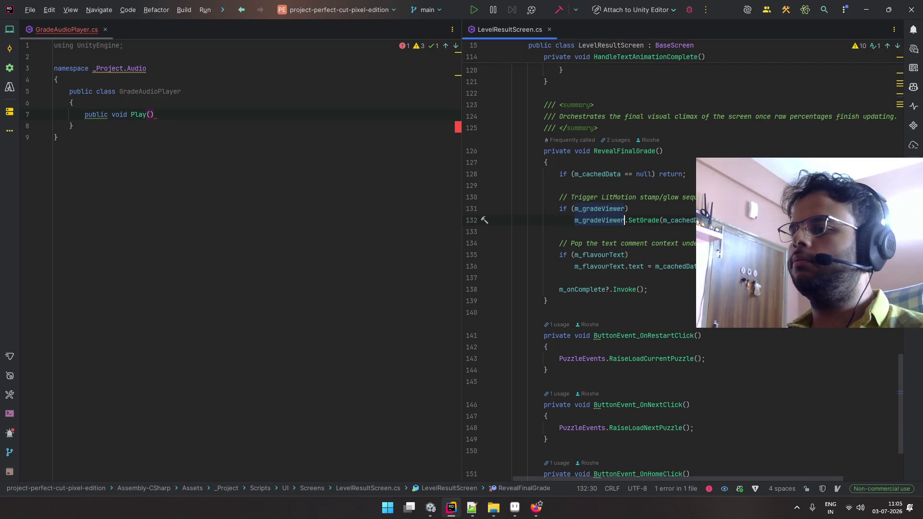
- Inspect the m_cachedData argument passed to SetGrade in LevelResultScreen
{"action": "left_click", "coordinate": [276, 118]}
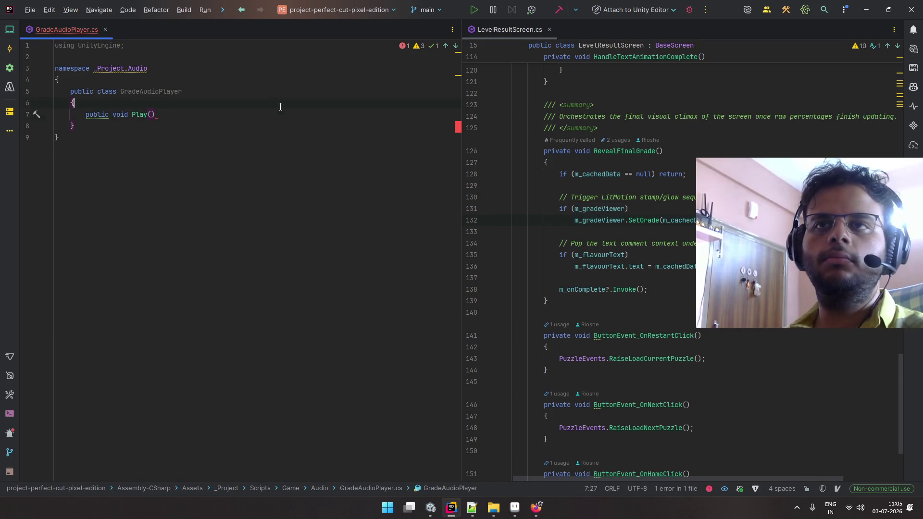
{"action": "left_click", "coordinate": [287, 116]}
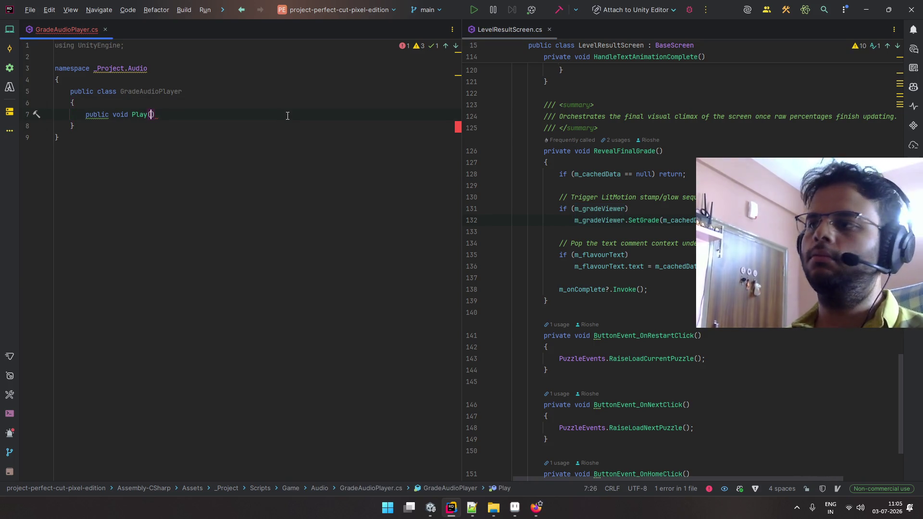
{"action": "left_click_drag", "start_coordinate": [663, 220], "coordinate": [709, 220]}
{"action": "left_click", "coordinate": [678, 221]}
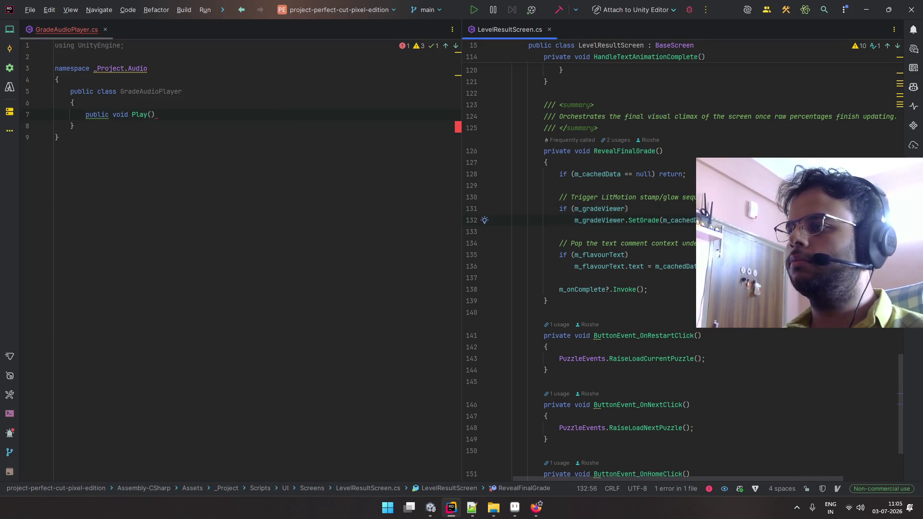
{"action": "left_click", "coordinate": [664, 222], "text": "shift"}
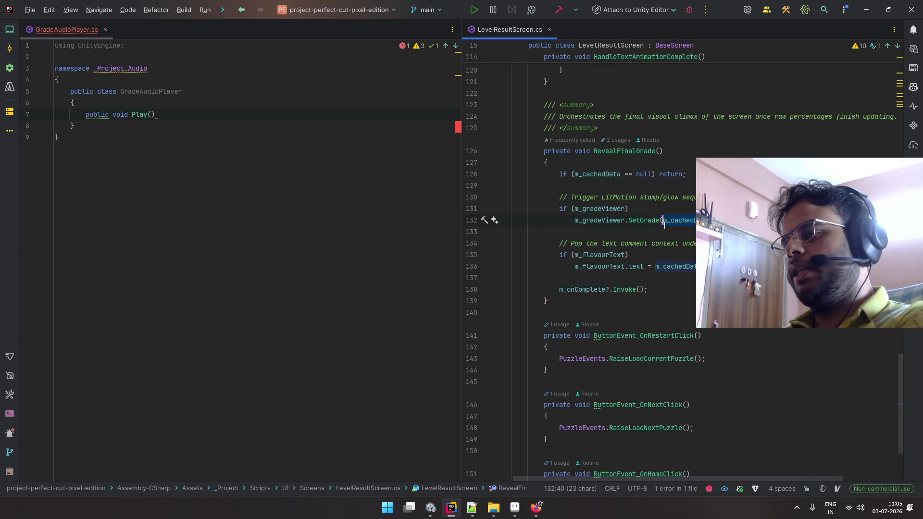
{"action": "scroll", "coordinate": [668, 221], "scroll_direction": "up", "scroll_amount": 15}
{"action": "scroll", "coordinate": [672, 221], "scroll_direction": "up", "scroll_amount": 6}
- Check the GradeViewer field declaration and give Play() an empty method body
{"action": "left_click", "coordinate": [195, 120]}
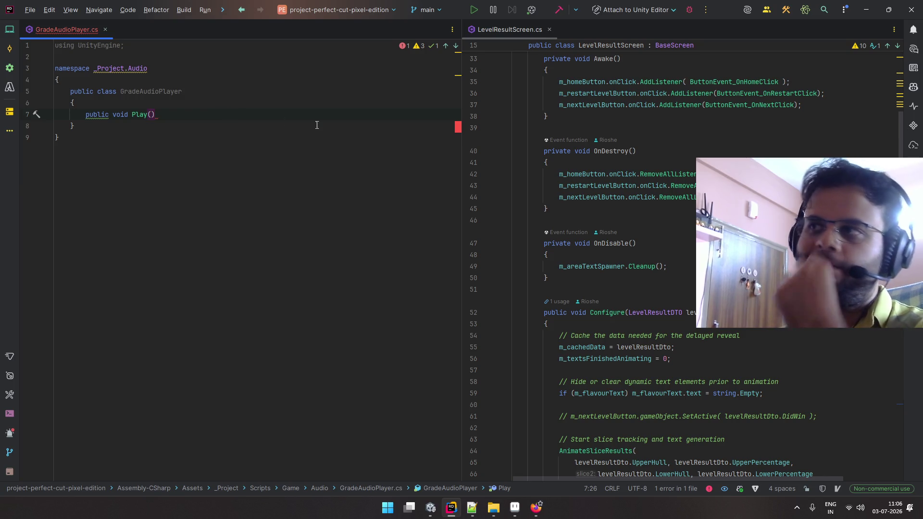
{"action": "scroll", "coordinate": [625, 132], "scroll_direction": "up", "scroll_amount": 8}
{"action": "left_click", "coordinate": [720, 242]}
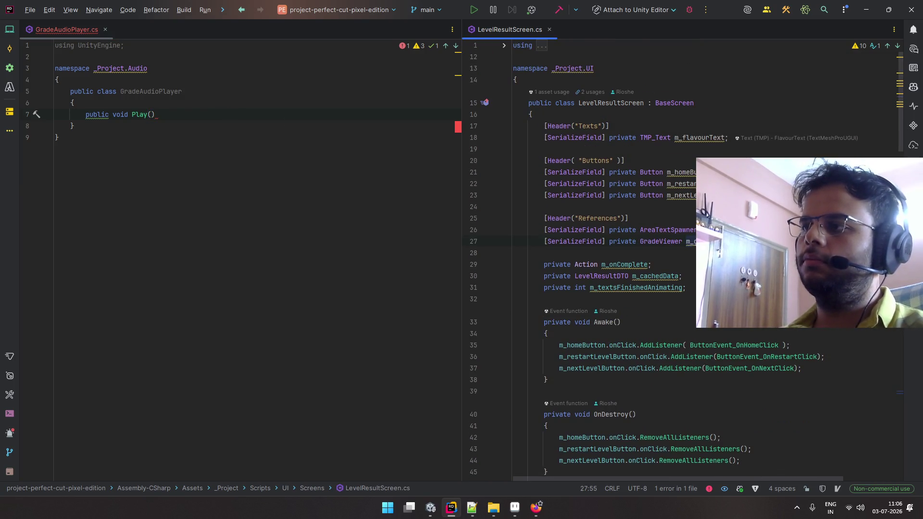
{"action": "left_click", "coordinate": [177, 111]}
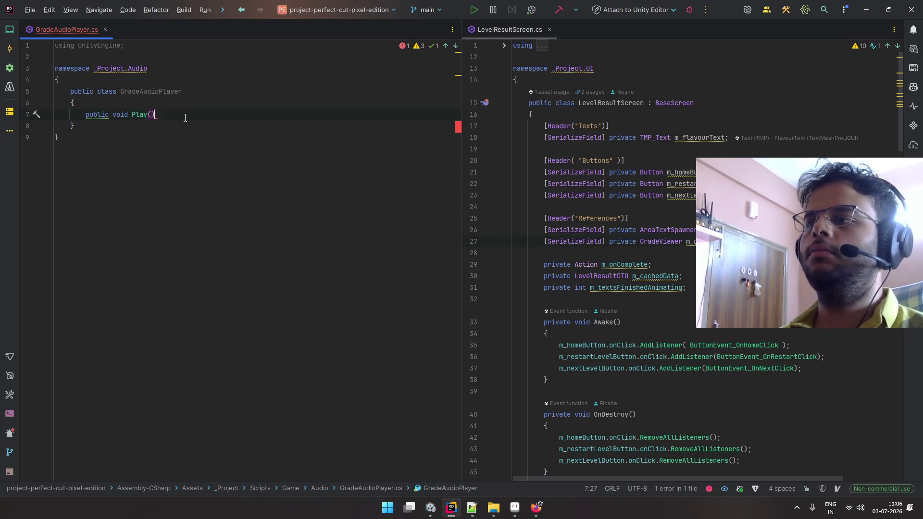
{"action": "type", "text": "{"}
{"action": "key", "text": "Return"}
- Give Play() a grade parameter of type Grade.Grade
{"action": "left_click", "coordinate": [102, 115]}
{"action": "key", "text": "ctrl+alt+Return"}
{"action": "key", "text": "BackSpace"}
{"action": "left_click", "coordinate": [153, 115]}
{"action": "type", "text": "Grade"}
{"action": "key", "text": "Tab"}
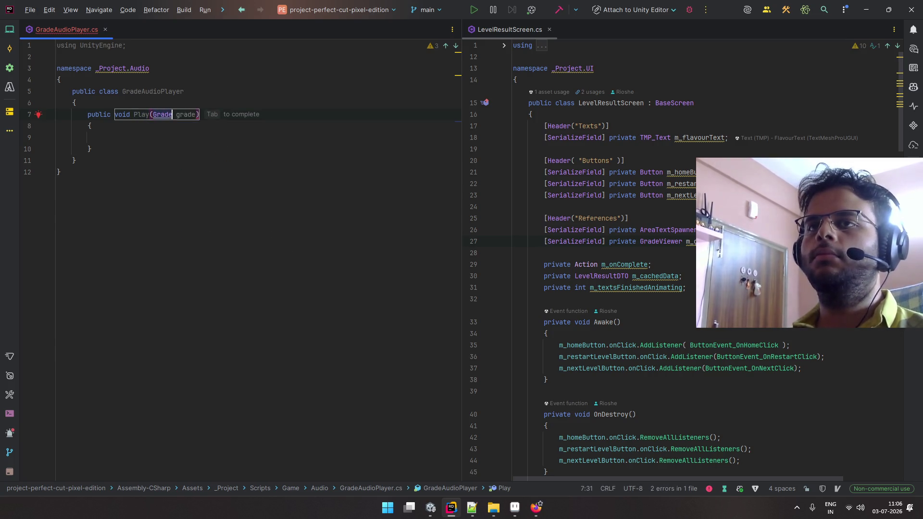
{"action": "key", "text": "alt+Return"}
- Insert a switch statement on grade inside Play() using the swit template
{"action": "key", "text": "Up"}
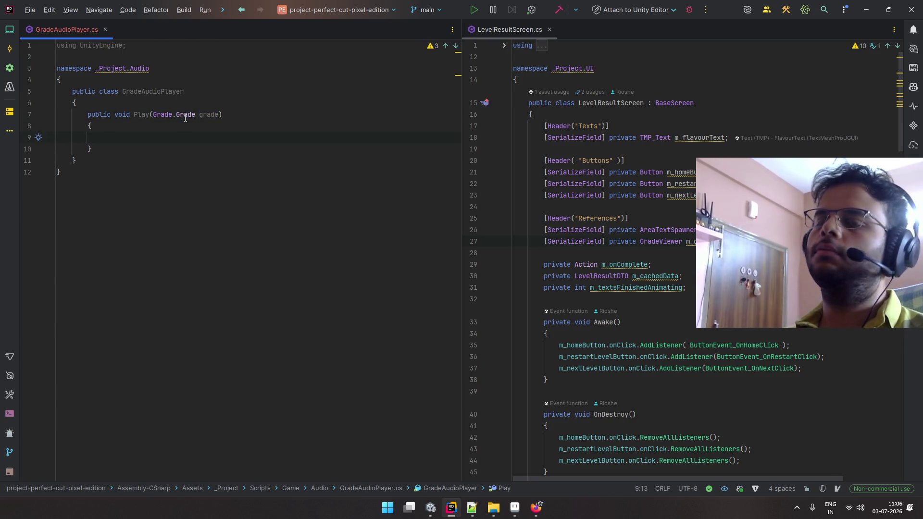
{"action": "type", "text": "swit"}
{"action": "key", "text": "Tab"}
{"action": "type", "text": "g"}
{"action": "key", "text": "Return"}
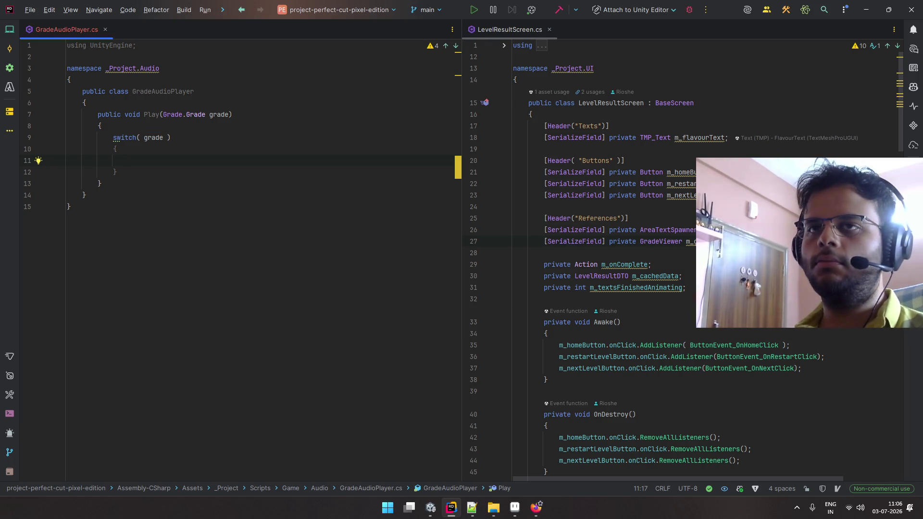
{"action": "key", "text": "Up"}
{"action": "key", "text": "Up"}
{"action": "key", "text": "Up"}
{"action": "key", "text": "Return"}
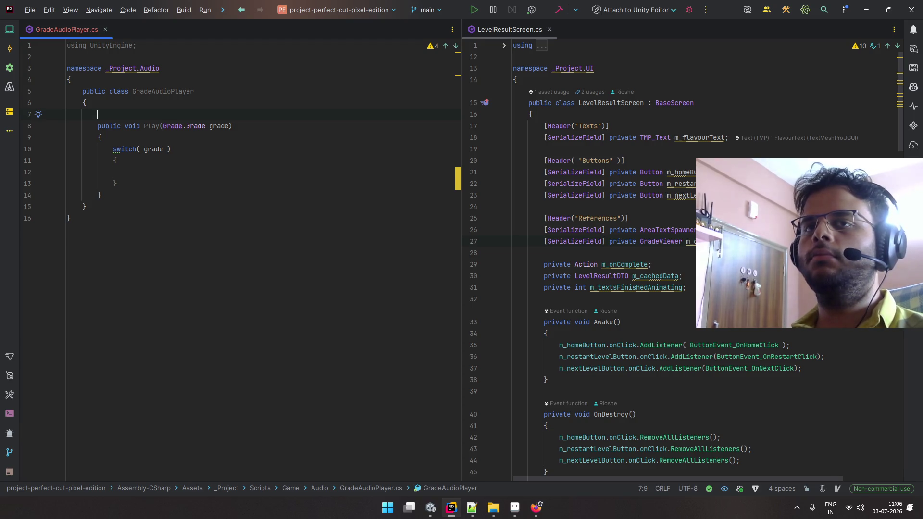
{"action": "key", "text": "BackSpace"}
{"action": "key", "text": "Down"}
{"action": "key", "text": "Down"}
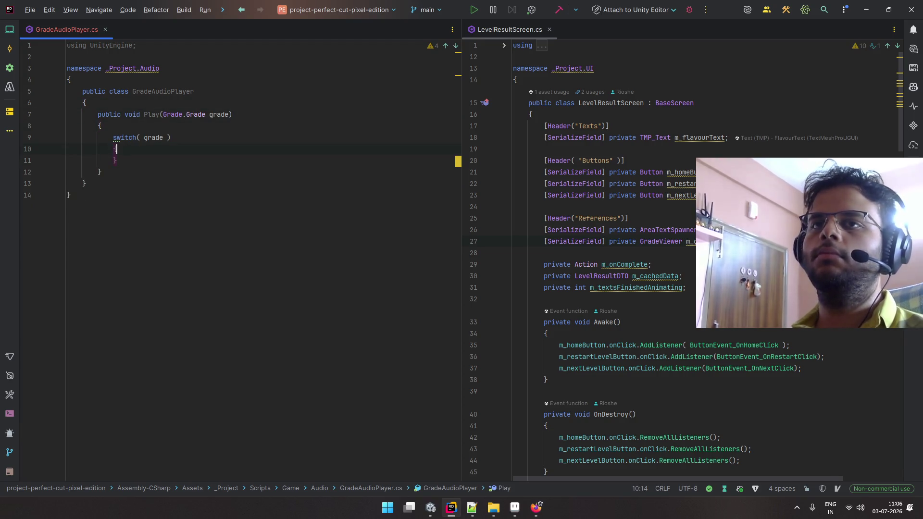
- Add a placeholder Grade.Grade case with a break; try a condition change on the switch, then undo it
{"action": "key", "text": "Tab"}
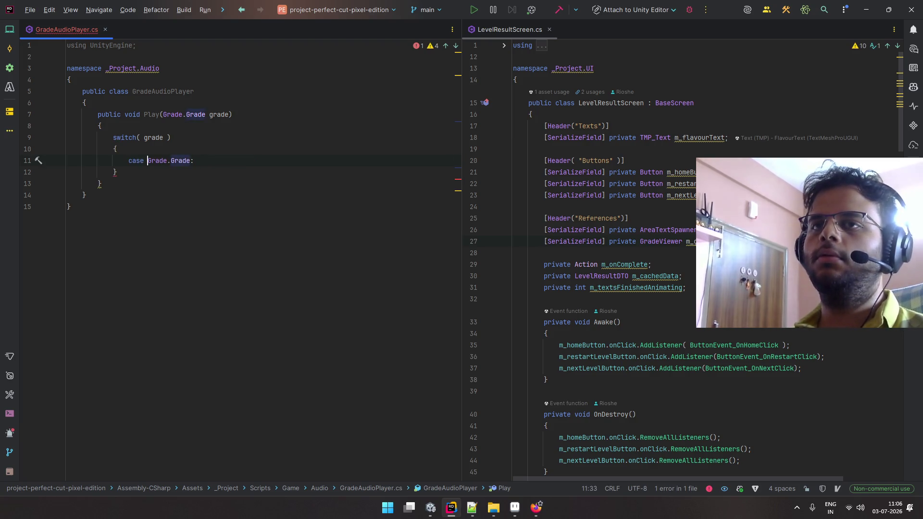
{"action": "key", "text": "Down"}
{"action": "key", "text": "alt+Return"}
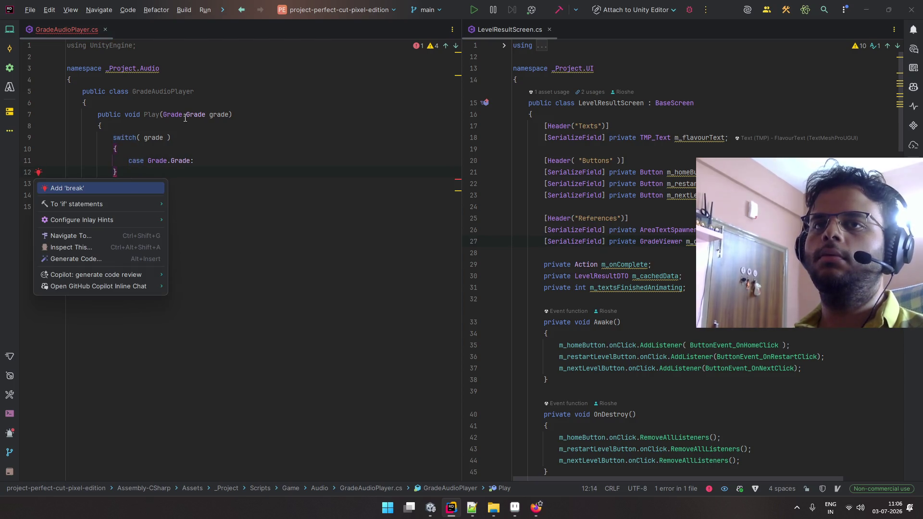
{"action": "key", "text": "Return"}
{"action": "key", "text": "Up"}
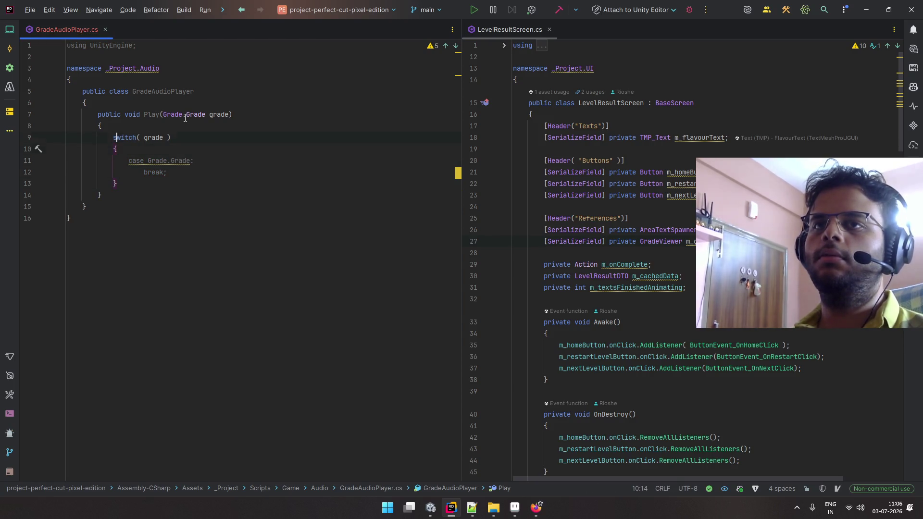
{"action": "key", "text": "alt+Return"}
{"action": "key", "text": "Down"}
{"action": "key", "text": "Return"}
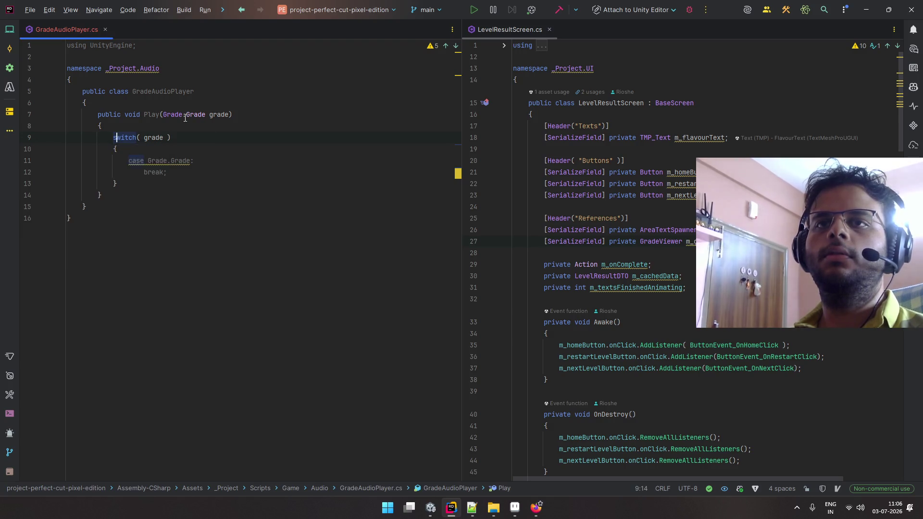
{"action": "key", "text": "ctrl+z"}
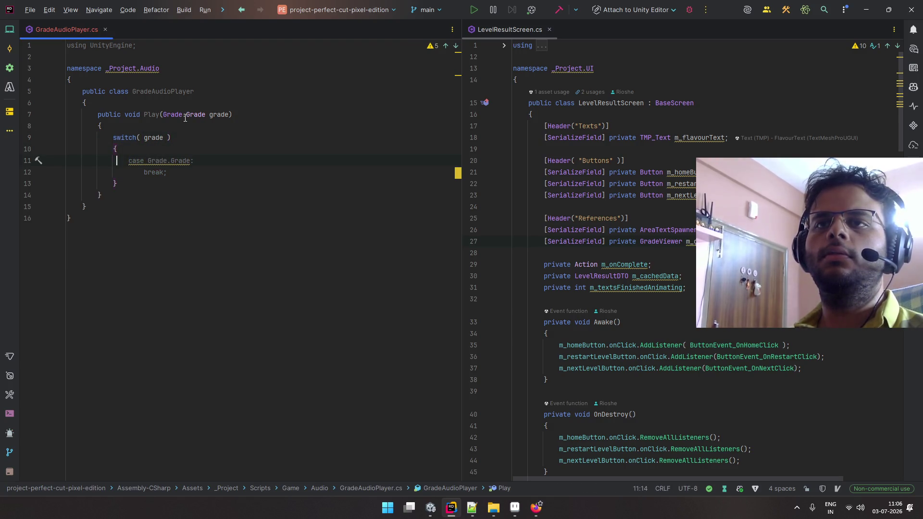
- Delete the placeholder case and generate sections for S, A, B, C, F plus a throwing default
{"action": "key", "text": "alt+Return"}
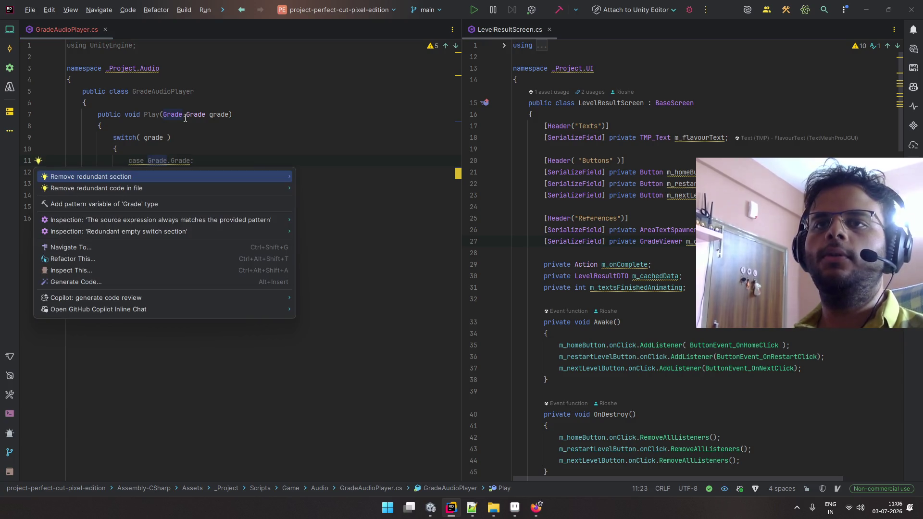
{"action": "key", "text": "Down"}
{"action": "key", "text": "Down"}
{"action": "key", "text": "Escape"}
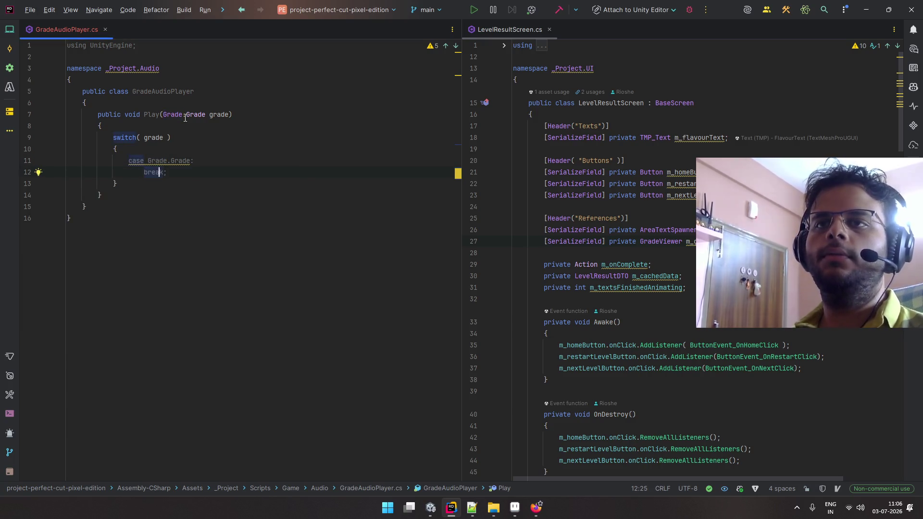
{"action": "key", "text": "ctrl+w"}
{"action": "key", "text": "ctrl+w"}
{"action": "key", "text": "ctrl+w"}
{"action": "key", "text": "BackSpace"}
{"action": "type", "text": "c"}
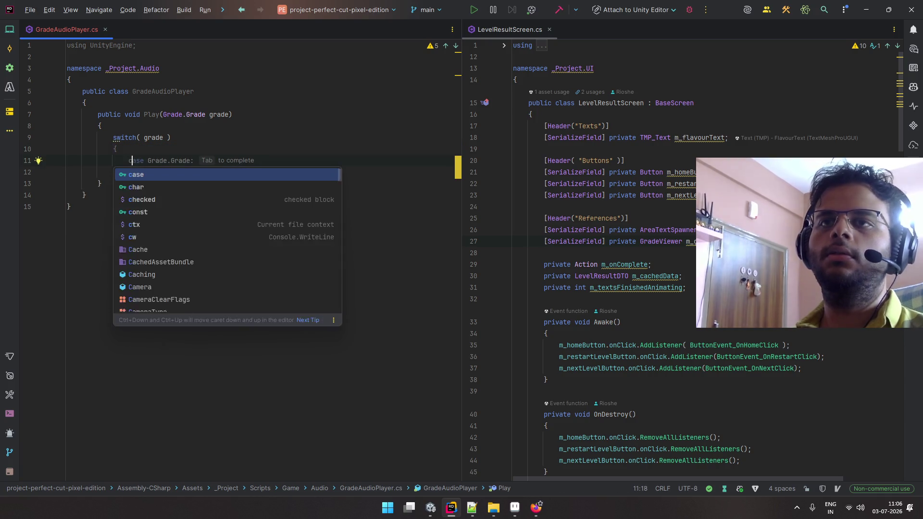
{"action": "type", "text": "as"}
{"action": "key", "text": "Escape"}
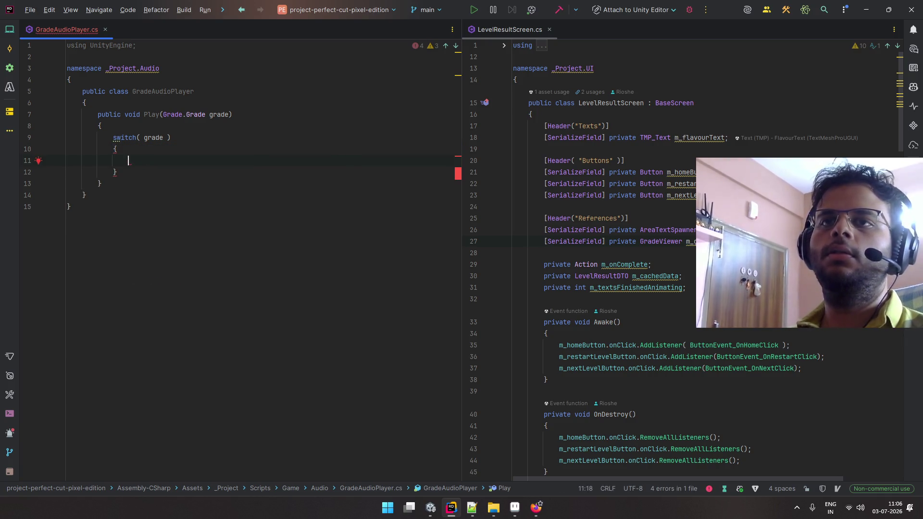
{"action": "key", "text": "alt+Return"}
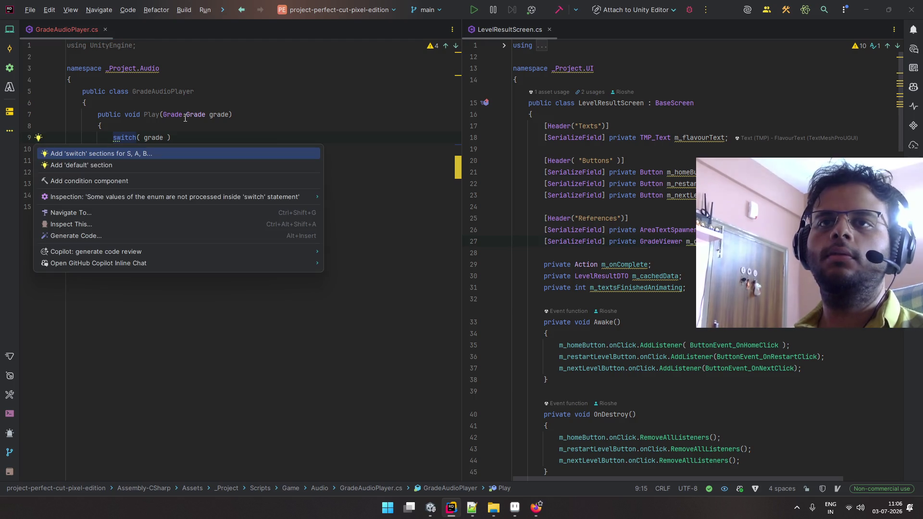
{"action": "key", "text": "Return"}
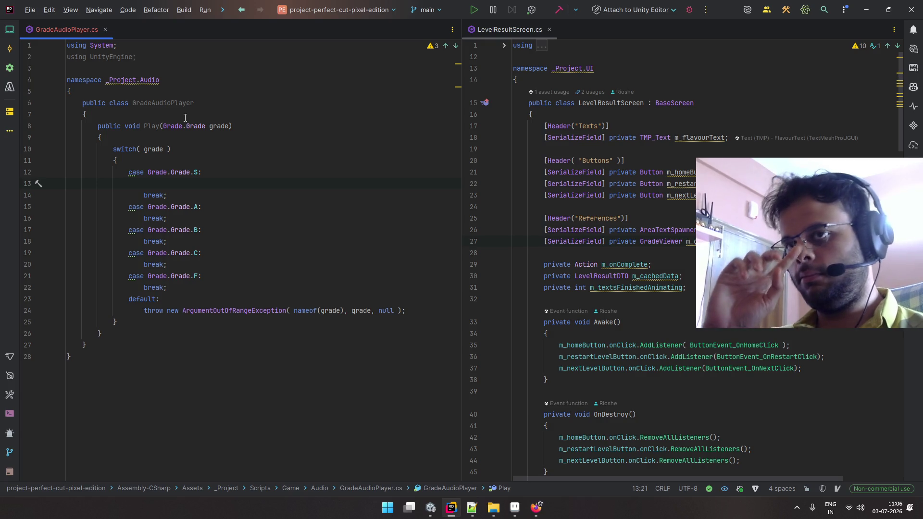
- Add AudioManager.PlaySound(AudioLibrarySounds.SfxGradeS); under case S
{"action": "type", "text": "AudioManager.pla"}
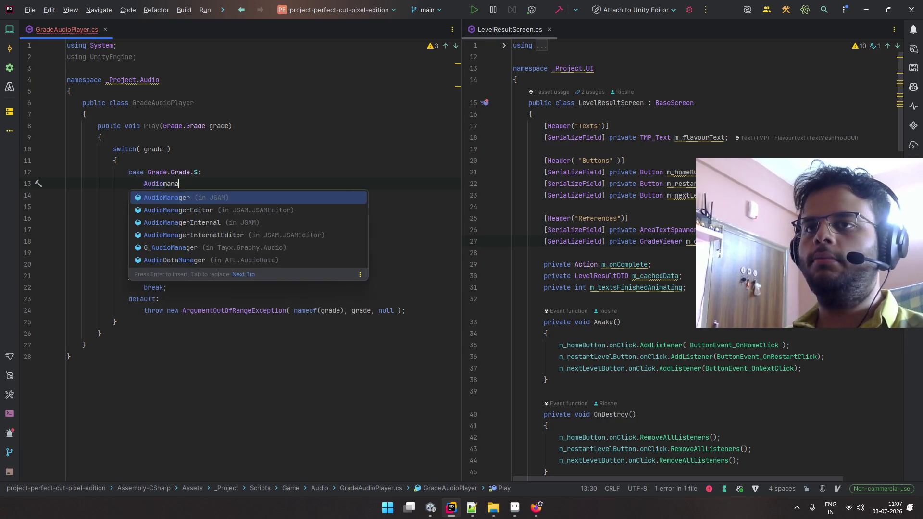
{"action": "key", "text": "Return"}
{"action": "type", "text": ".pla"}
{"action": "key", "text": "Down"}
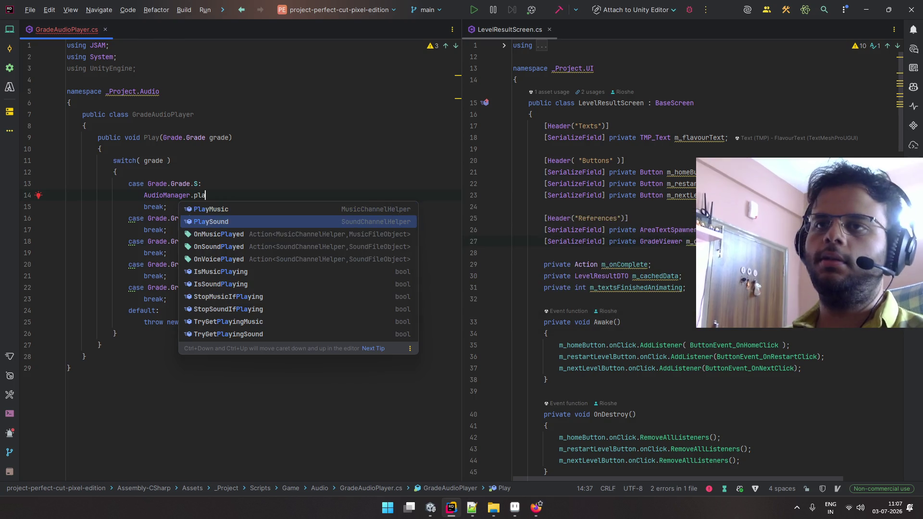
{"action": "key", "text": "Return"}
{"action": "type", "text": "aud"}
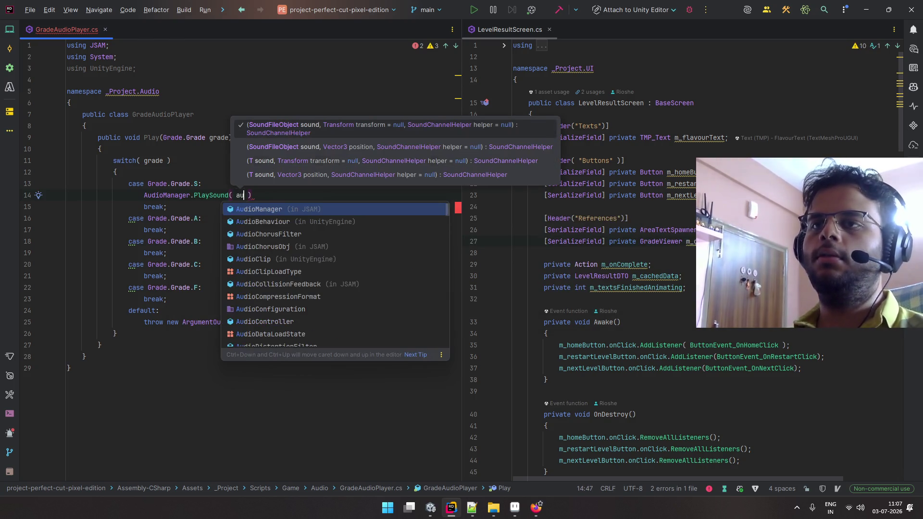
{"action": "type", "text": "iolibra"}
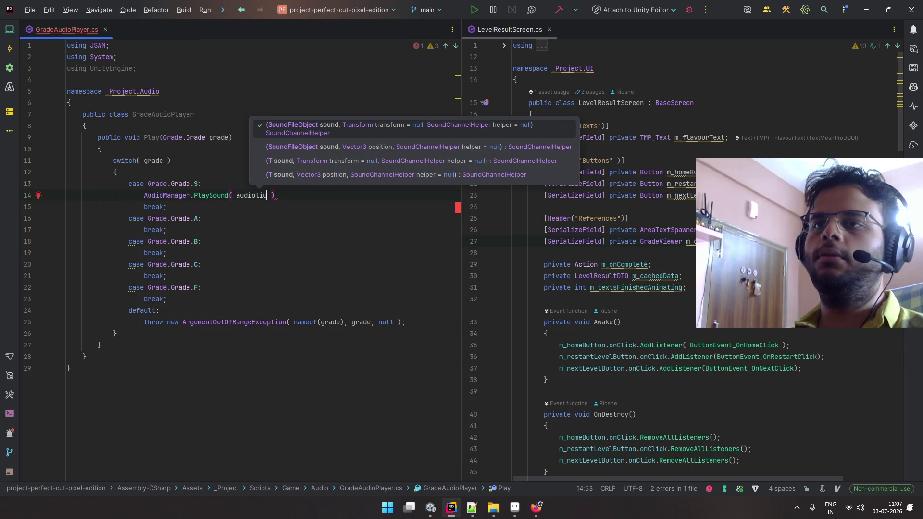
{"action": "key", "text": "Return"}
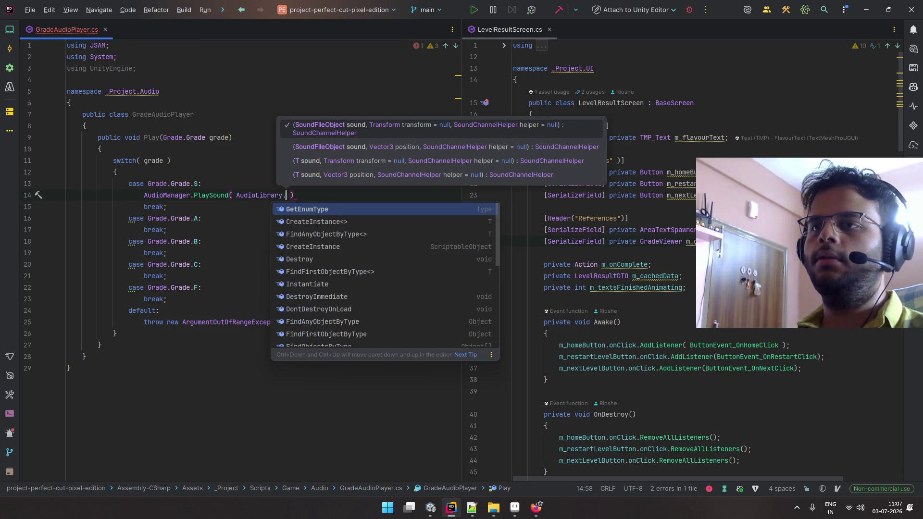
{"action": "key", "text": "Escape"}
{"action": "key", "text": "ctrl+space"}
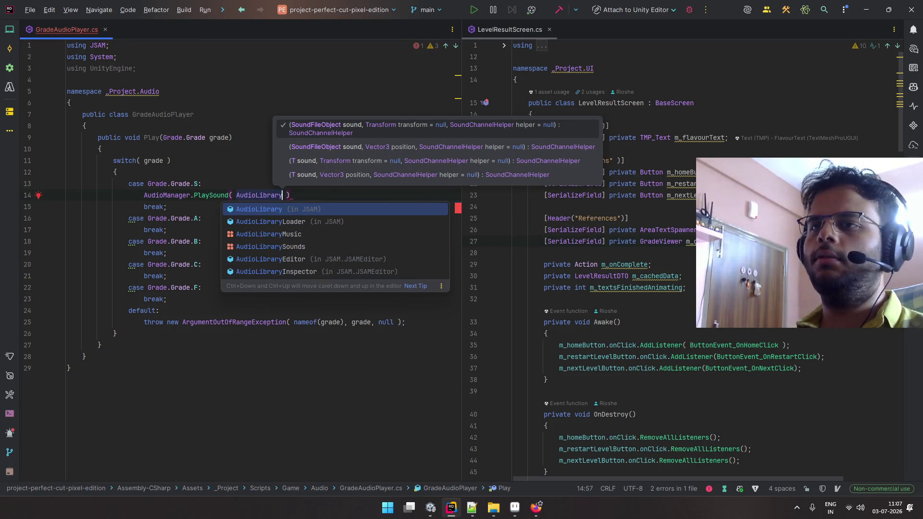
{"action": "key", "text": "Down"}
{"action": "key", "text": "Down"}
{"action": "key", "text": "Down"}
{"action": "key", "text": "Return"}
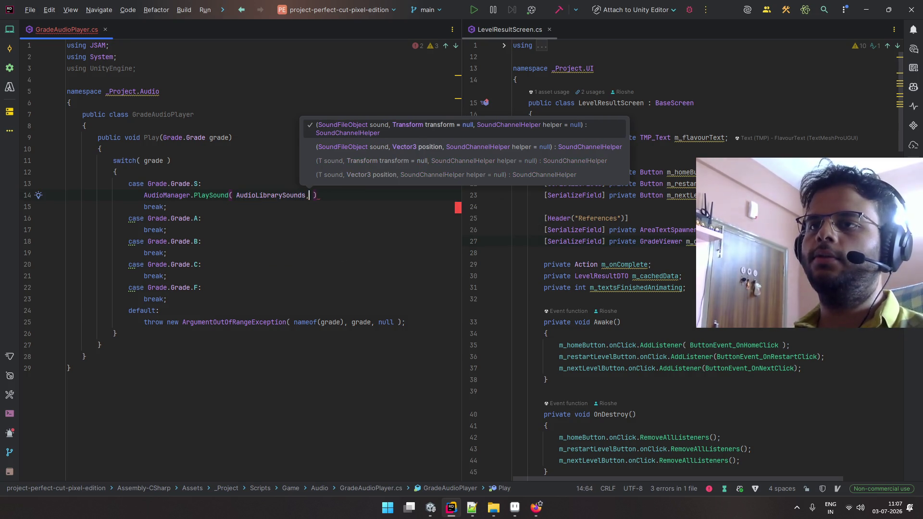
{"action": "type", "text": "."}
- Copy the PlaySound statement into the A, B, C and F cases
{"action": "key", "text": "Down"}
{"action": "key", "text": "Down"}
{"action": "key", "text": "Down"}
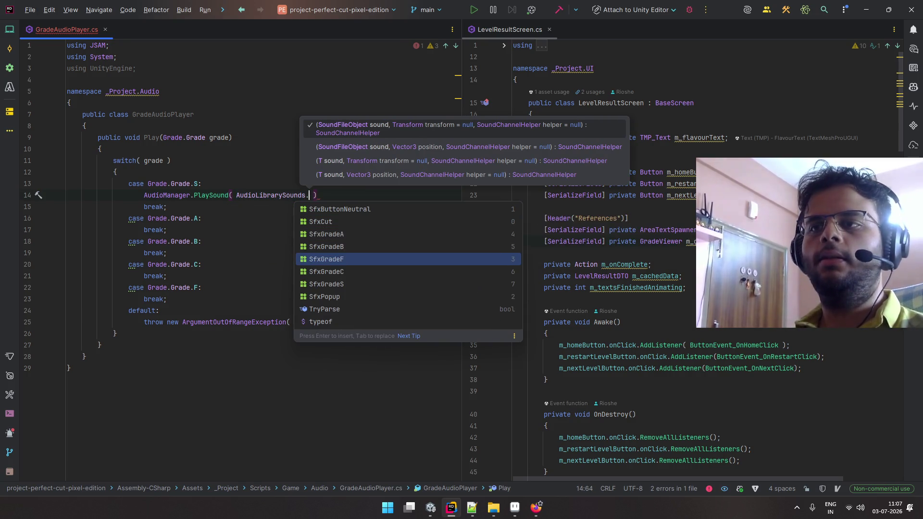
{"action": "key", "text": "Return"}
{"action": "left_click", "coordinate": [67, 206]}
{"action": "left_click", "coordinate": [356, 196]}
{"action": "type", "text": ";"}
{"action": "mouse_move", "coordinate": [358, 195]}
{"action": "left_mouse_down"}
{"action": "mouse_move", "coordinate": [68, 195]}
{"action": "mouse_move", "coordinate": [144, 195]}
{"action": "left_mouse_up"}
{"action": "key", "text": "ctrl+c"}
{"action": "left_click", "coordinate": [166, 206]}
{"action": "key", "text": "Return"}
{"action": "key", "text": "ctrl+v"}
{"action": "key", "text": "Down"}
{"action": "key", "text": "Down"}
{"action": "key", "text": "Return"}
{"action": "key", "text": "ctrl+v"}
{"action": "key", "text": "Down"}
{"action": "key", "text": "Down"}
{"action": "key", "text": "Return"}
{"action": "key", "text": "ctrl+v"}
{"action": "key", "text": "Down"}
{"action": "key", "text": "Down"}
{"action": "key", "text": "Return"}
{"action": "key", "text": "ctrl+v"}
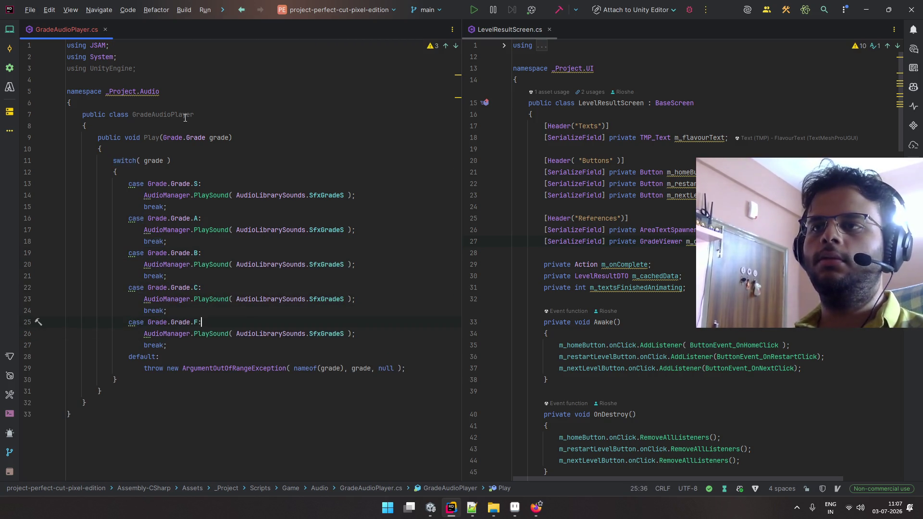
- Change the pasted sounds to SfxGradeA, SfxGradeB, SfxGradeC and SfxGradeF respectively
{"action": "key", "text": "Up"}
{"action": "key", "text": "Up"}
{"action": "key", "text": "End"}
{"action": "key", "text": "Left"}
{"action": "key", "text": "BackSpace"}
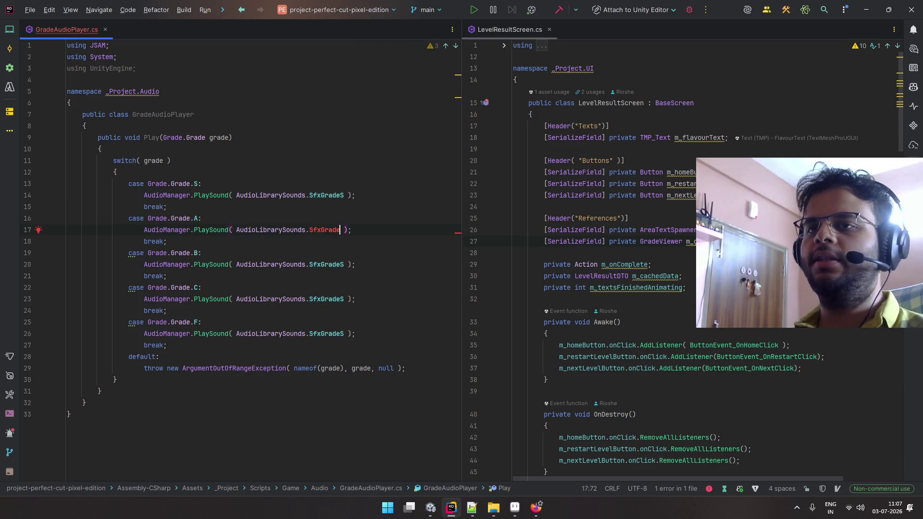
{"action": "type", "text": "A"}
{"action": "key", "text": "Escape"}
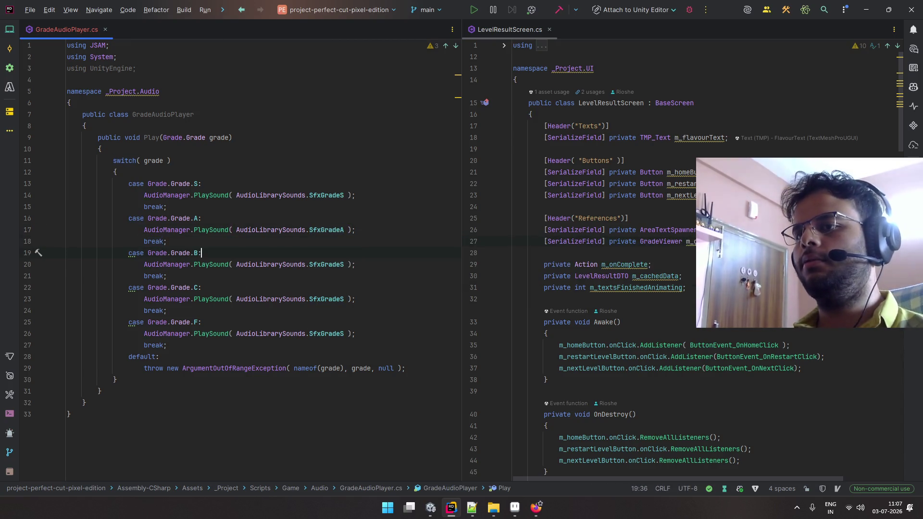
{"action": "key", "text": "BackSpace"}
{"action": "type", "text": "B"}
{"action": "key", "text": "Escape"}
{"action": "key", "text": "Down"}
{"action": "key", "text": "Down"}
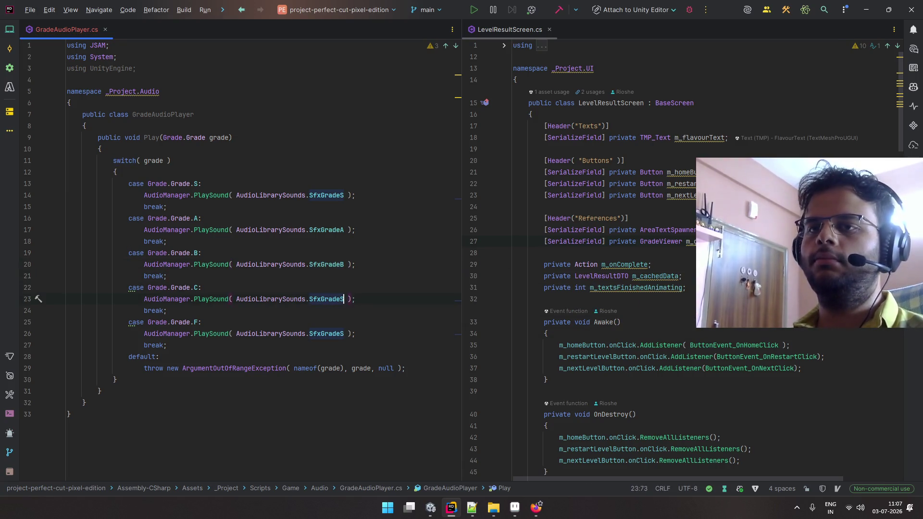
{"action": "key", "text": "BackSpace"}
{"action": "type", "text": "C"}
{"action": "key", "text": "Escape"}
{"action": "key", "text": "Down"}
{"action": "key", "text": "Down"}
{"action": "key", "text": "BackSpace"}
{"action": "type", "text": "F"}
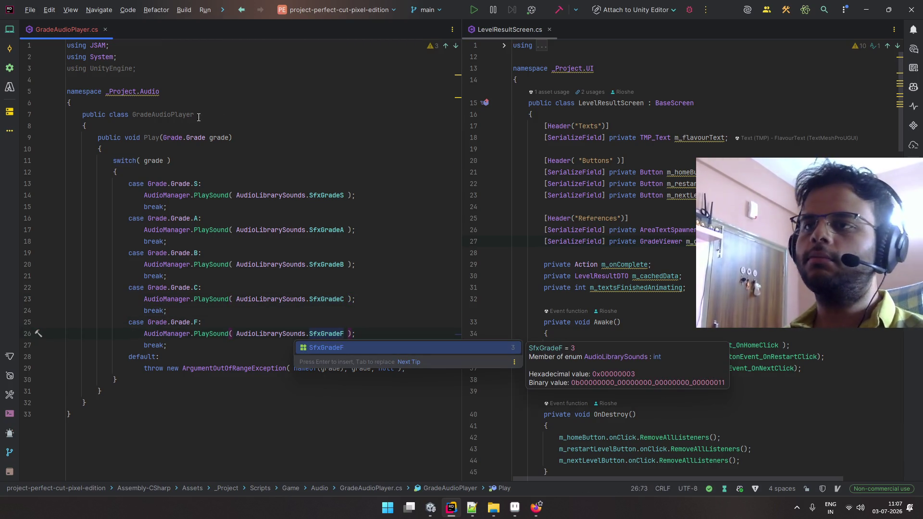
{"action": "left_click", "coordinate": [253, 165]}
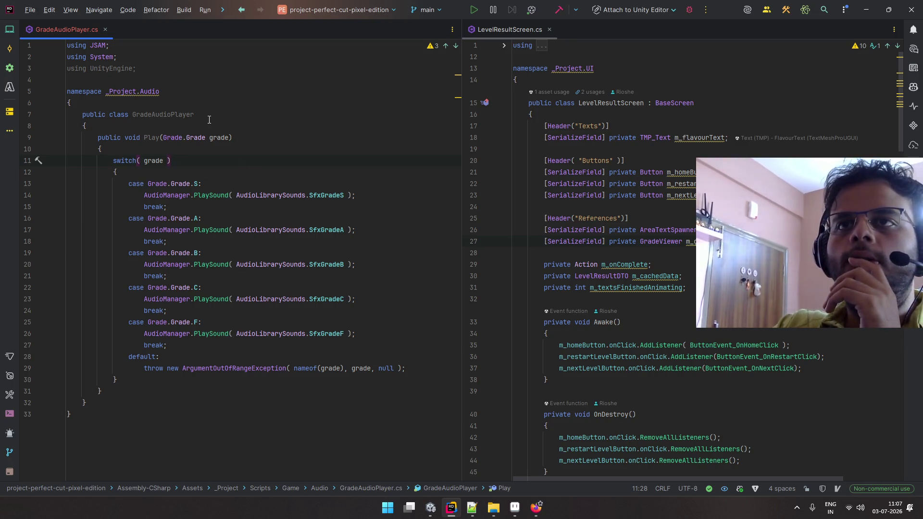
- Remove the unused UnityEngine using directive
{"action": "left_click", "coordinate": [124, 68]}
{"action": "key", "text": "alt+Return"}
{"action": "key", "text": "Return"}
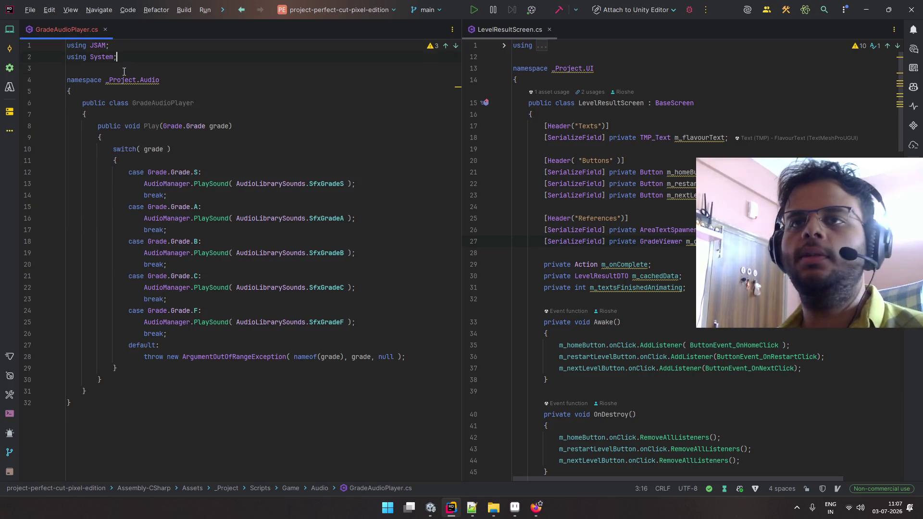
- Close GradeAudioPlayer.cs and start a private GradeAudioPlayer field below m_textsFinishedAnimating in LevelResultScreen
{"action": "left_click", "coordinate": [105, 29]}
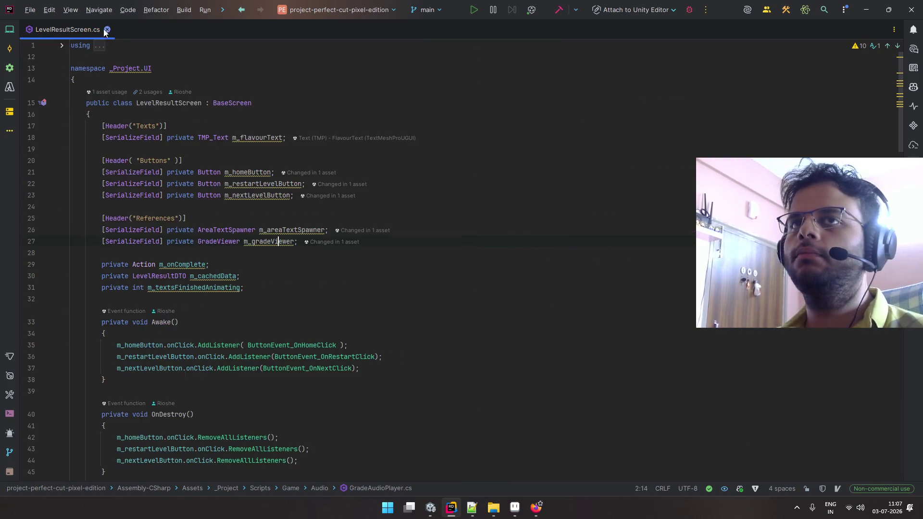
{"action": "scroll", "coordinate": [431, 225], "scroll_direction": "down", "scroll_amount": 1}
{"action": "left_click", "coordinate": [415, 255]}
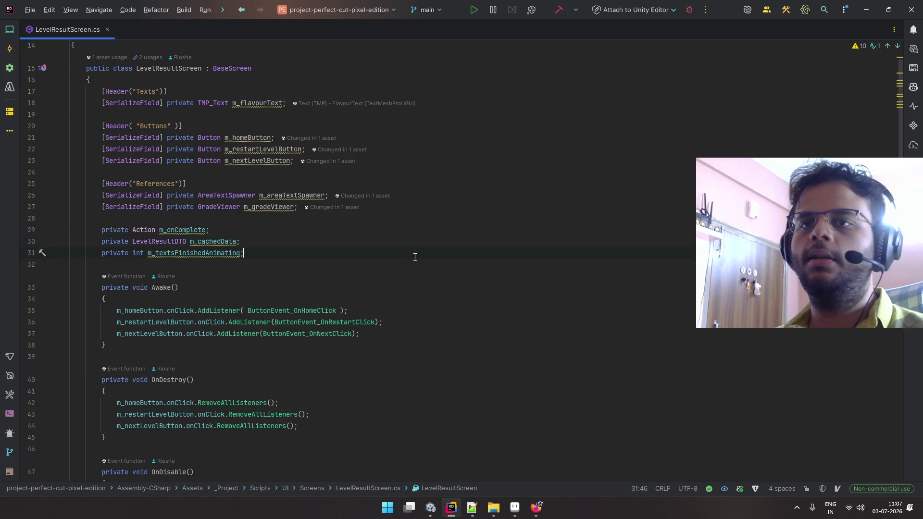
{"action": "key", "text": "Return"}
{"action": "key", "text": "Return"}
{"action": "type", "text": "private A"}
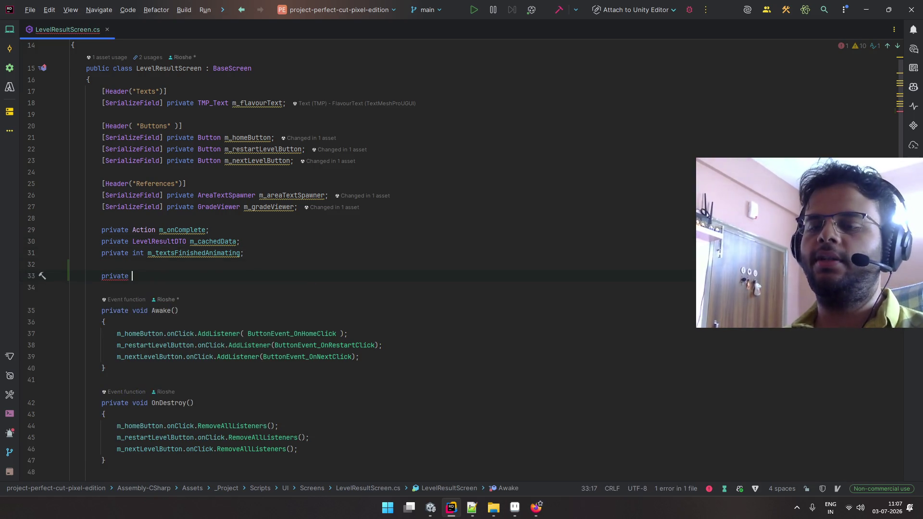
{"action": "key", "text": "BackSpace"}
{"action": "type", "text": "Gradeaut"}
{"action": "key", "text": "BackSpace"}
{"action": "type", "text": "Aud"}
{"action": "key", "text": "Return"}
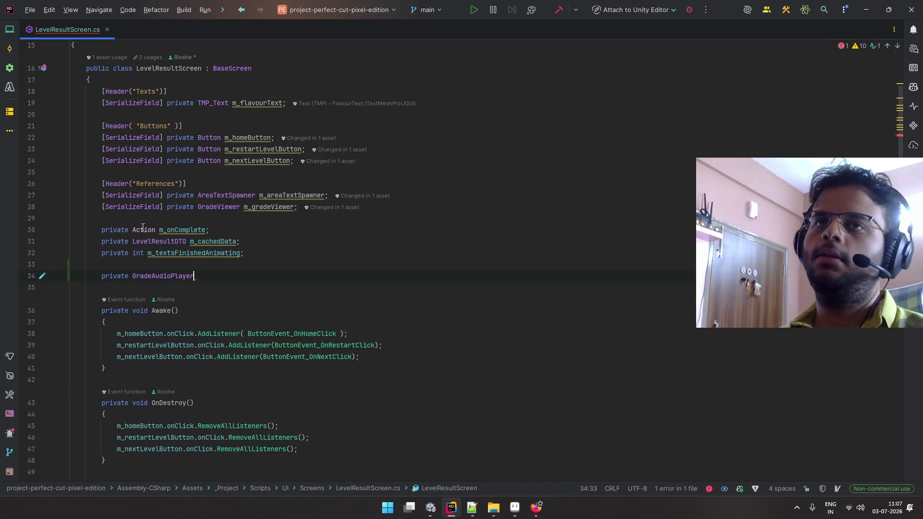
{"action": "left_click", "coordinate": [10, 31]}
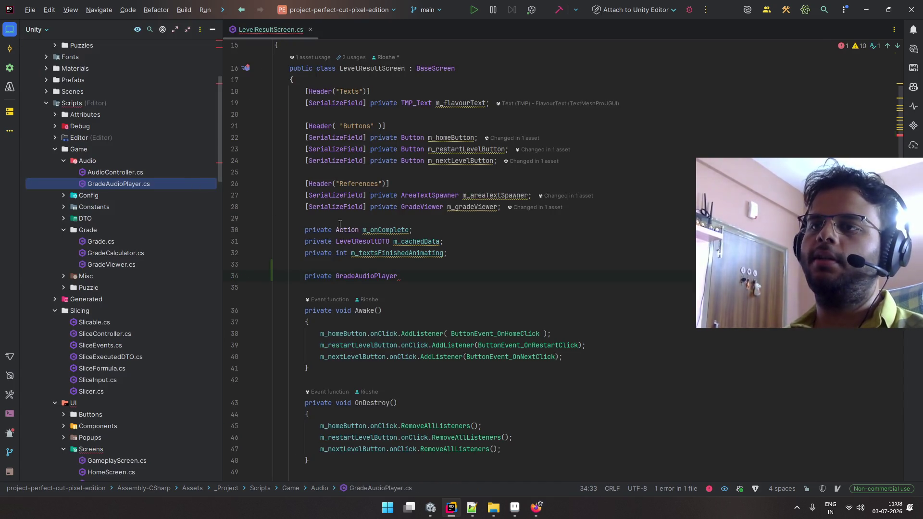
- Add the static modifier to the GradeAudioPlayer class and its Play method
{"action": "left_click", "coordinate": [378, 277], "text": "ctrl"}
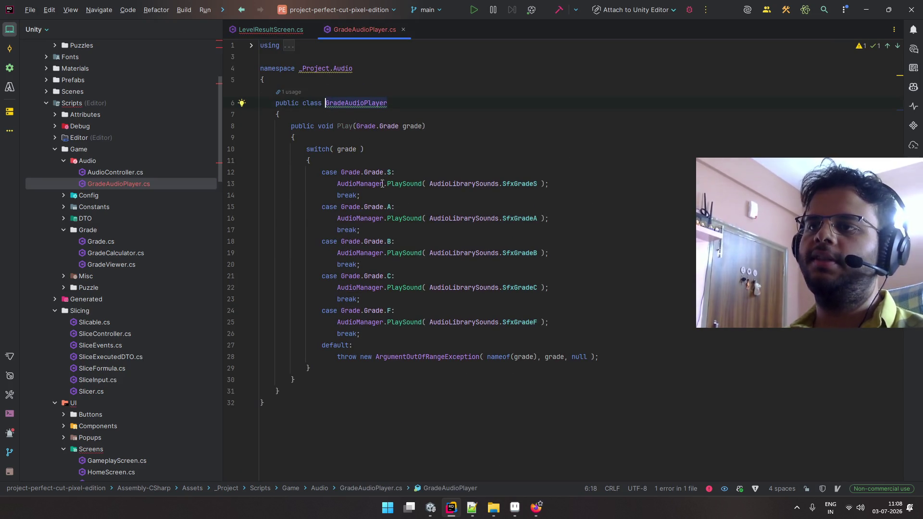
{"action": "left_click", "coordinate": [303, 103]}
{"action": "type", "text": "static"}
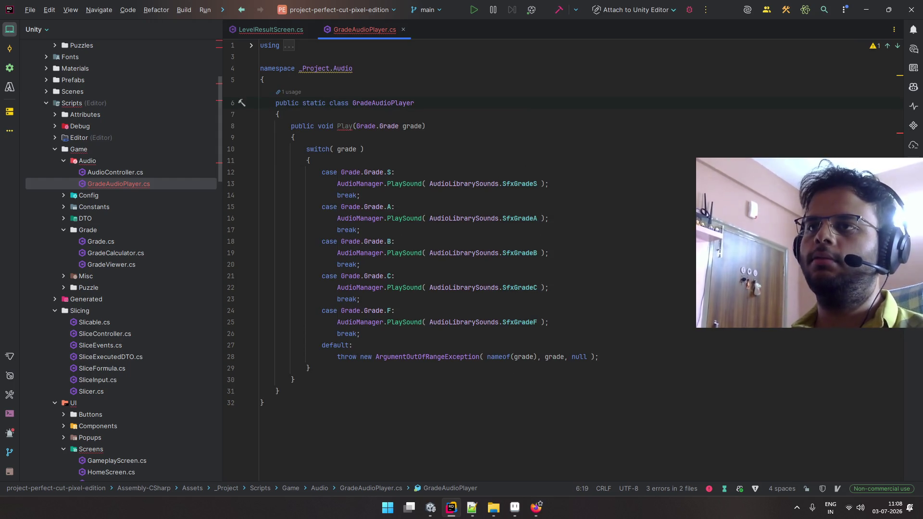
{"action": "left_click", "coordinate": [317, 126]}
{"action": "type", "text": "static"}
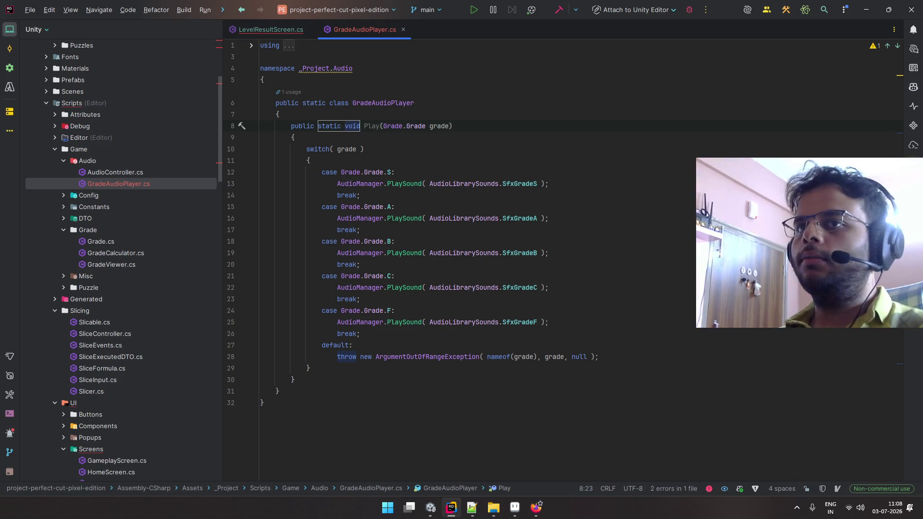
{"action": "left_click", "coordinate": [360, 264]}
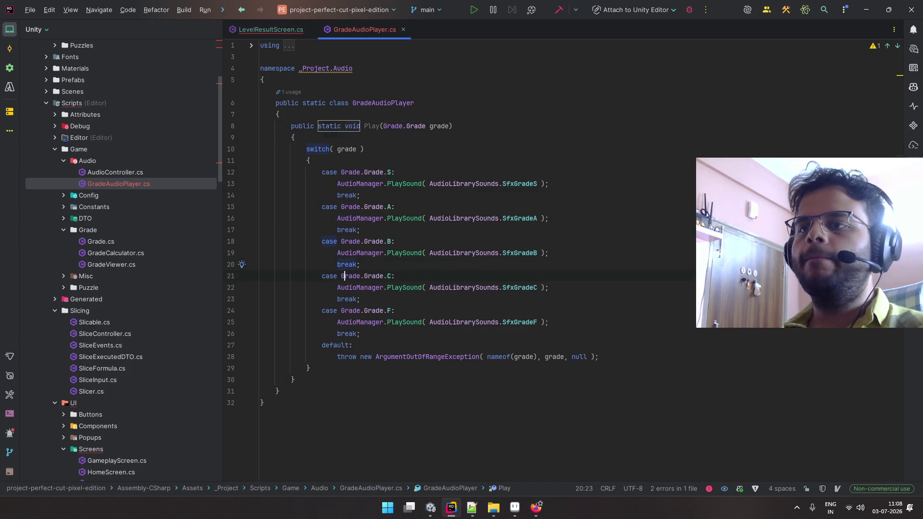
{"action": "key", "text": "Down"}
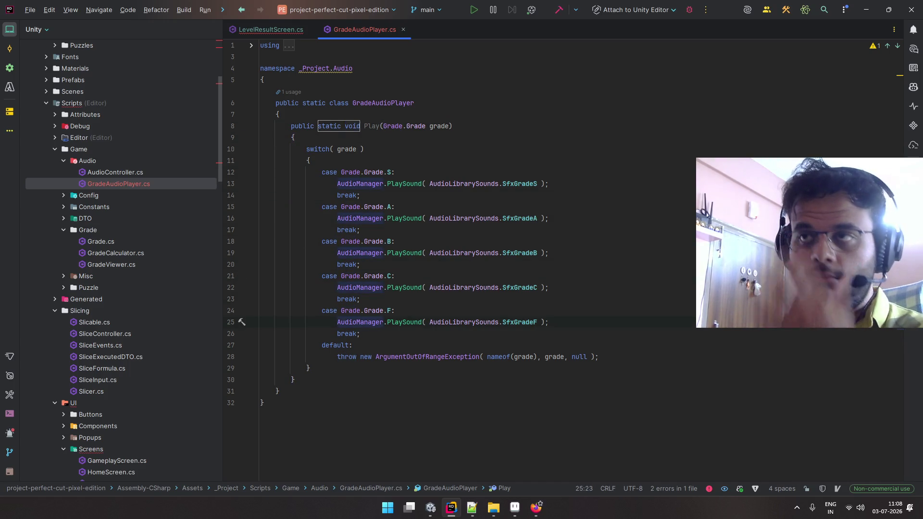
{"action": "left_click", "coordinate": [266, 31]}
{"action": "left_click_drag", "start_coordinate": [295, 287], "coordinate": [413, 278]}
{"action": "key", "text": "BackSpace"}
{"action": "scroll", "coordinate": [413, 279], "scroll_direction": "down", "scroll_amount": 20}
{"action": "scroll", "coordinate": [419, 126], "scroll_direction": "down", "scroll_amount": 5}
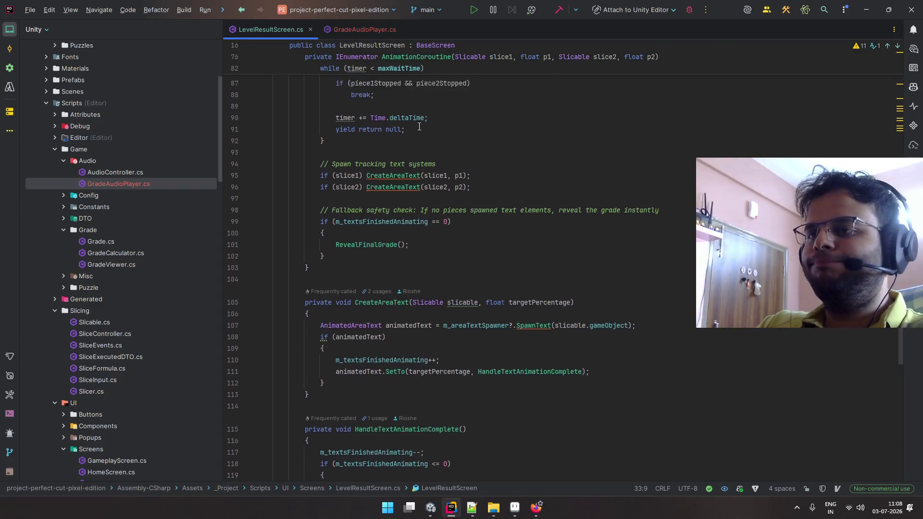
{"action": "scroll", "coordinate": [419, 126], "scroll_direction": "down", "scroll_amount": 2}
{"action": "scroll", "coordinate": [419, 126], "scroll_direction": "up", "scroll_amount": 2}
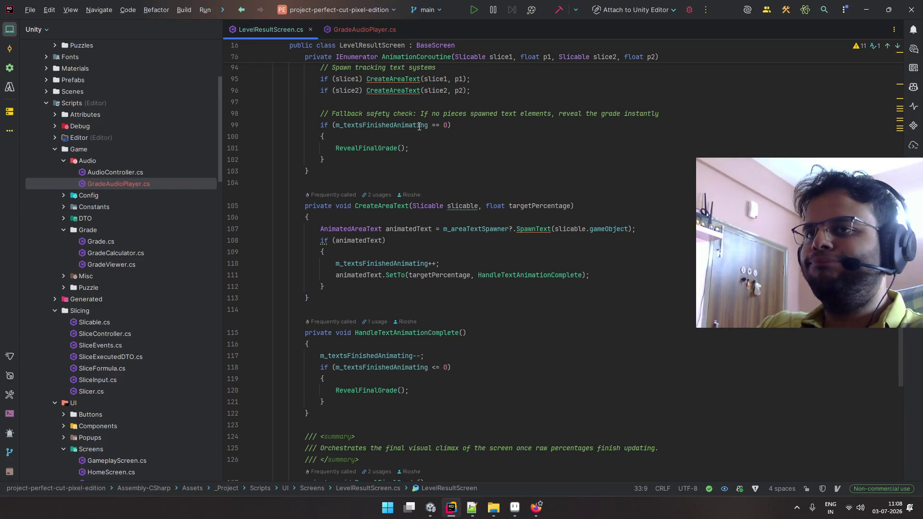
{"action": "double_click", "coordinate": [180, 186]}
{"action": "left_click", "coordinate": [9, 29]}
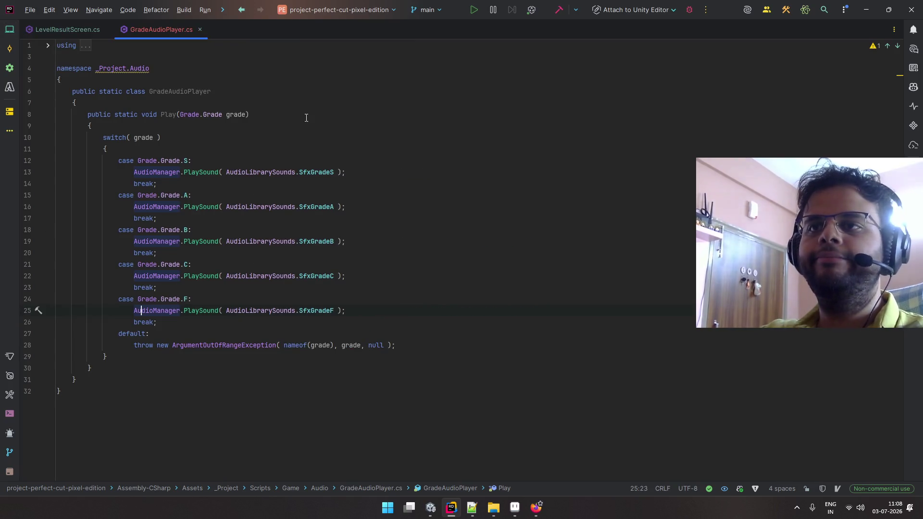
{"action": "left_click", "coordinate": [67, 30]}
{"action": "scroll", "coordinate": [49, 79], "scroll_direction": "down", "scroll_amount": 3}
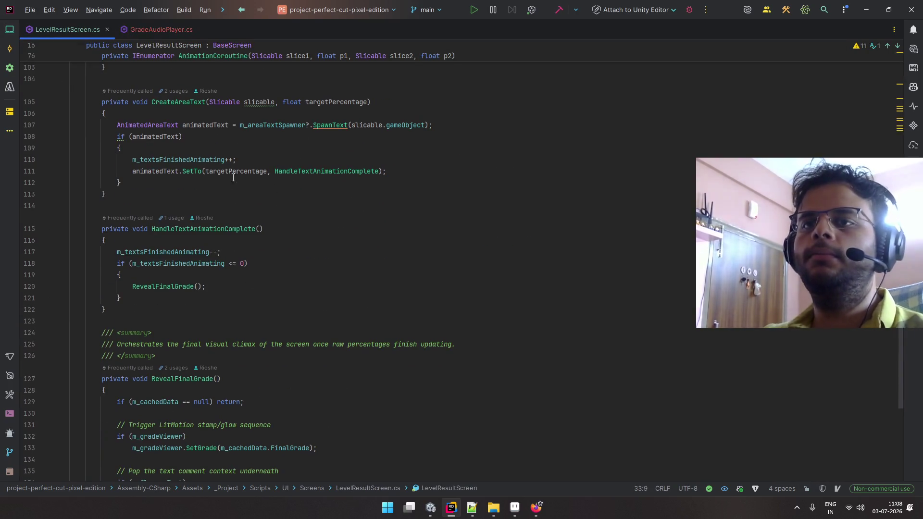
{"action": "left_click", "coordinate": [9, 29]}
{"action": "key", "text": "ctrl+f"}
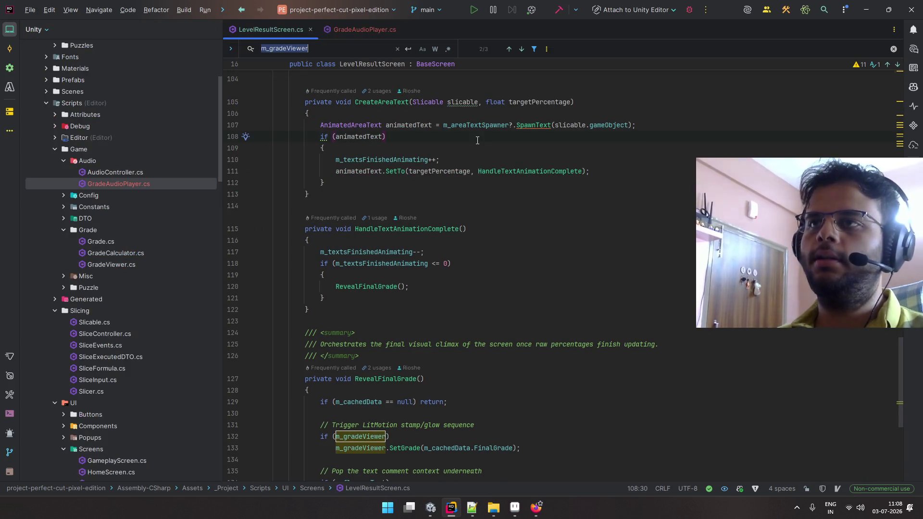
{"action": "type", "text": "rrade"}
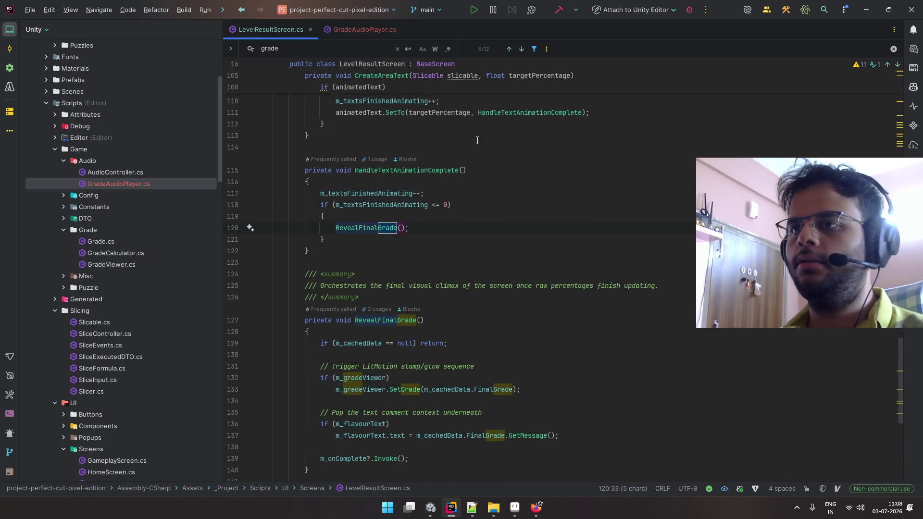
{"action": "key", "text": "Escape"}
{"action": "left_click", "coordinate": [379, 226], "text": "ctrl"}
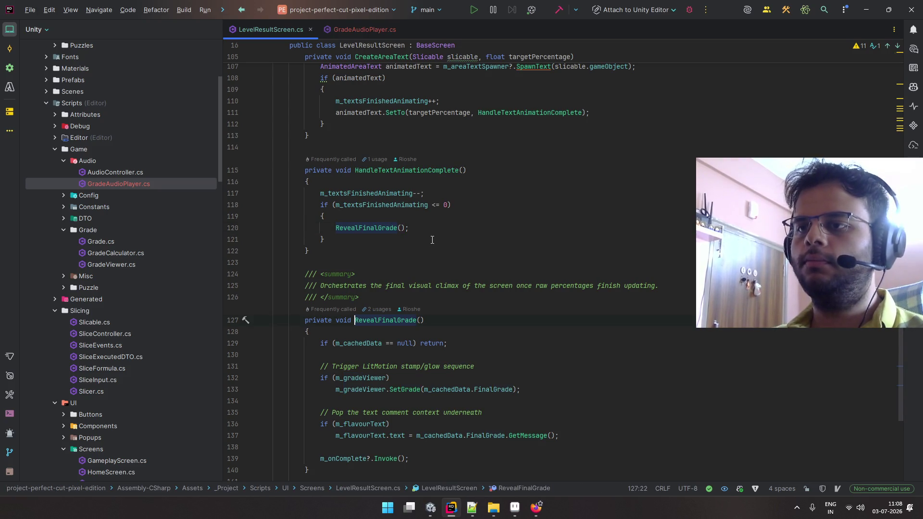
{"action": "scroll", "coordinate": [432, 240], "scroll_direction": "down", "scroll_amount": 5}
{"action": "double_click", "coordinate": [163, 184]}
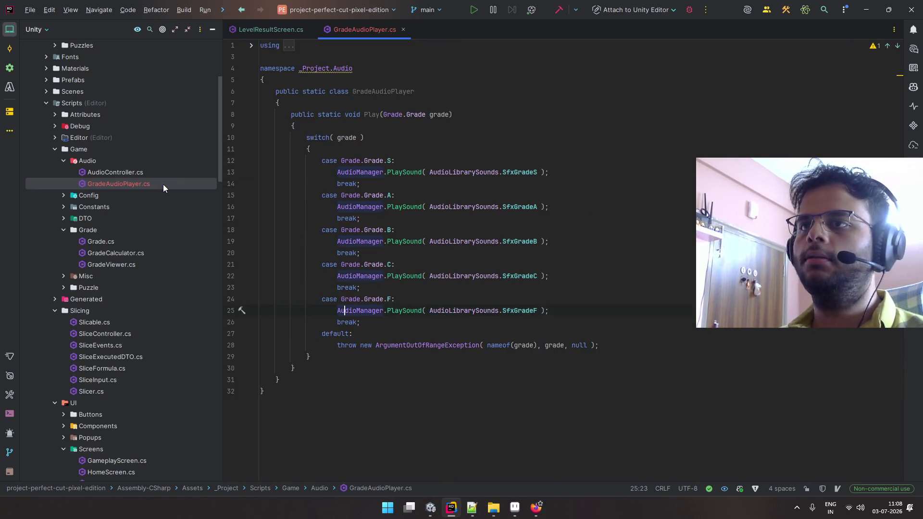
{"action": "mouse_move", "coordinate": [281, 31]}
{"action": "left_mouse_down"}
{"action": "mouse_move", "coordinate": [673, 216]}
{"action": "mouse_move", "coordinate": [697, 216]}
{"action": "left_mouse_up"}
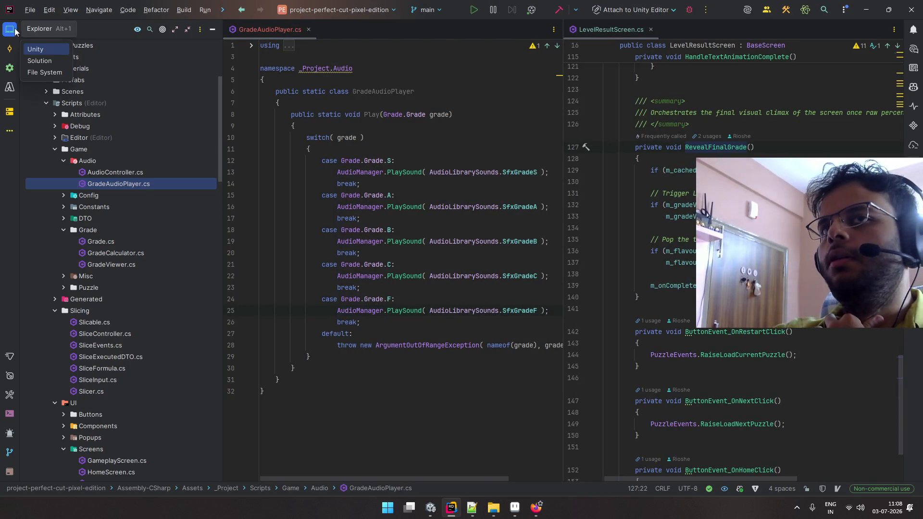
{"action": "left_click", "coordinate": [12, 30]}
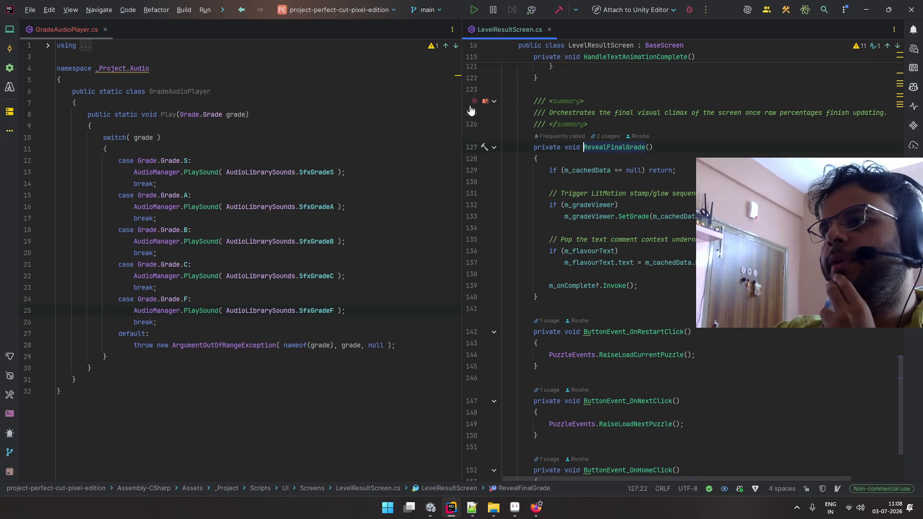
{"action": "left_click_drag", "start_coordinate": [460, 107], "coordinate": [390, 107]}
{"action": "scroll", "coordinate": [505, 119], "scroll_direction": "up", "scroll_amount": 15}
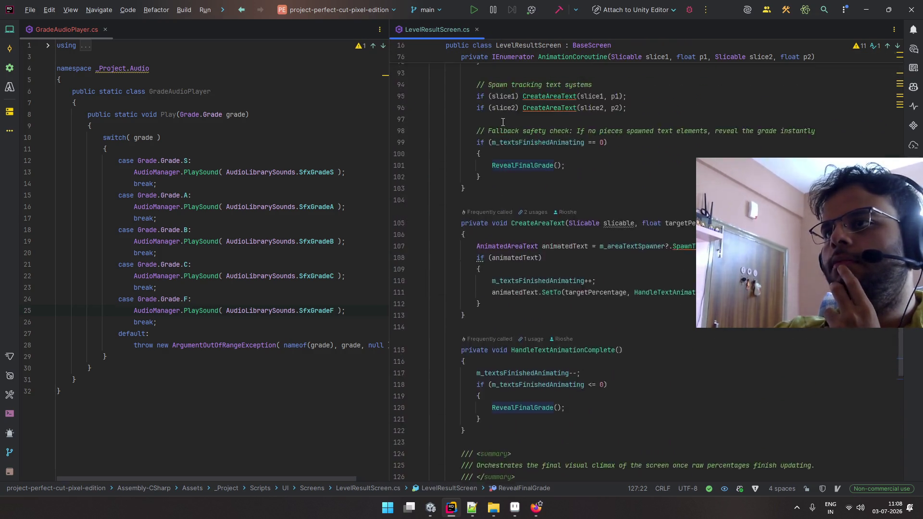
{"action": "scroll", "coordinate": [505, 120], "scroll_direction": "up", "scroll_amount": 2}
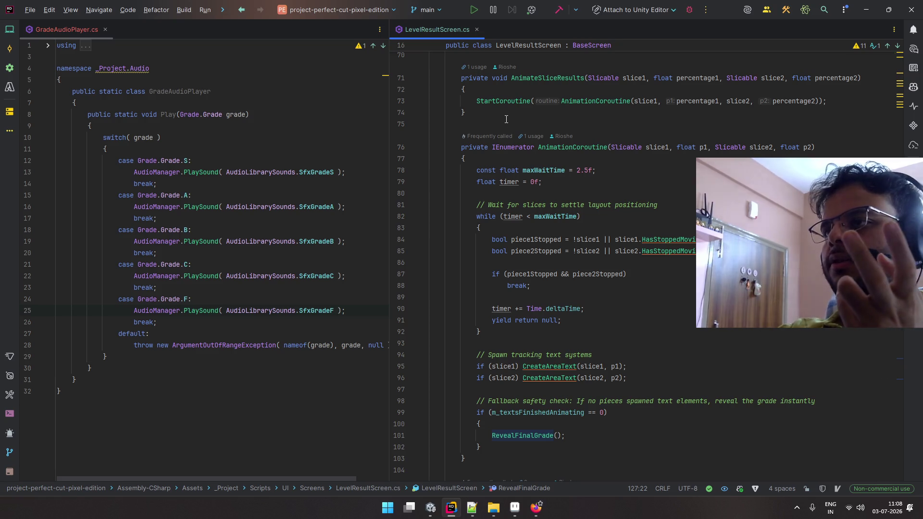
{"action": "scroll", "coordinate": [505, 119], "scroll_direction": "up", "scroll_amount": 7}
{"action": "left_click", "coordinate": [177, 115]}
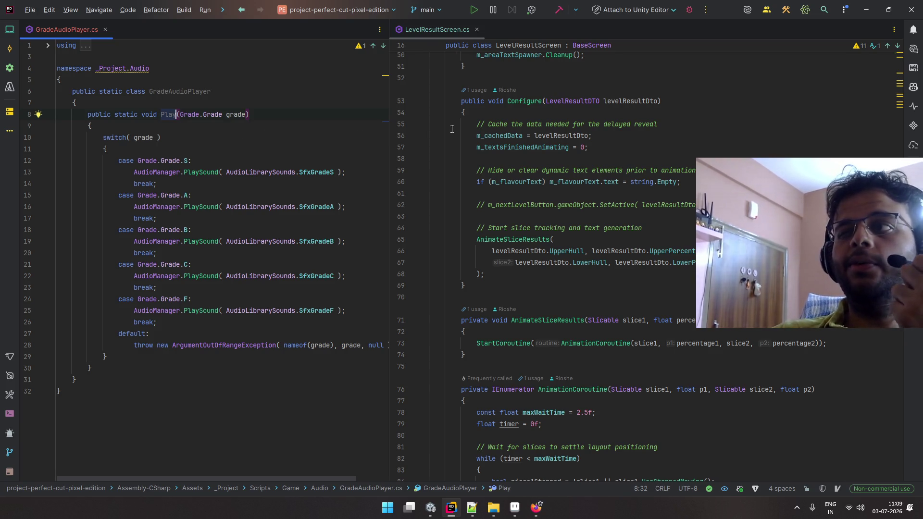
{"action": "scroll", "coordinate": [572, 149], "scroll_direction": "up", "scroll_amount": 3}
{"action": "scroll", "coordinate": [587, 144], "scroll_direction": "down", "scroll_amount": 2}
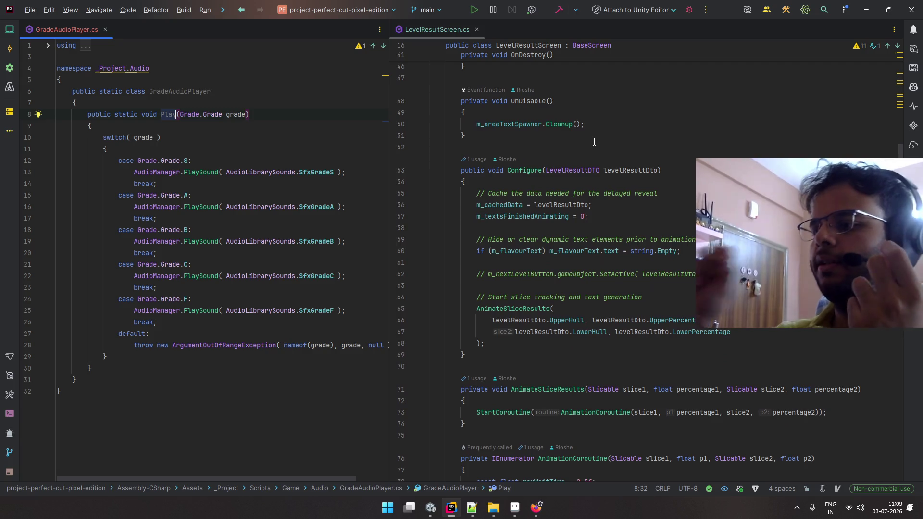
{"action": "scroll", "coordinate": [594, 142], "scroll_direction": "down", "scroll_amount": 8}
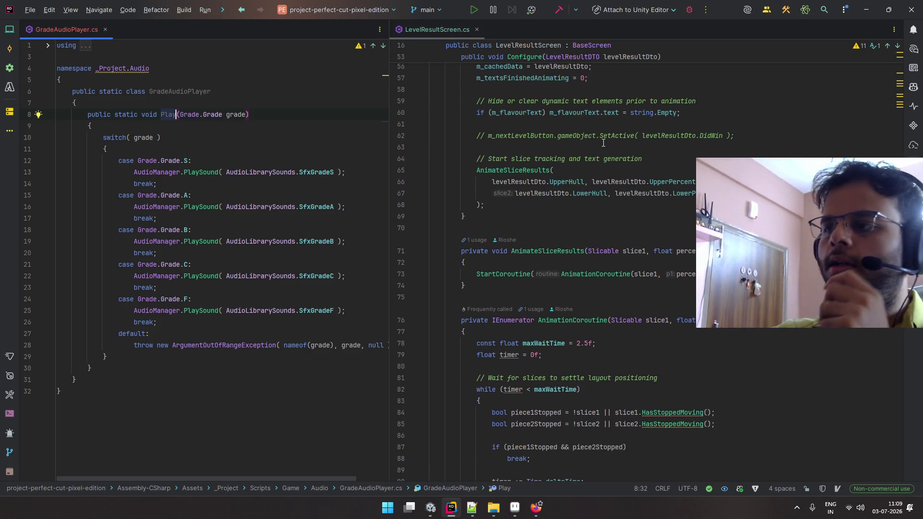
{"action": "double_click", "coordinate": [600, 135]}
{"action": "scroll", "coordinate": [612, 182], "scroll_direction": "down", "scroll_amount": 2}
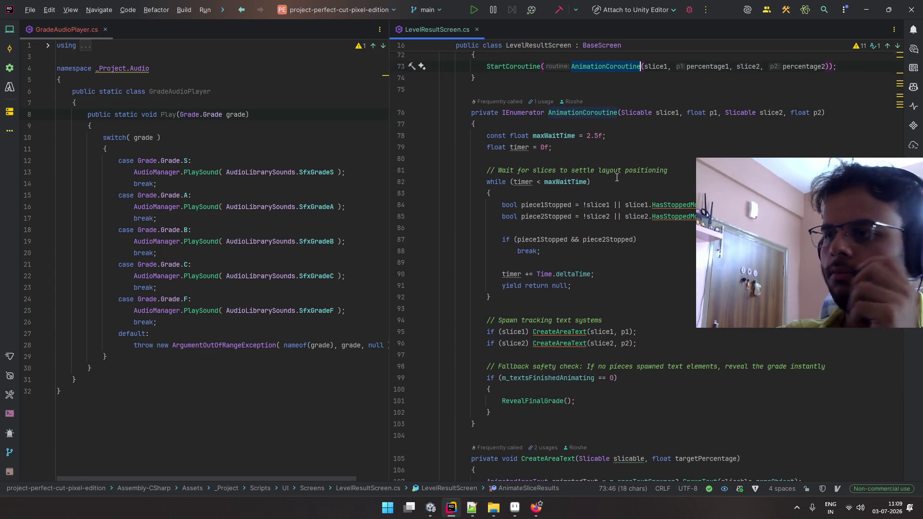
{"action": "scroll", "coordinate": [616, 178], "scroll_direction": "down", "scroll_amount": 3}
{"action": "left_click", "coordinate": [552, 228]}
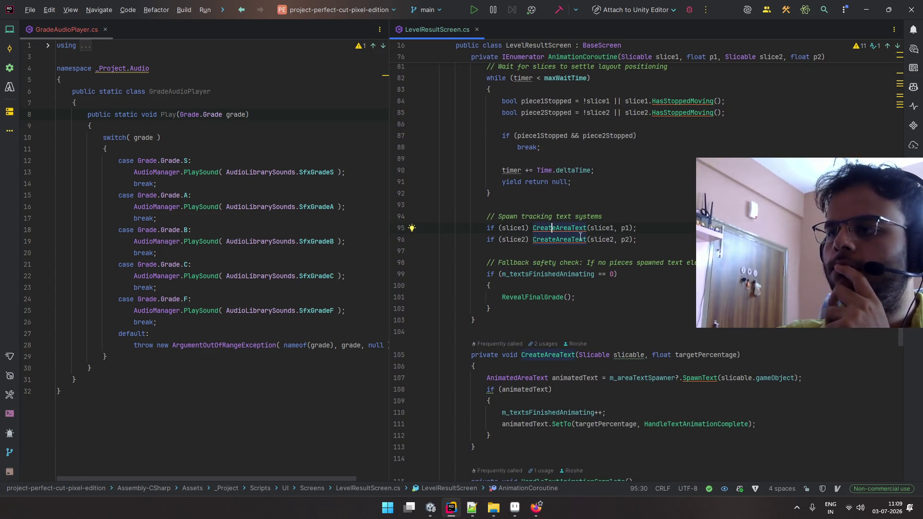
{"action": "scroll", "coordinate": [580, 236], "scroll_direction": "down", "scroll_amount": 2}
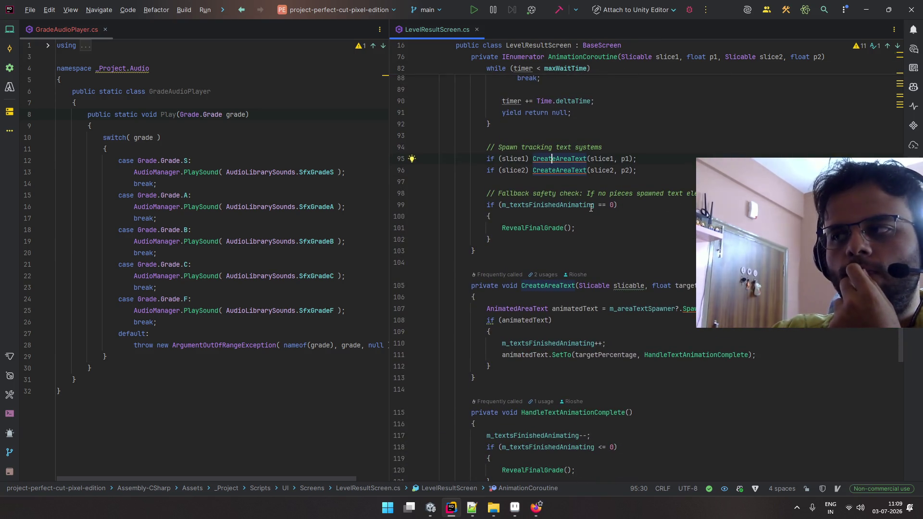
{"action": "mouse_move", "coordinate": [569, 355]}
{"action": "mouse_move", "coordinate": [679, 349]}
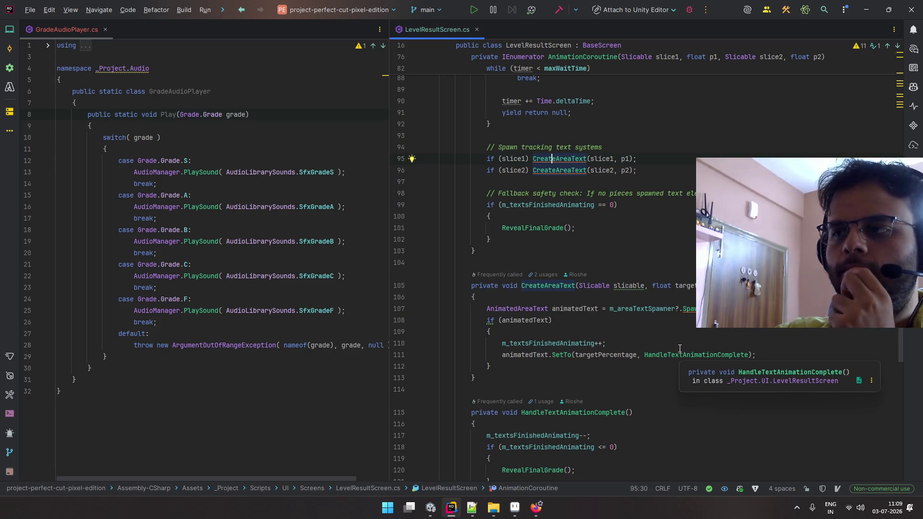
{"action": "scroll", "coordinate": [679, 348], "scroll_direction": "down", "scroll_amount": 3}
{"action": "mouse_move", "coordinate": [560, 286]}
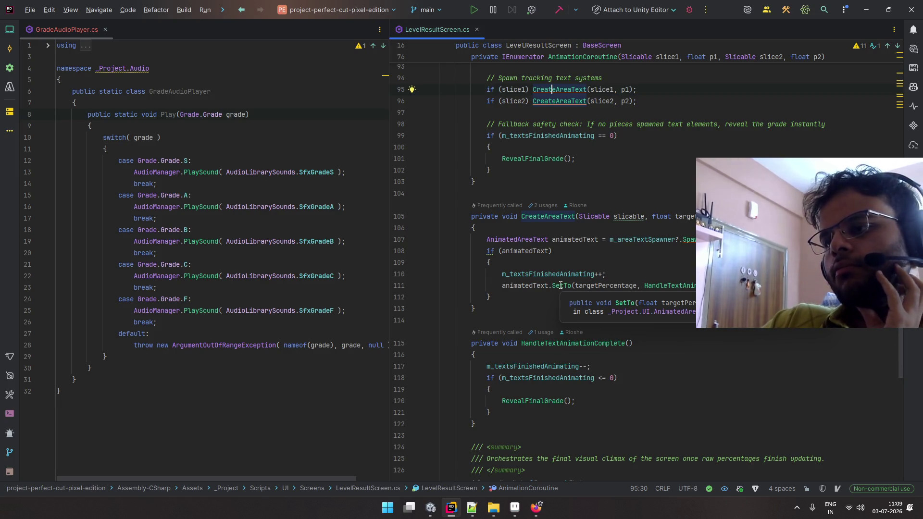
{"action": "left_click", "coordinate": [567, 343]}
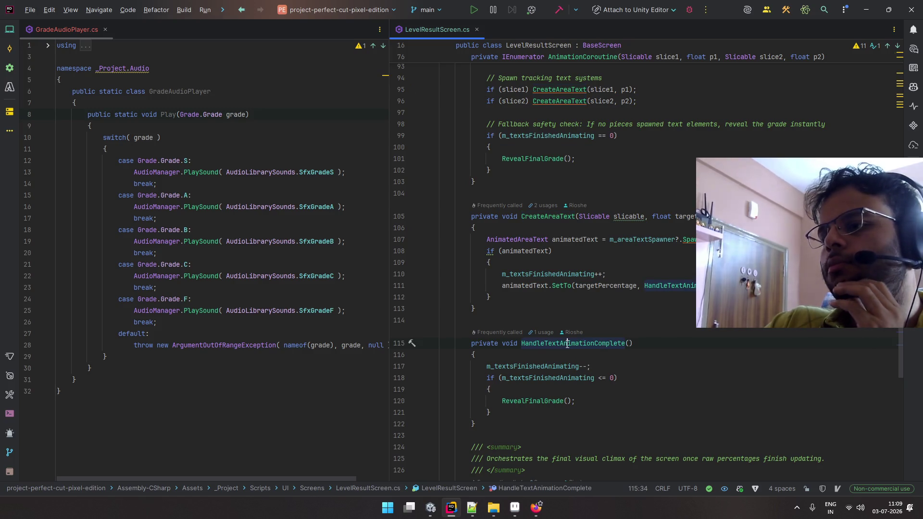
{"action": "mouse_move", "coordinate": [567, 343]}
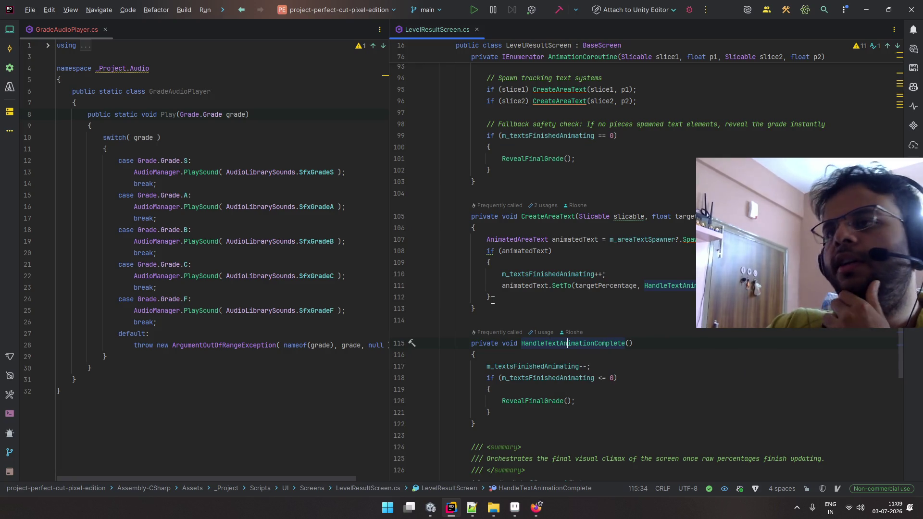
{"action": "left_click", "coordinate": [176, 92]}
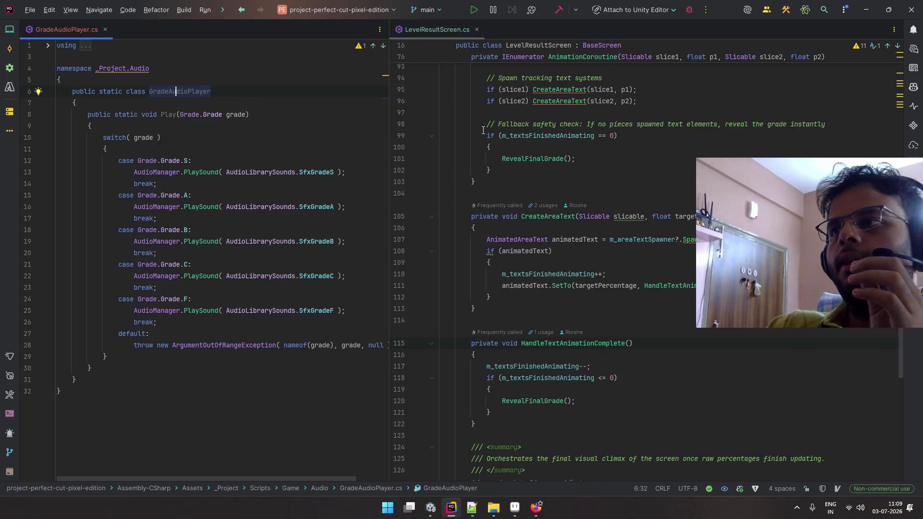
{"action": "scroll", "coordinate": [573, 172], "scroll_direction": "up", "scroll_amount": 2}
{"action": "left_click", "coordinate": [636, 240]}
{"action": "scroll", "coordinate": [625, 240], "scroll_direction": "up", "scroll_amount": 3}
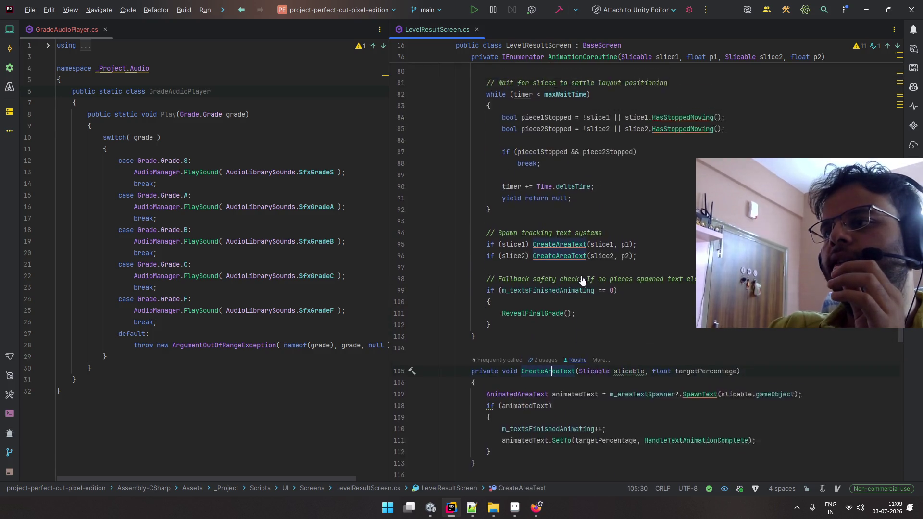
{"action": "left_click", "coordinate": [584, 243]}
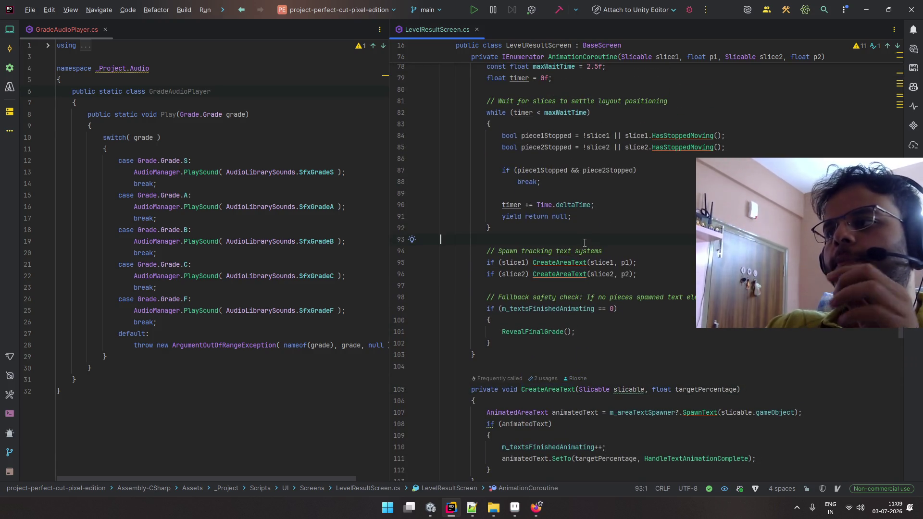
{"action": "scroll", "coordinate": [585, 236], "scroll_direction": "down", "scroll_amount": 6}
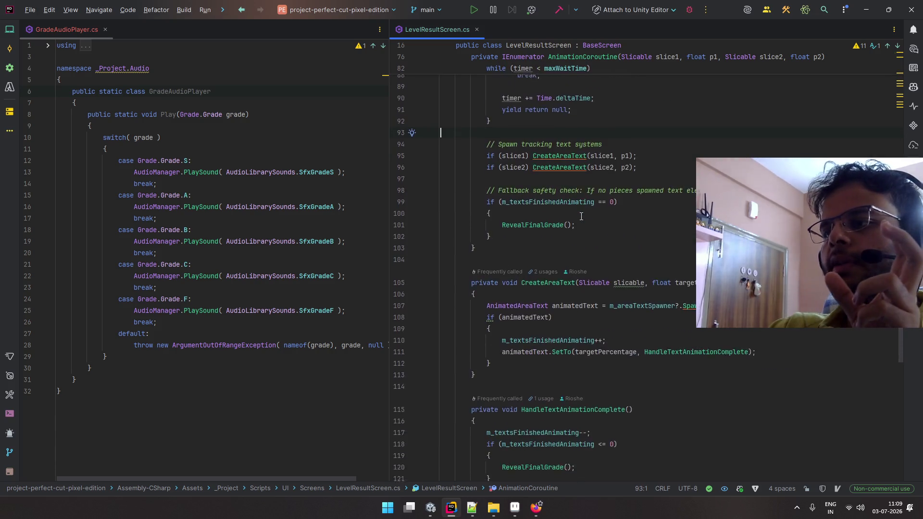
{"action": "left_click", "coordinate": [539, 128]}
{"action": "scroll", "coordinate": [571, 191], "scroll_direction": "down", "scroll_amount": 3}
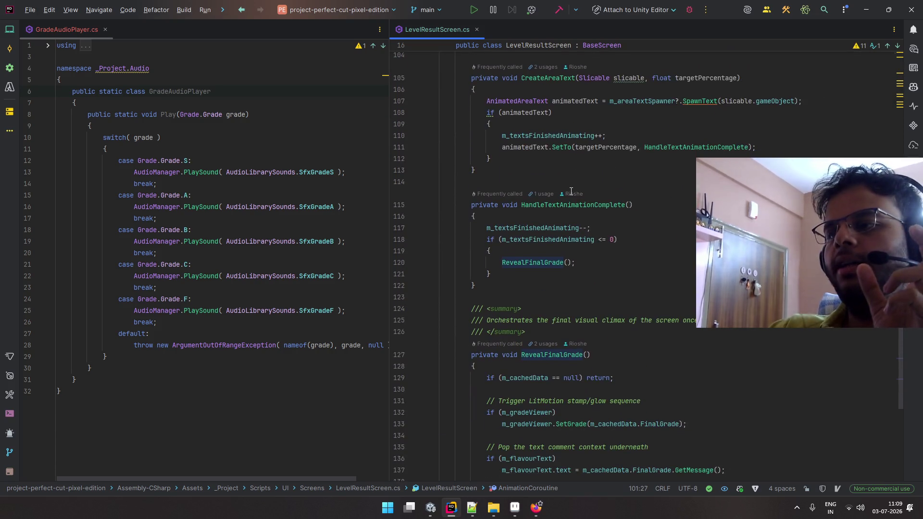
{"action": "scroll", "coordinate": [571, 191], "scroll_direction": "up", "scroll_amount": 5}
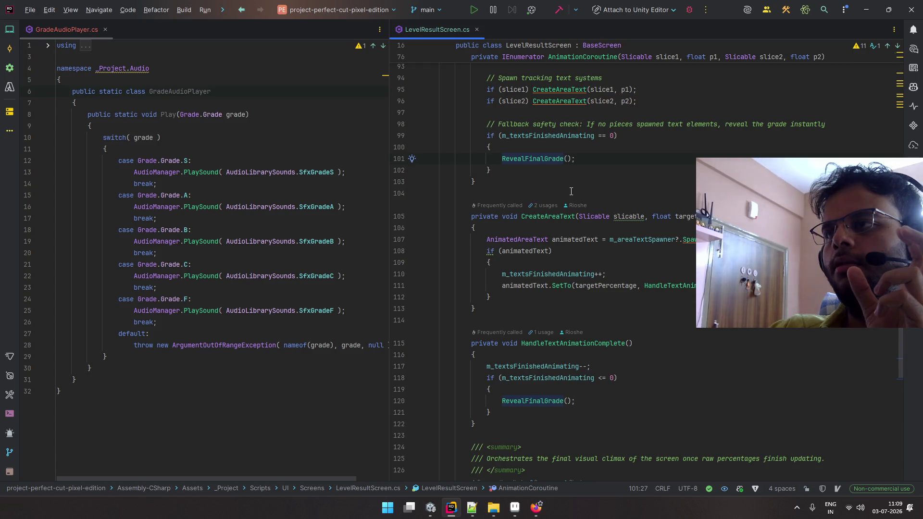
{"action": "scroll", "coordinate": [570, 192], "scroll_direction": "up", "scroll_amount": 3}
{"action": "scroll", "coordinate": [570, 191], "scroll_direction": "down", "scroll_amount": 4}
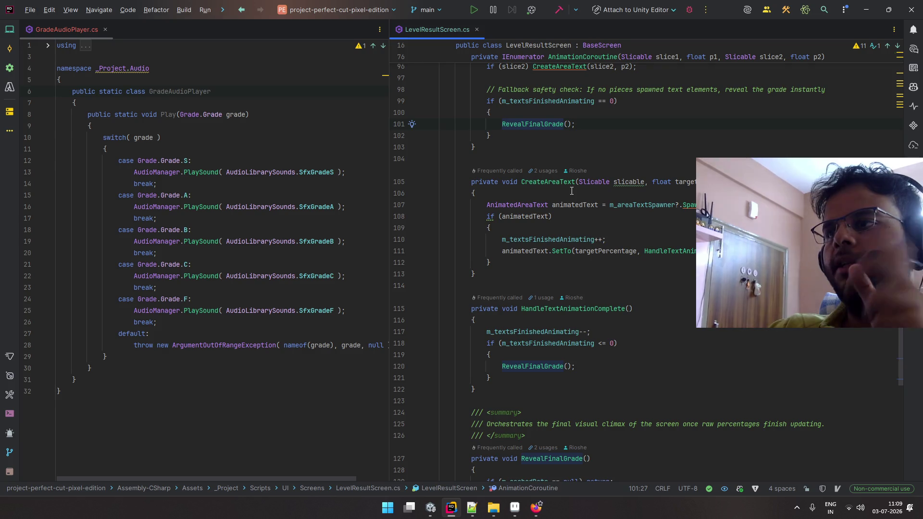
{"action": "scroll", "coordinate": [572, 190], "scroll_direction": "down", "scroll_amount": 3}
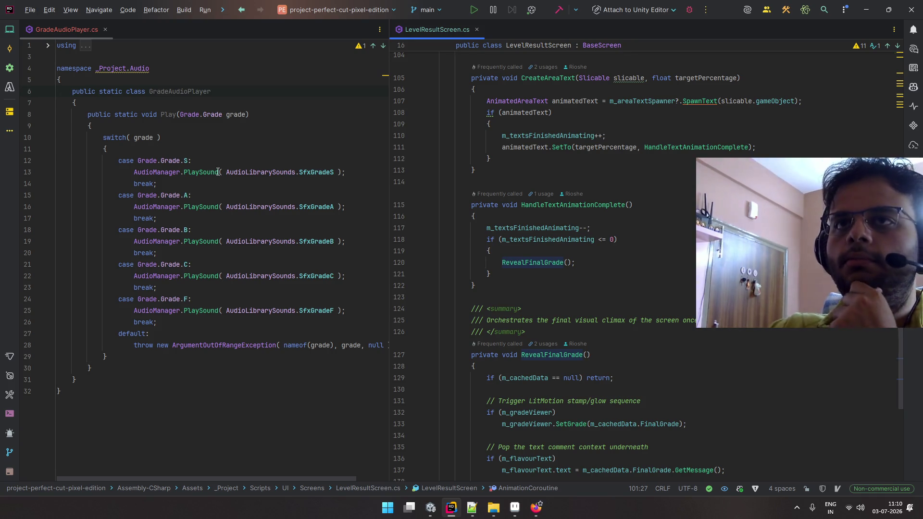
{"action": "left_click", "coordinate": [151, 82]}
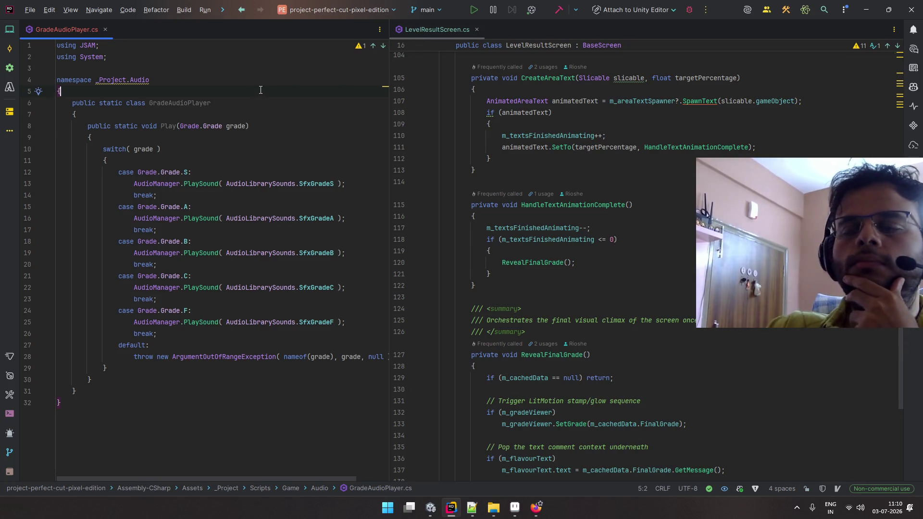
- Rename the GradeAudioPlayer class to ResultAudioPlayer with Shift+F6, renaming its file too
{"action": "left_click", "coordinate": [177, 106]}
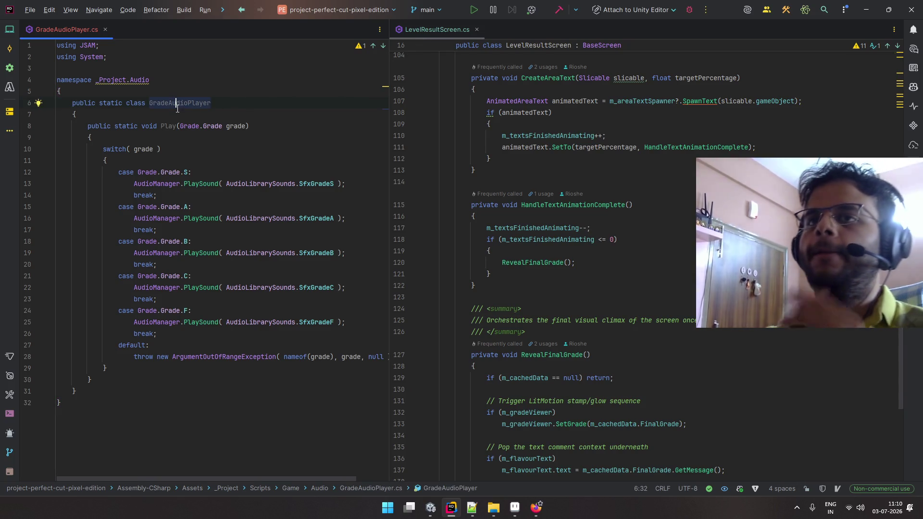
{"action": "left_click", "coordinate": [178, 108]}
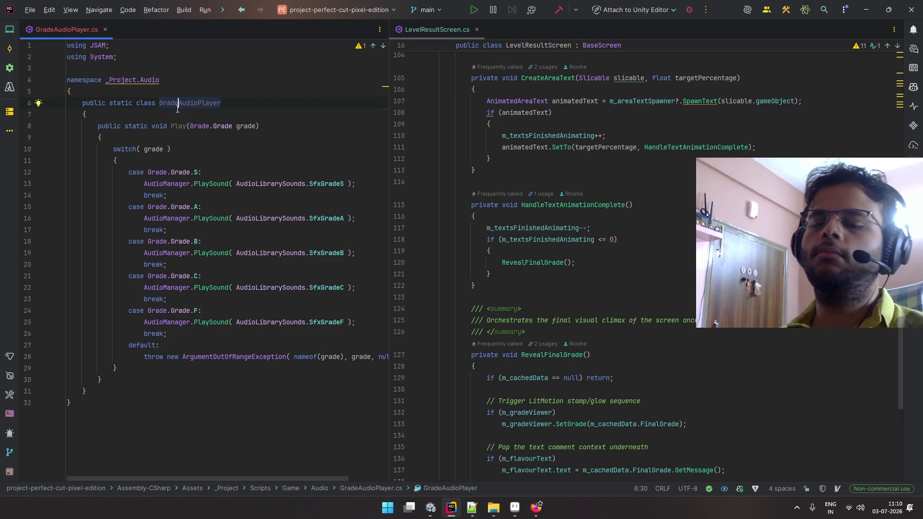
{"action": "key", "text": "F2"}
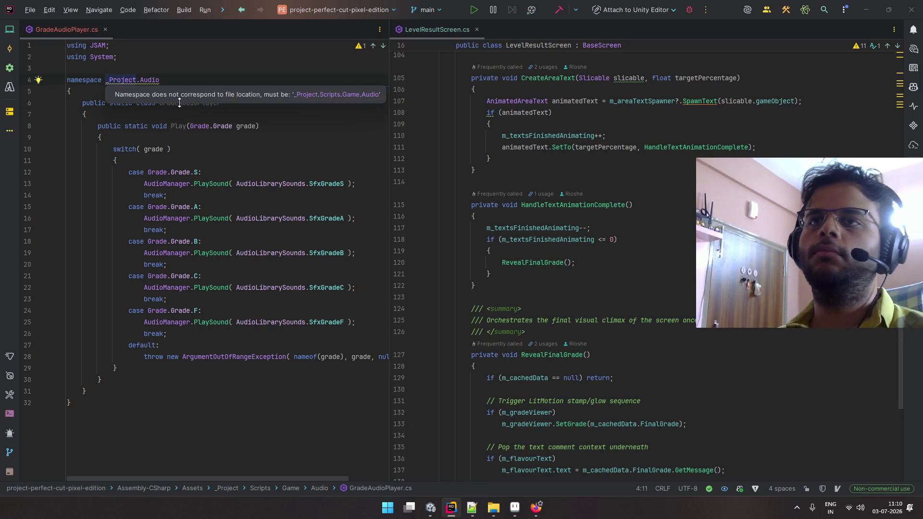
{"action": "left_click", "coordinate": [184, 107]}
{"action": "key", "text": "shift+F6"}
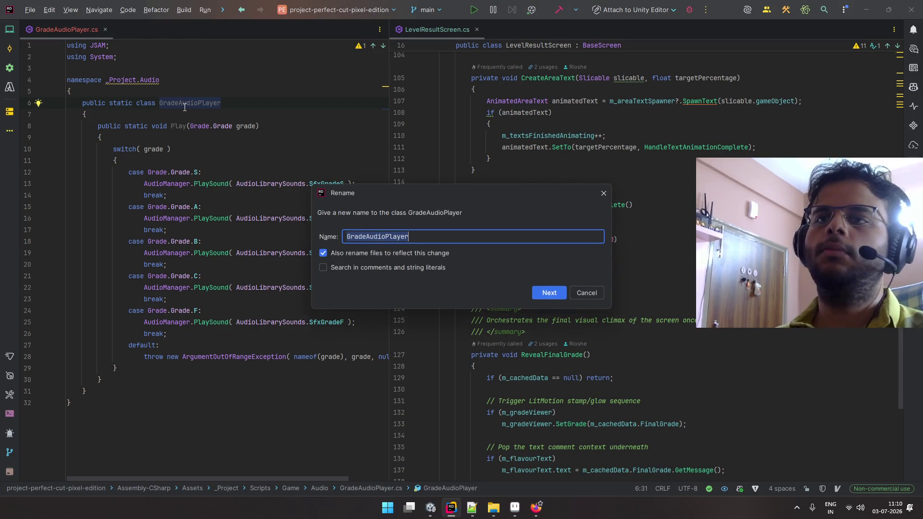
{"action": "key", "text": "Home"}
{"action": "key", "text": "shift+Right"}
{"action": "key", "text": "shift+Right"}
{"action": "key", "text": "shift+Right"}
{"action": "type", "text": "Reu"}
{"action": "key", "text": "BackSpace"}
{"action": "type", "text": "sult"}
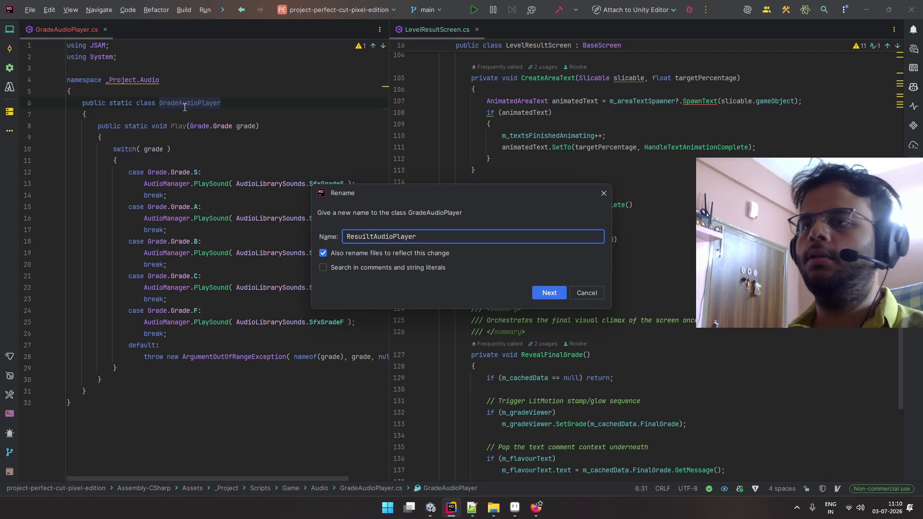
{"action": "key", "text": "BackSpace"}
{"action": "key", "text": "BackSpace"}
{"action": "key", "text": "BackSpace"}
{"action": "type", "text": "lt"}
{"action": "key", "text": "Return"}
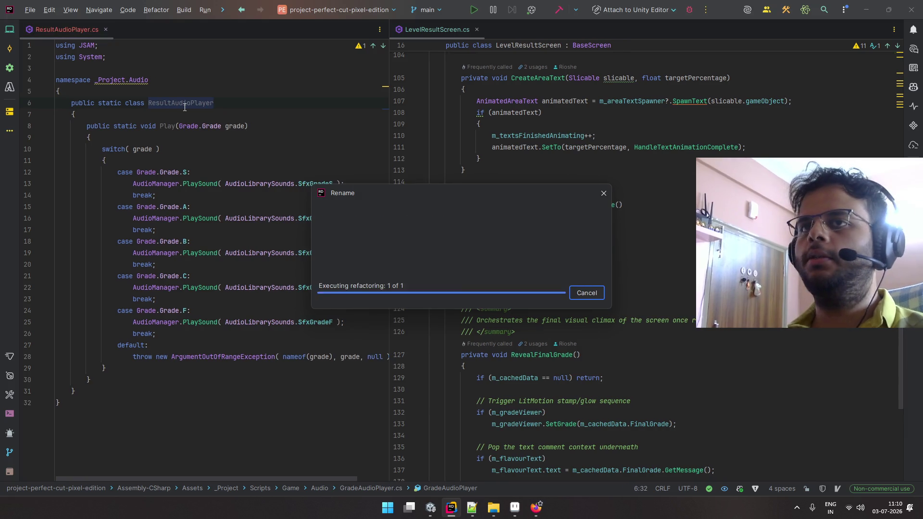
- Move the caret to the end of the Play method name
{"action": "key", "text": "Up"}
{"action": "key", "text": "Up"}
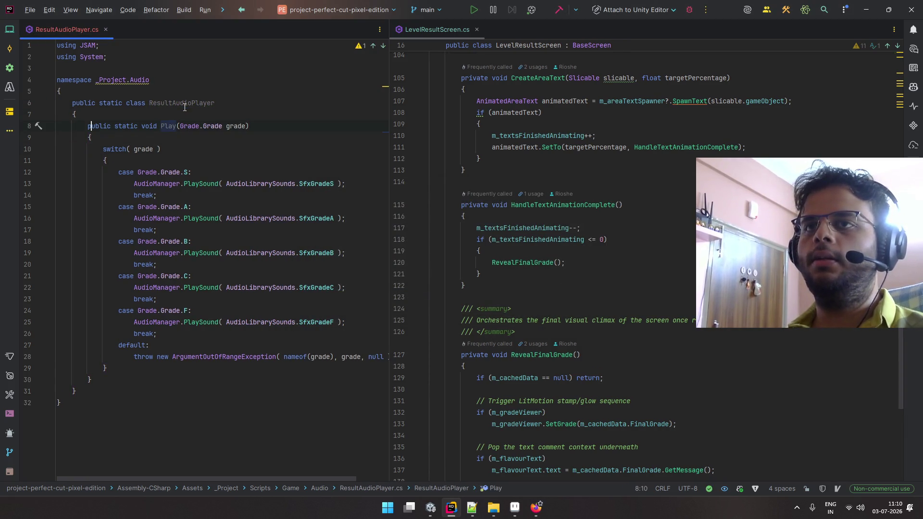
{"action": "key", "text": "ctrl+Right"}
{"action": "key", "text": "ctrl+Right"}
{"action": "key", "text": "ctrl+Right"}
{"action": "key", "text": "Right"}
{"action": "key", "text": "Right"}
{"action": "key", "text": "Right"}
{"action": "key", "text": "Right"}
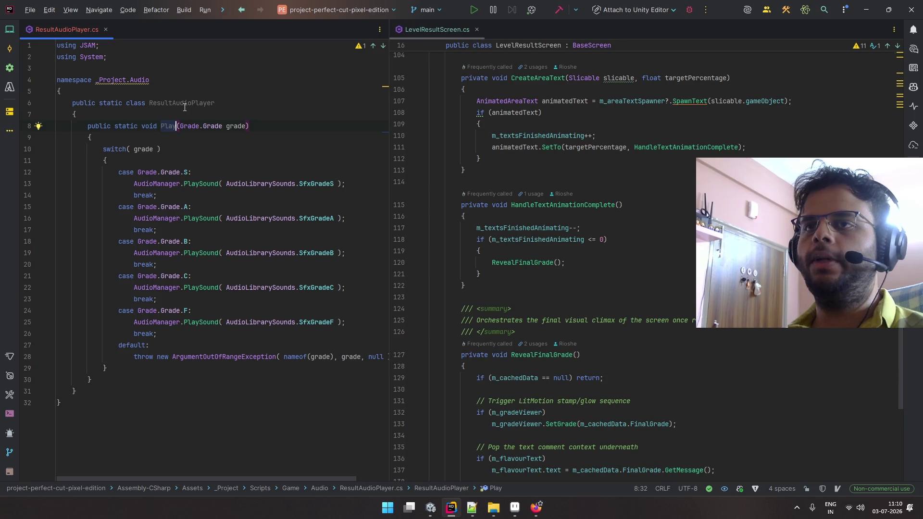
{"action": "key", "text": "Up"}
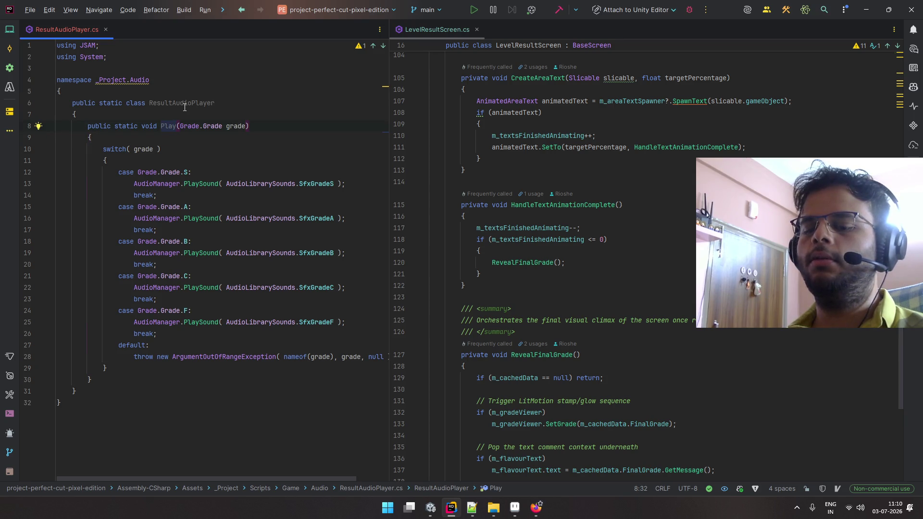
- Rename Play to PlayGradeSound and add an empty public static void PlayNumbersCounting() above it
{"action": "type", "text": "Grade"}
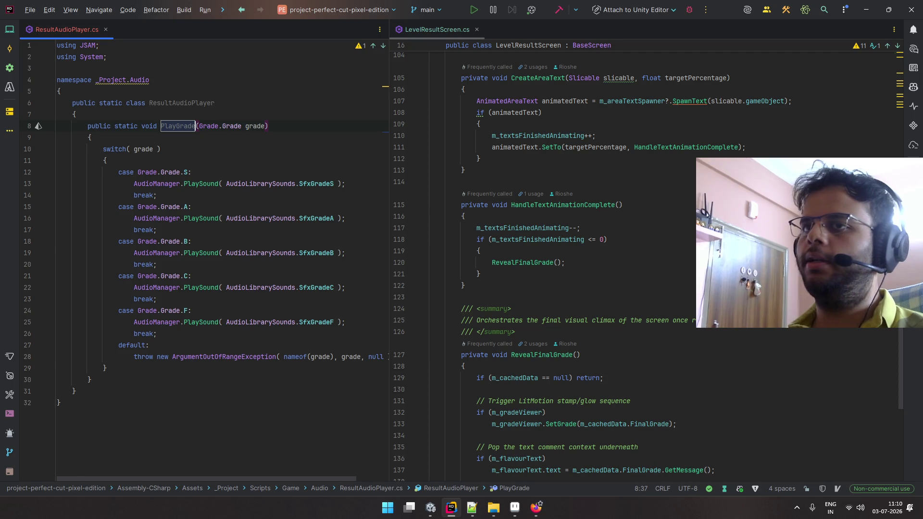
{"action": "type", "text": "Sound"}
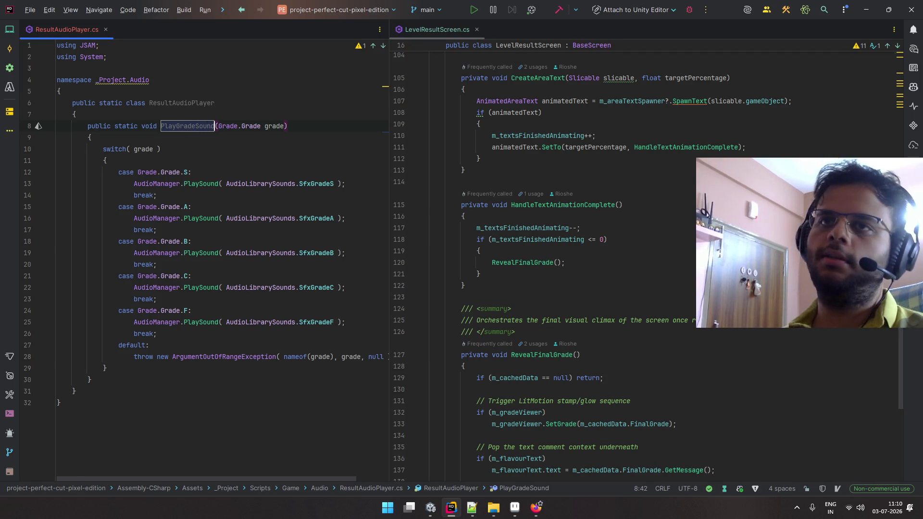
{"action": "key", "text": "Return"}
{"action": "key", "text": "ctrl+alt+Return"}
{"action": "key", "text": "ctrl+alt+Return"}
{"action": "type", "text": "public sta"}
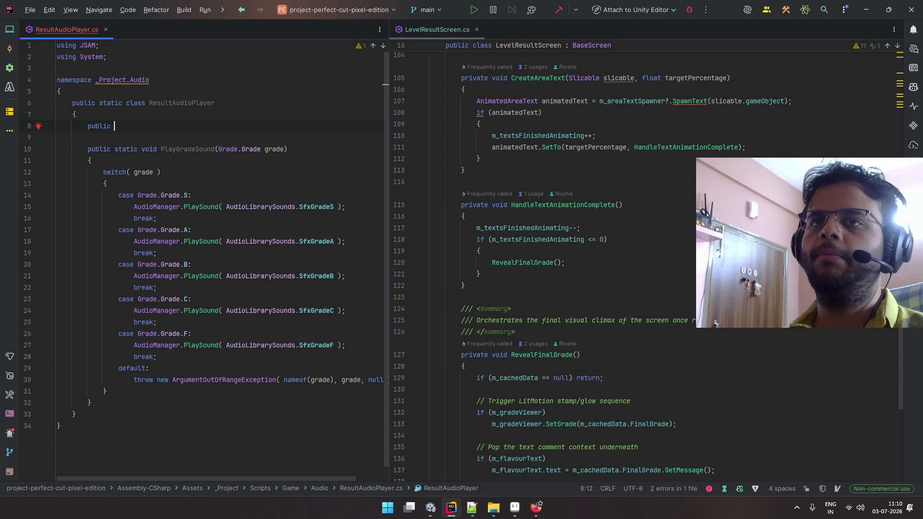
{"action": "key", "text": "Return"}
{"action": "type", "text": "void "}
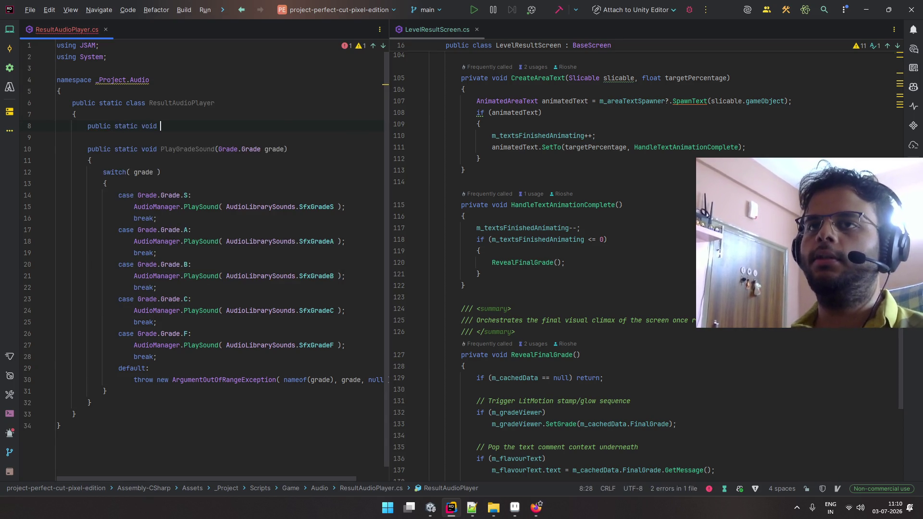
{"action": "type", "text": "PlayNumber"}
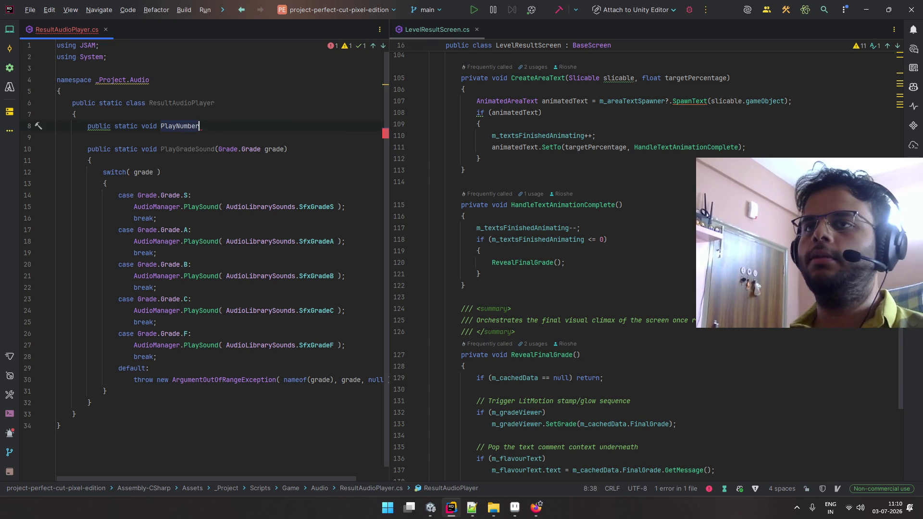
{"action": "type", "text": "Goingup"}
{"action": "key", "text": "BackSpace"}
{"action": "key", "text": "BackSpace"}
{"action": "key", "text": "BackSpace"}
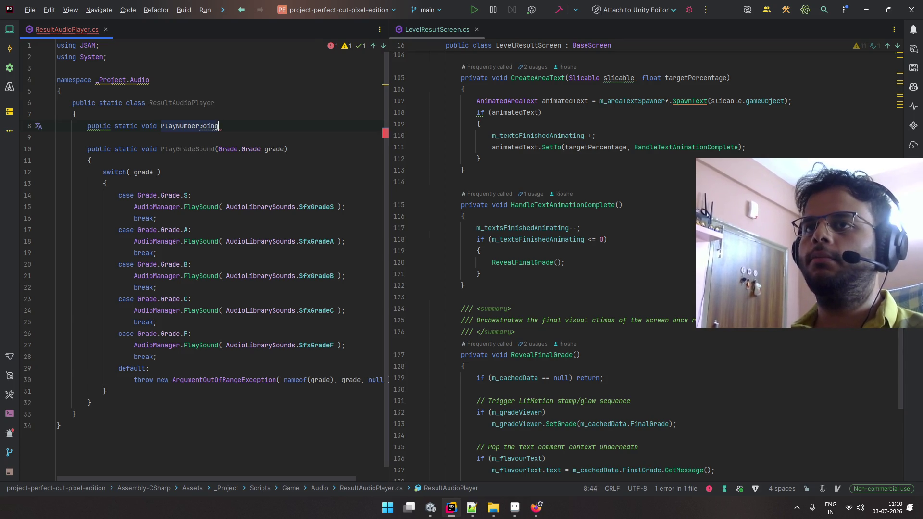
{"action": "type", "text": "sCounting("}
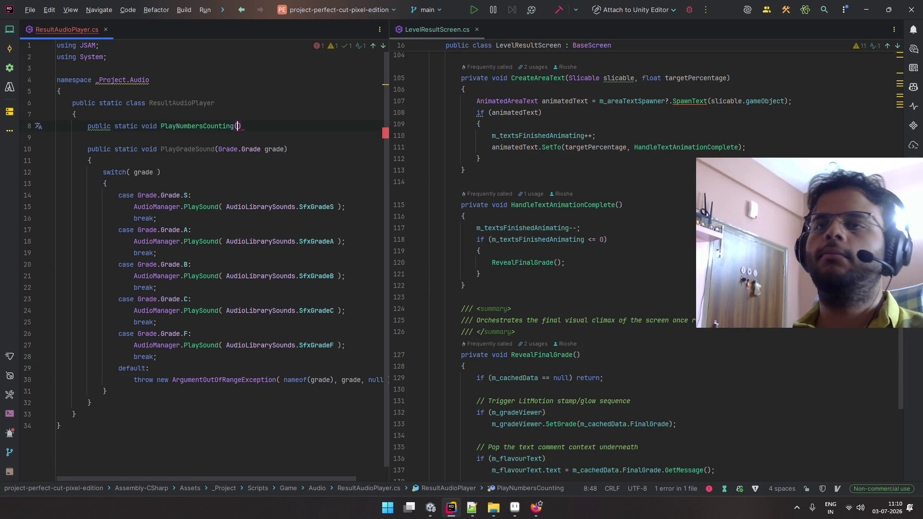
{"action": "key", "text": "End"}
{"action": "key", "text": "Return"}
{"action": "type", "text": "{"}
{"action": "key", "text": "Return"}
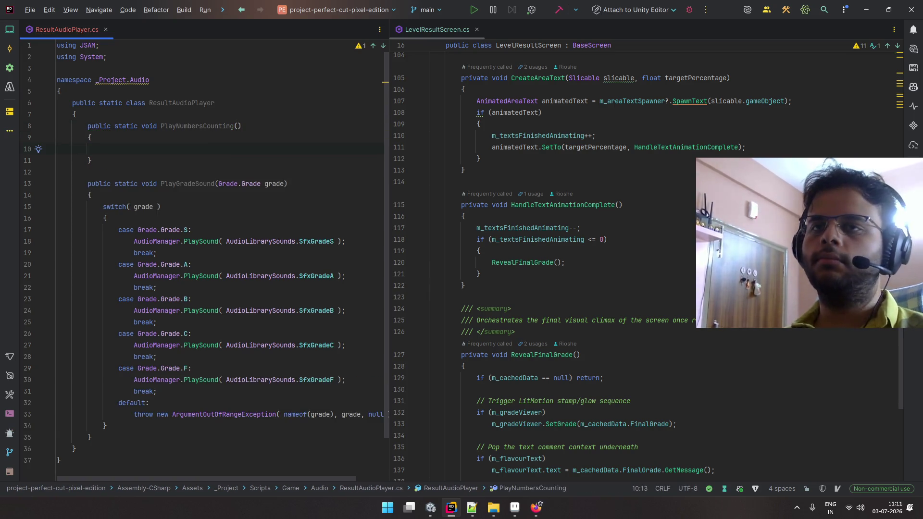
- Begin an AudioManager.PlaySound(AudioLibrarySounds.…) call inside PlayNumbersCounting
{"action": "type", "text": "Au"}
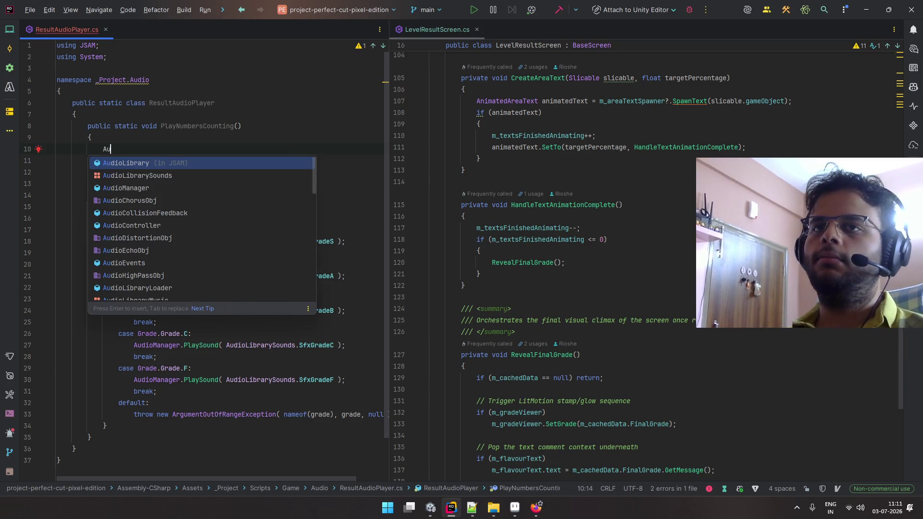
{"action": "type", "text": "dioManager.pla"}
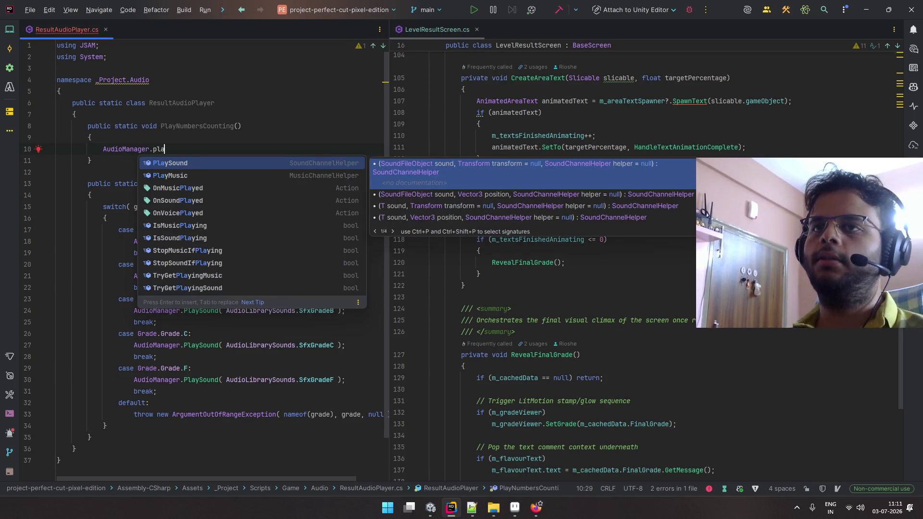
{"action": "key", "text": "Return"}
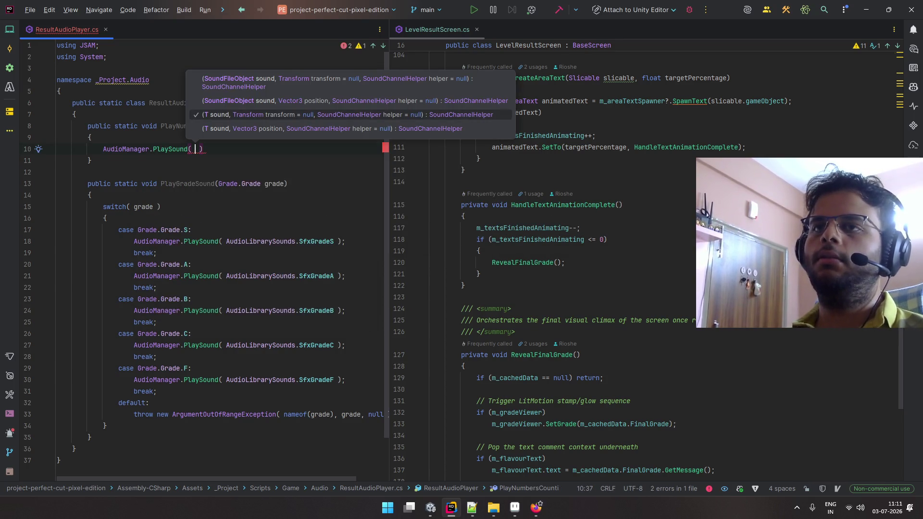
{"action": "type", "text": "Audio"}
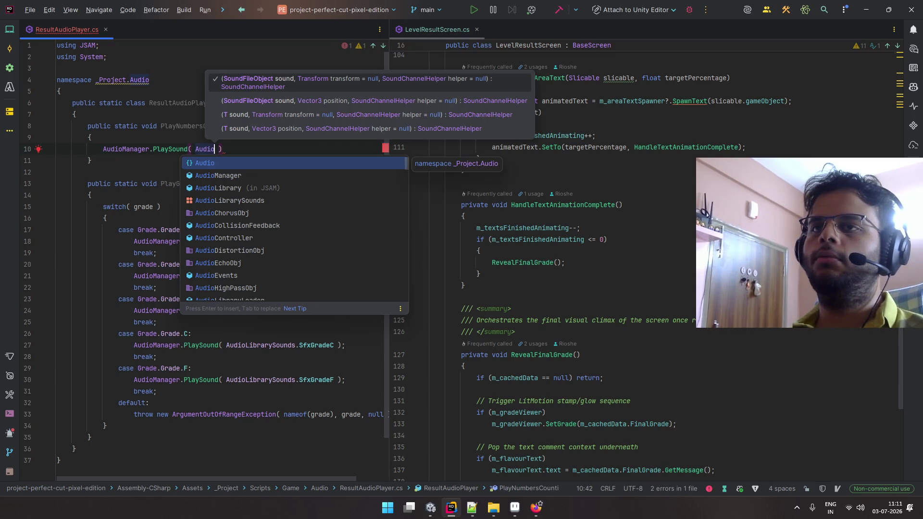
{"action": "key", "text": "Down"}
{"action": "key", "text": "Down"}
{"action": "key", "text": "Down"}
{"action": "key", "text": "Return"}
- Look through the AudioLibrarySounds entries for a counting sound, clear the partial name, and switch to Unity
{"action": "type", "text": "."}
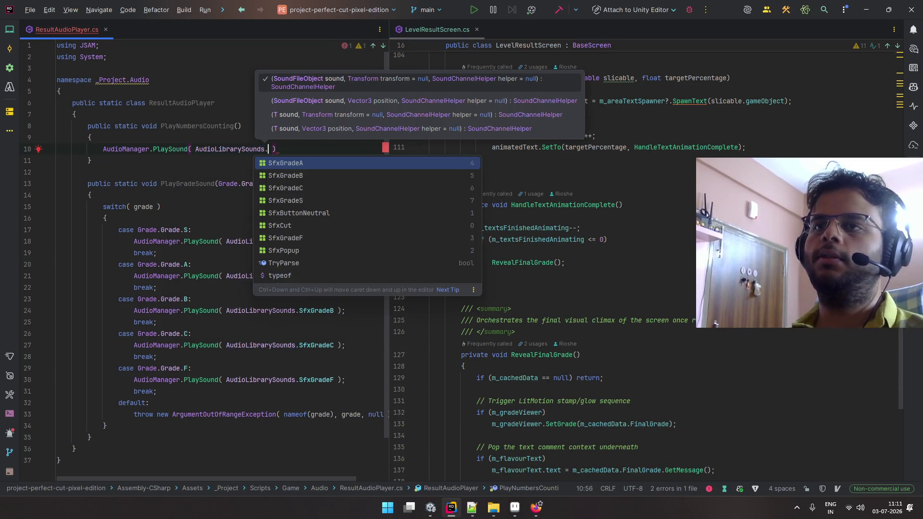
{"action": "type", "text": "nunm"}
{"action": "key", "text": "BackSpace"}
{"action": "key", "text": "BackSpace"}
{"action": "key", "text": "BackSpace"}
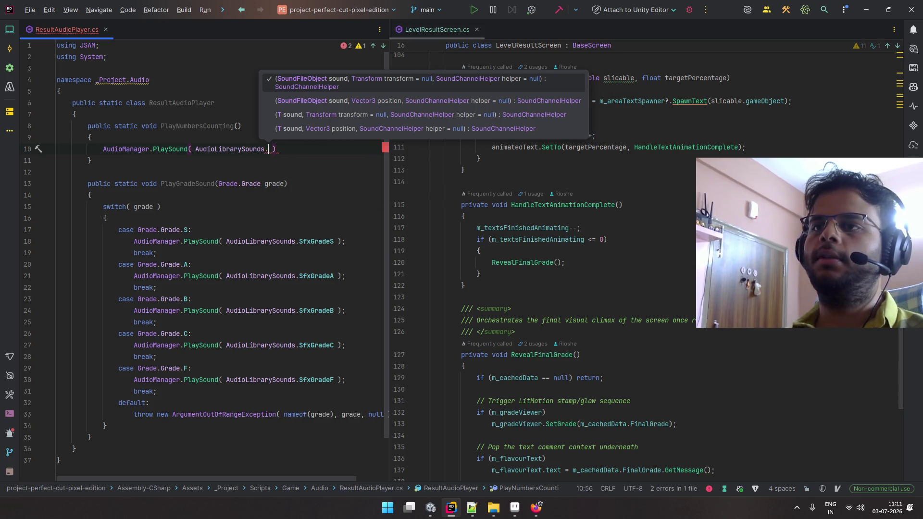
{"action": "key", "text": "BackSpace"}
{"action": "key", "text": "Down"}
{"action": "key", "text": "Down"}
{"action": "key", "text": "Down"}
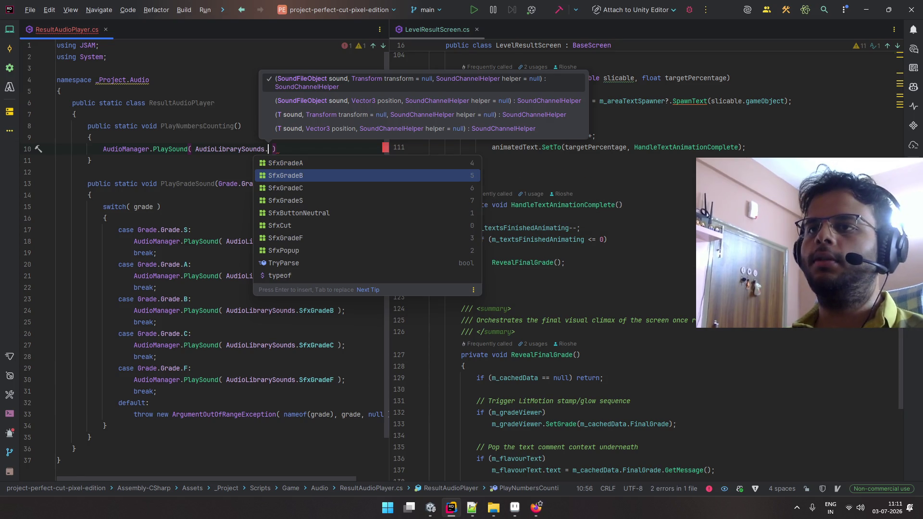
{"action": "key", "text": "Down"}
{"action": "key", "text": "Down"}
{"action": "key", "text": "Down"}
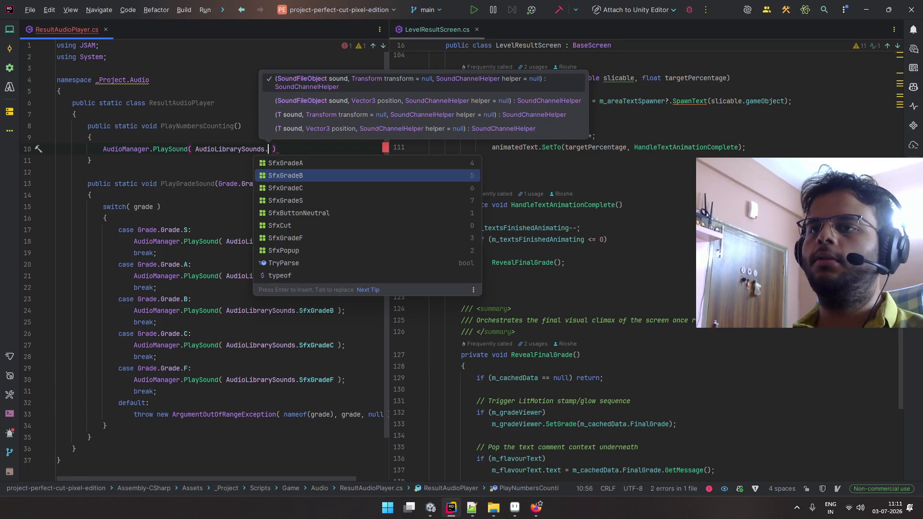
{"action": "key", "text": "Right"}
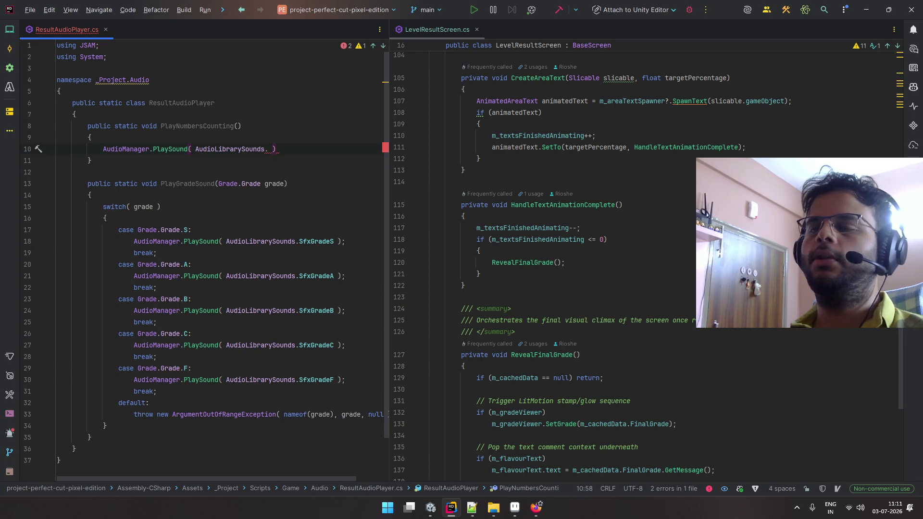
{"action": "key", "text": "Left"}
{"action": "type", "text": "Sfg"}
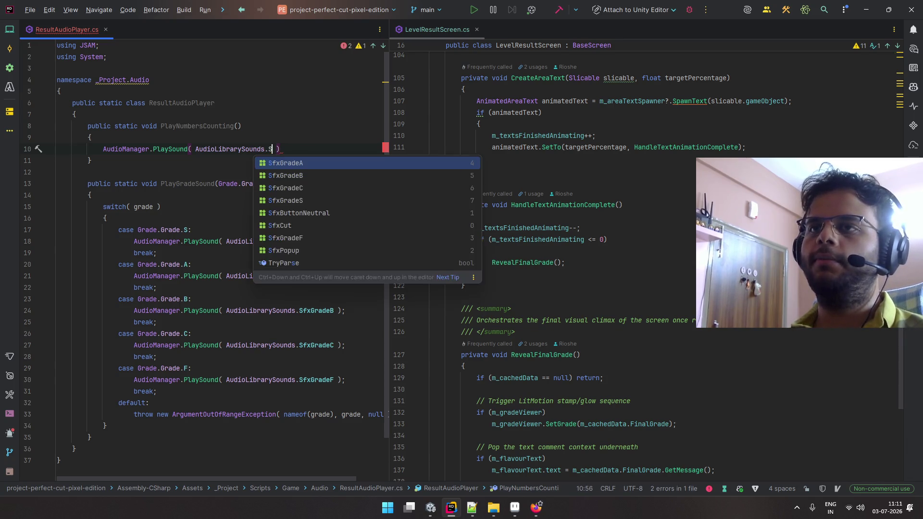
{"action": "key", "text": "BackSpace"}
{"action": "type", "text": "x"}
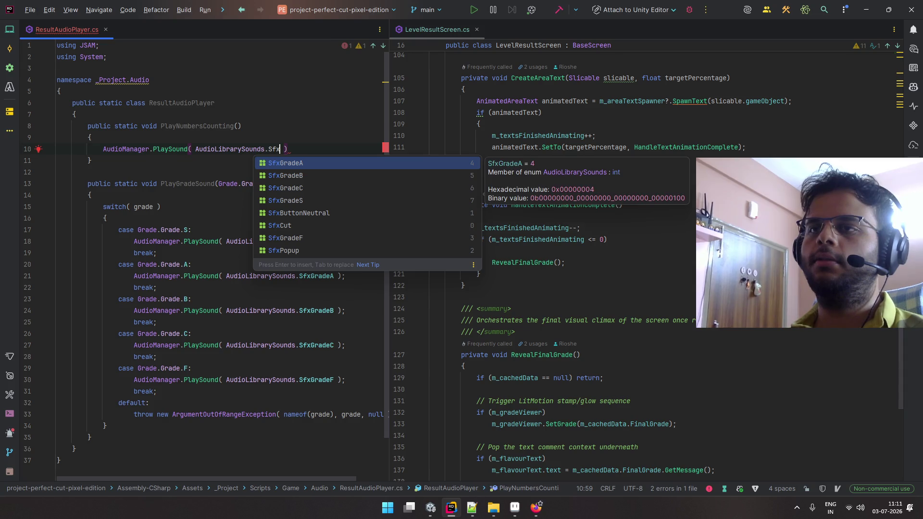
{"action": "key", "text": "Escape"}
{"action": "key", "text": "BackSpace"}
{"action": "key", "text": "BackSpace"}
{"action": "key", "text": "BackSpace"}
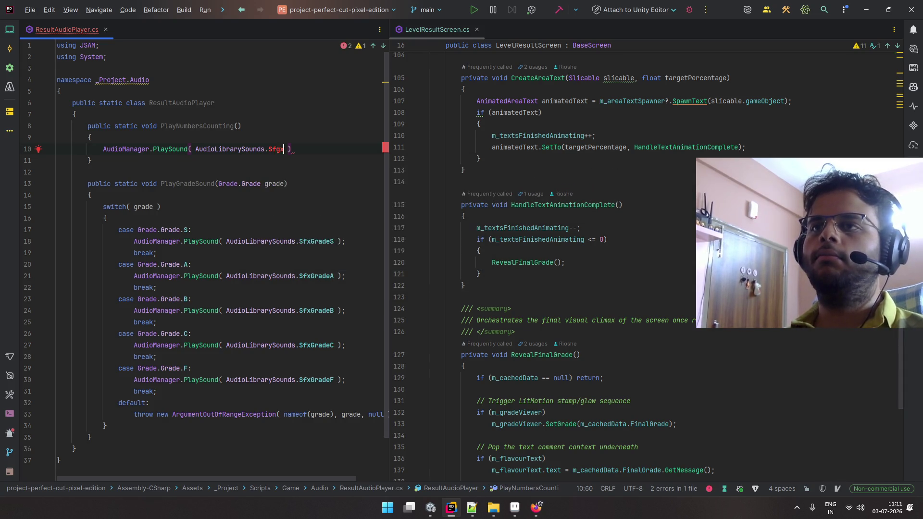
{"action": "key", "text": "alt+Tab"}
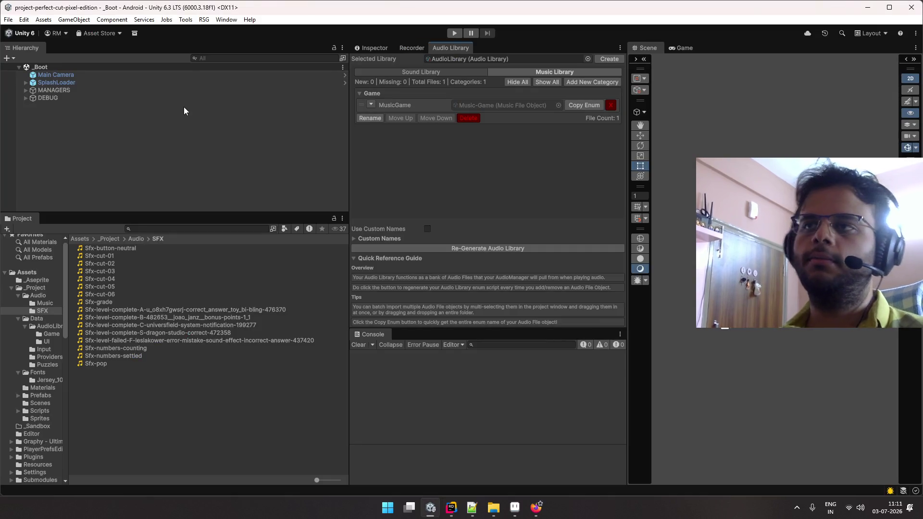
- Add Sfx-Number-Counting and Sfx-Number-Settled from Data/AudioLibrary/Game to the Game category and regenerate the Audio Library
{"action": "left_click", "coordinate": [396, 73]}
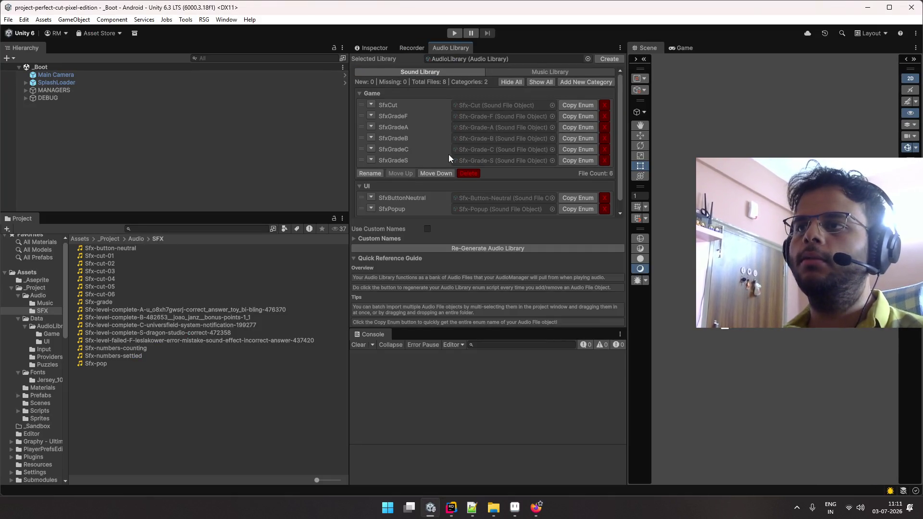
{"action": "left_click", "coordinate": [51, 333]}
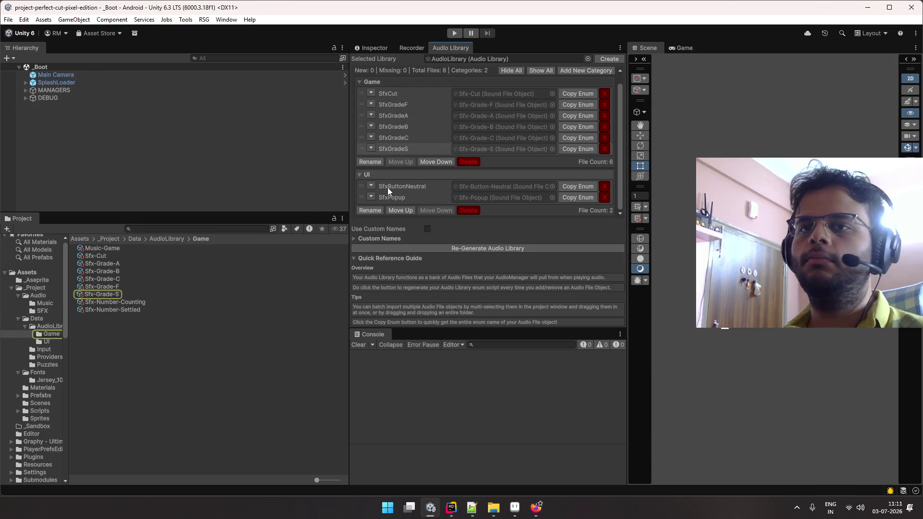
{"action": "left_click", "coordinate": [115, 302]}
{"action": "left_click", "coordinate": [115, 309], "text": "shift"}
{"action": "left_click_drag", "start_coordinate": [116, 310], "coordinate": [494, 140]}
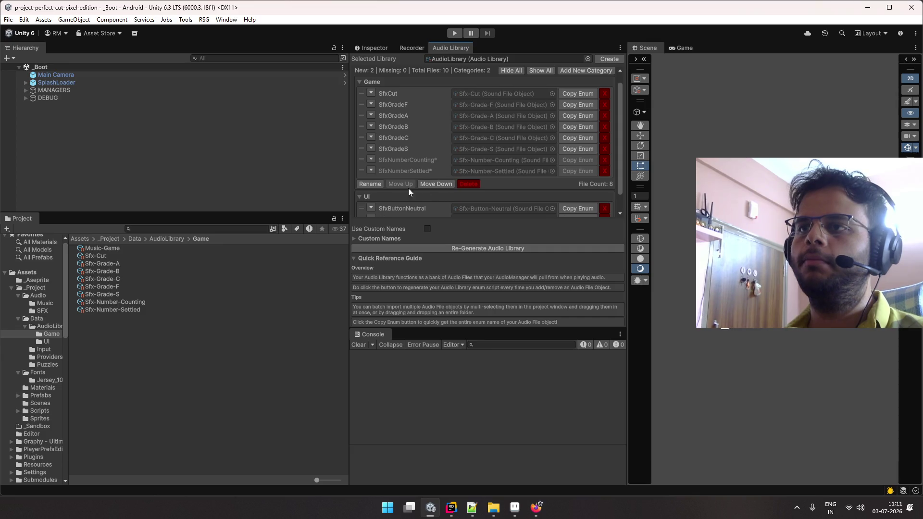
{"action": "left_click", "coordinate": [430, 248]}
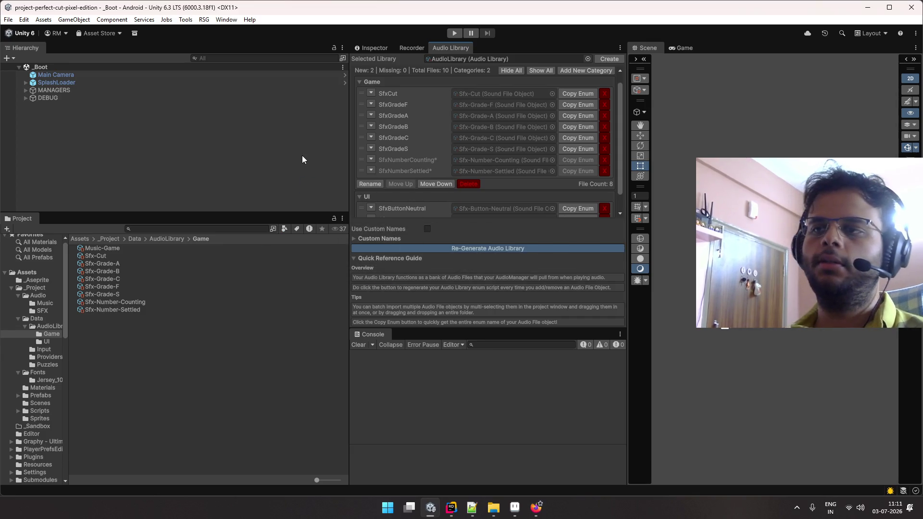
{"action": "key", "text": "alt+Tab"}
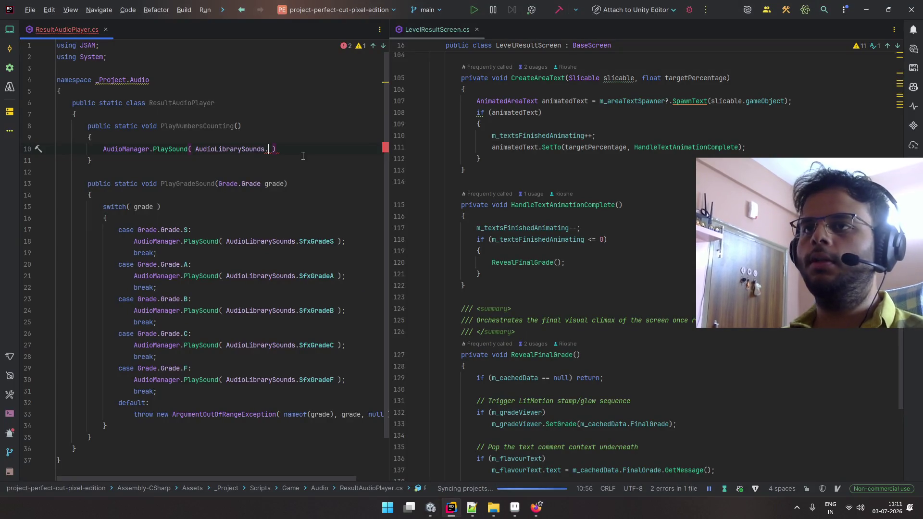
- Complete PlayNumbersCounting's call as AudioManager.PlaySound(AudioLibrarySounds.SfxNumberCounting);
{"action": "type", "text": "s"}
{"action": "key", "text": "Down"}
{"action": "key", "text": "Down"}
{"action": "key", "text": "Down"}
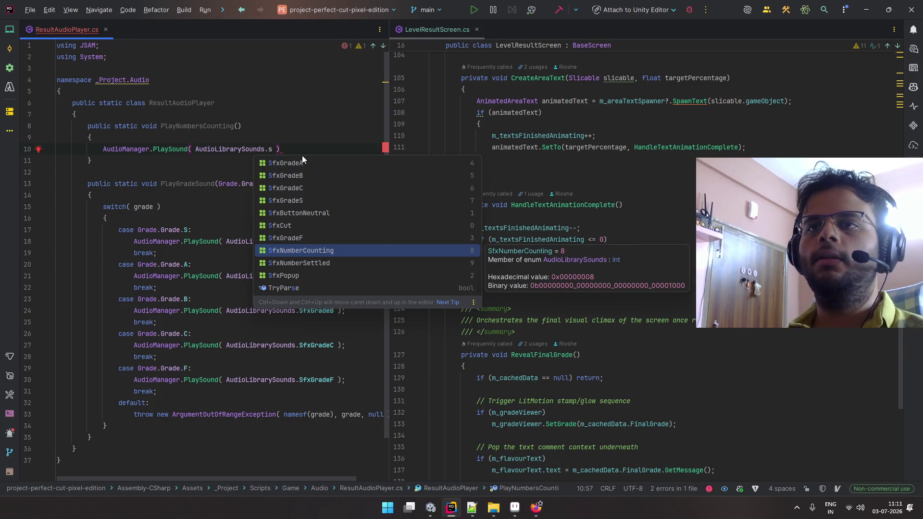
{"action": "key", "text": "Return"}
{"action": "type", "text": ";"}
- Add an empty public static void PlayNumbersFinished() method below PlayNumbersCounting
{"action": "key", "text": "Down"}
{"action": "key", "text": "End"}
{"action": "key", "text": "Return"}
{"action": "key", "text": "Return"}
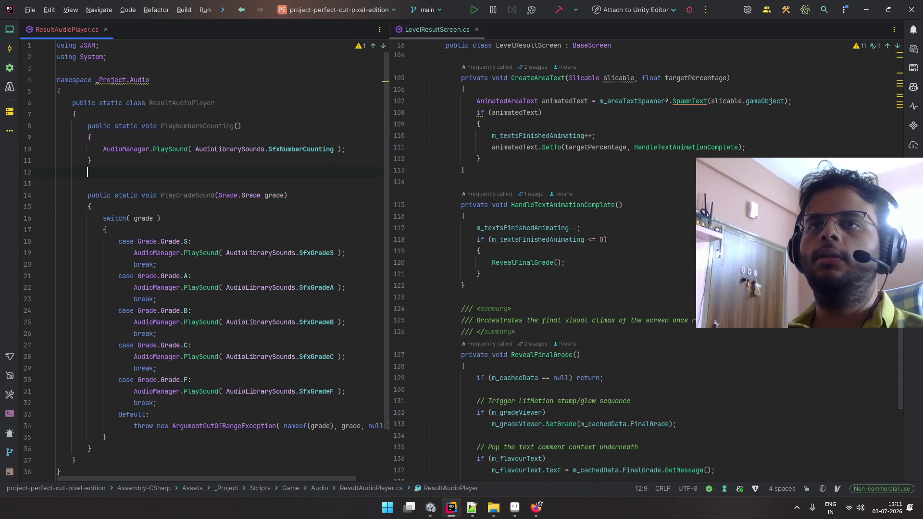
{"action": "type", "text": "public st"}
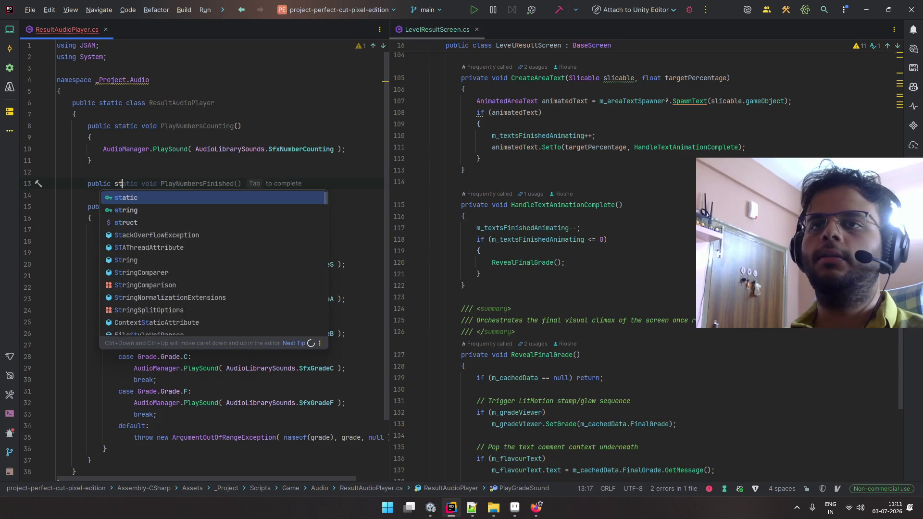
{"action": "type", "text": "atic v"}
{"action": "key", "text": "Tab"}
{"action": "key", "text": "Return"}
{"action": "type", "text": "{"}
{"action": "key", "text": "Return"}
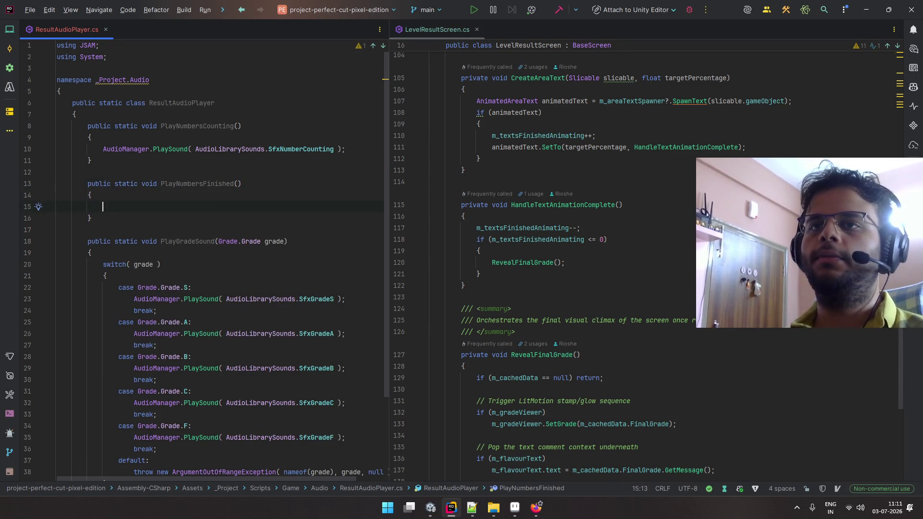
- Make PlayNumbersFinished call AudioManager.PlaySound(AudioLibrarySounds.SfxNumberSettled);
{"action": "type", "text": "A"}
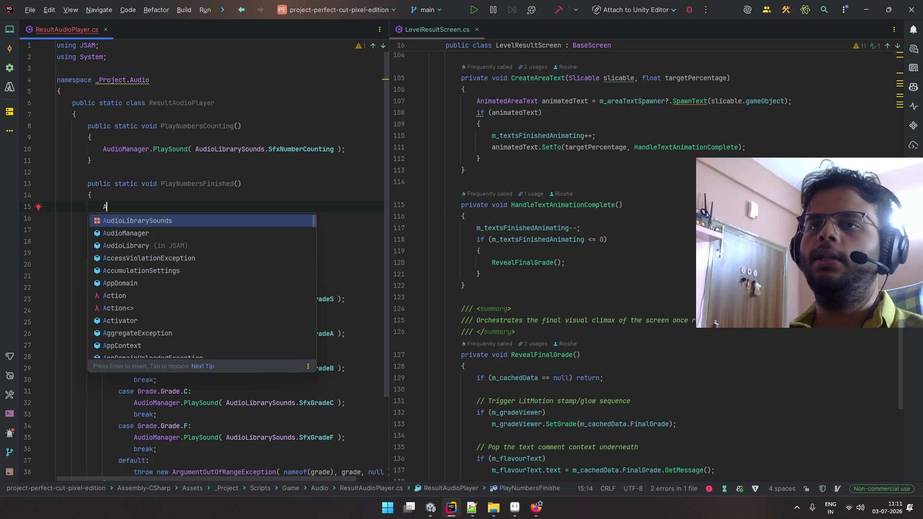
{"action": "type", "text": "u"}
{"action": "key", "text": "Down"}
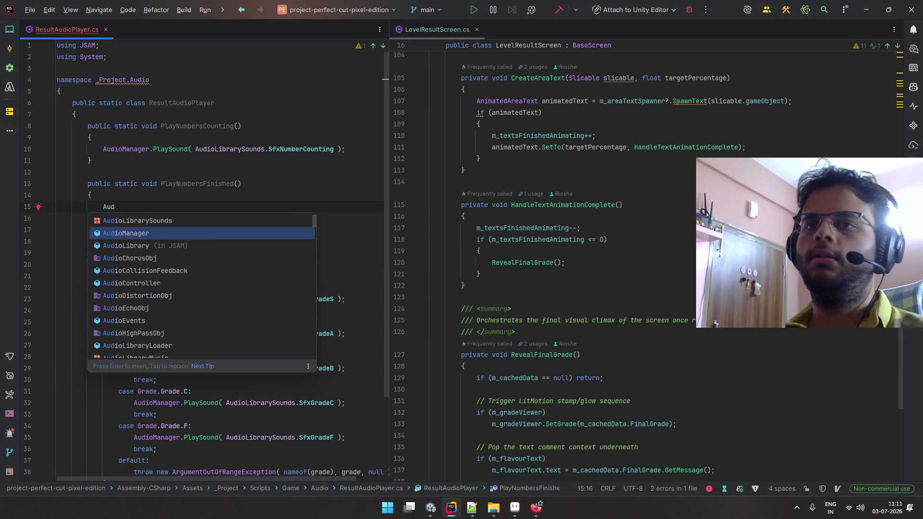
{"action": "key", "text": "Return"}
{"action": "type", "text": "."}
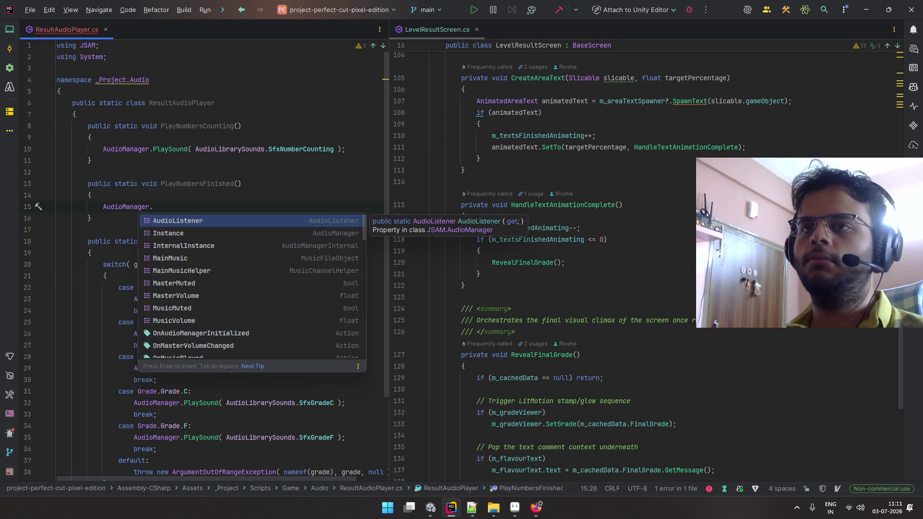
{"action": "type", "text": "Pl"}
{"action": "key", "text": "Return"}
{"action": "type", "text": "Audio"}
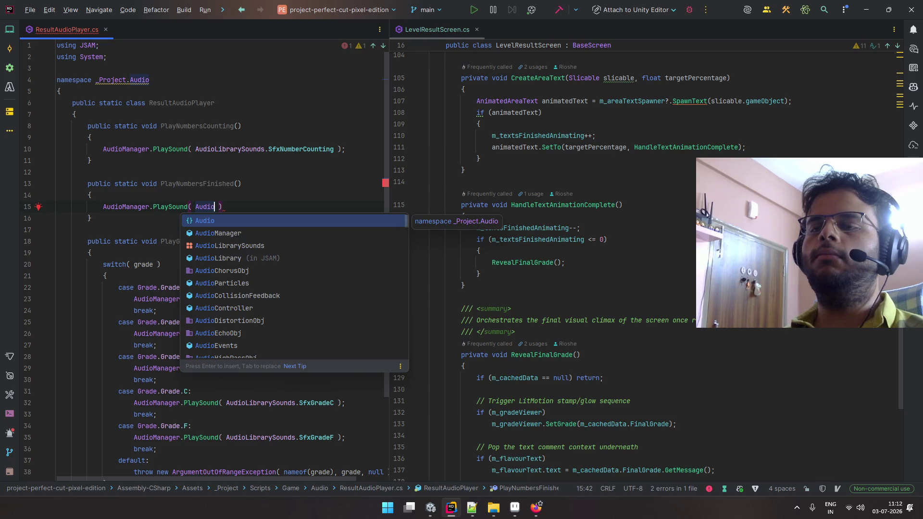
{"action": "key", "text": "Down"}
{"action": "key", "text": "Down"}
{"action": "key", "text": "Return"}
{"action": "type", "text": ".fi"}
{"action": "key", "text": "BackSpace"}
{"action": "key", "text": "BackSpace"}
{"action": "type", "text": "set"}
{"action": "key", "text": "Return"}
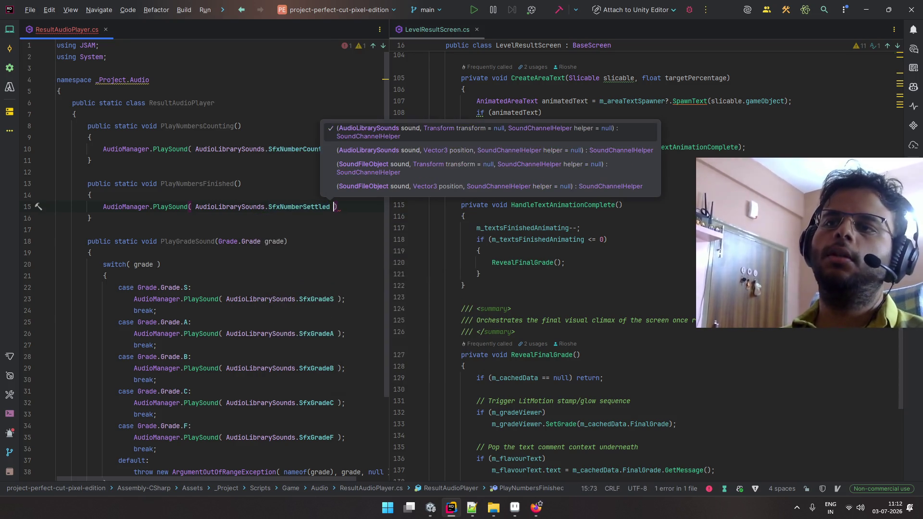
{"action": "type", "text": ");"}
{"action": "double_click", "coordinate": [183, 185]}
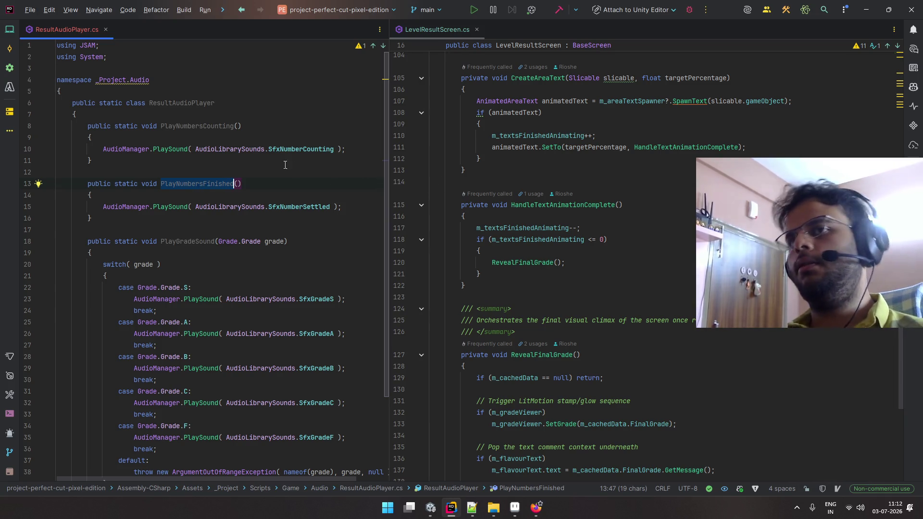
- Start a ResultAudioPlayer.PlayGradeSound call after the flavour text assignment in RevealFinalGrade
{"action": "scroll", "coordinate": [512, 183], "scroll_direction": "down", "scroll_amount": 3}
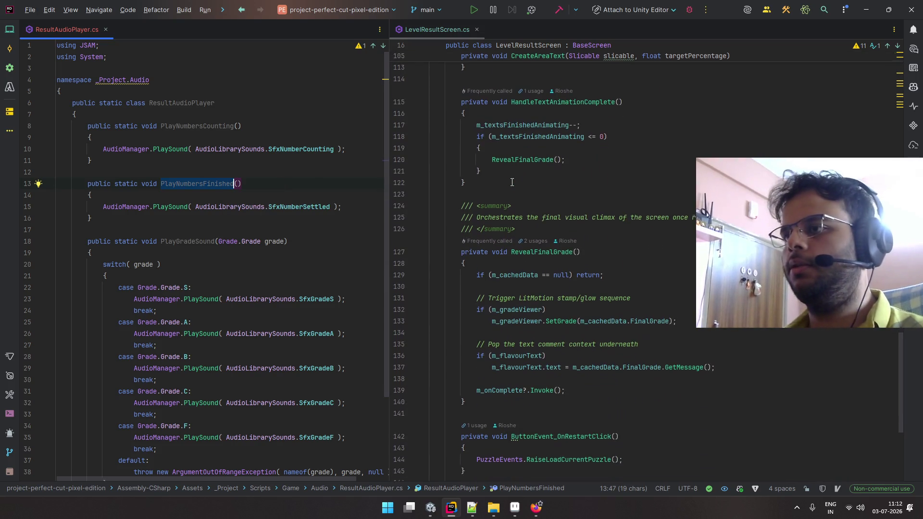
{"action": "scroll", "coordinate": [529, 168], "scroll_direction": "down", "scroll_amount": 1}
{"action": "double_click", "coordinate": [557, 113]}
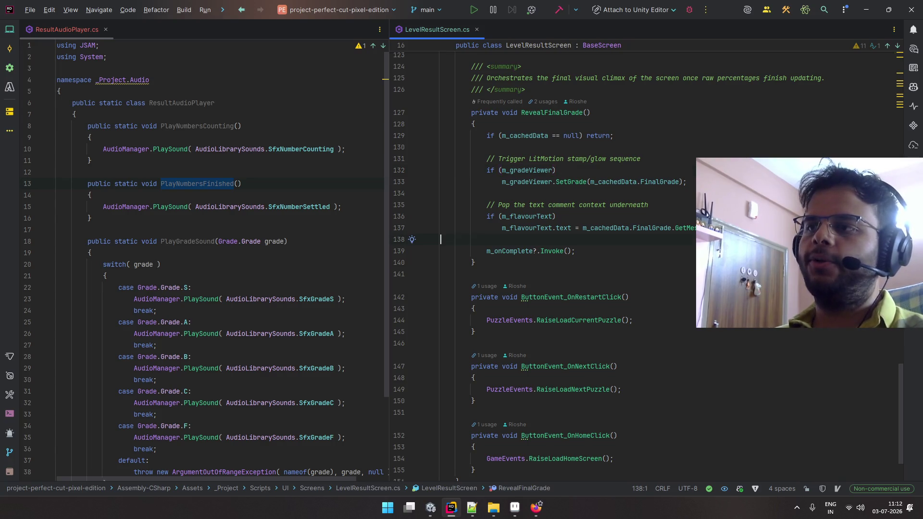
{"action": "key", "text": "Return"}
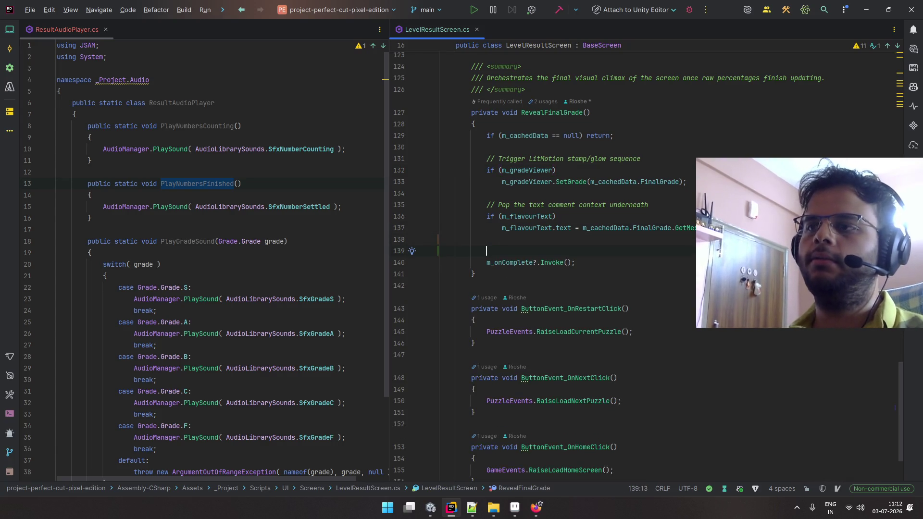
{"action": "type", "text": "Audio"}
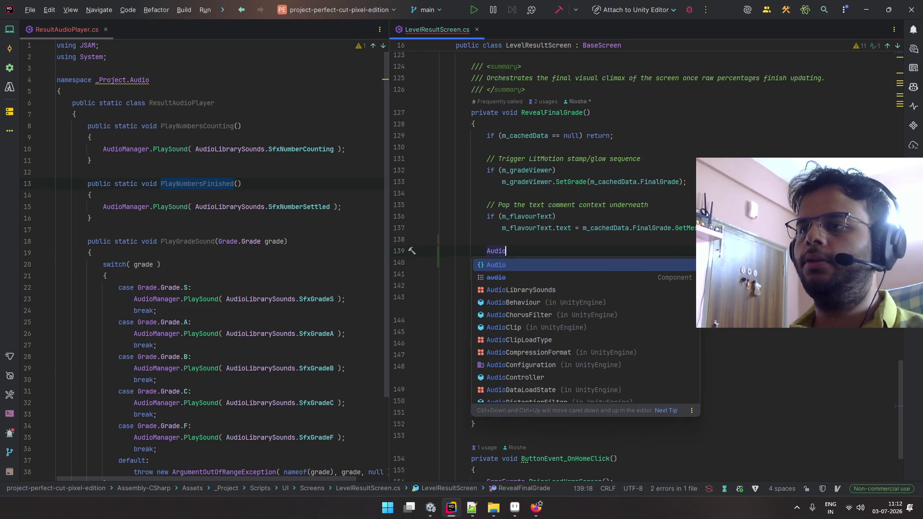
{"action": "type", "text": "P"}
{"action": "key", "text": "Return"}
{"action": "type", "text": "."}
{"action": "key", "text": "Return"}
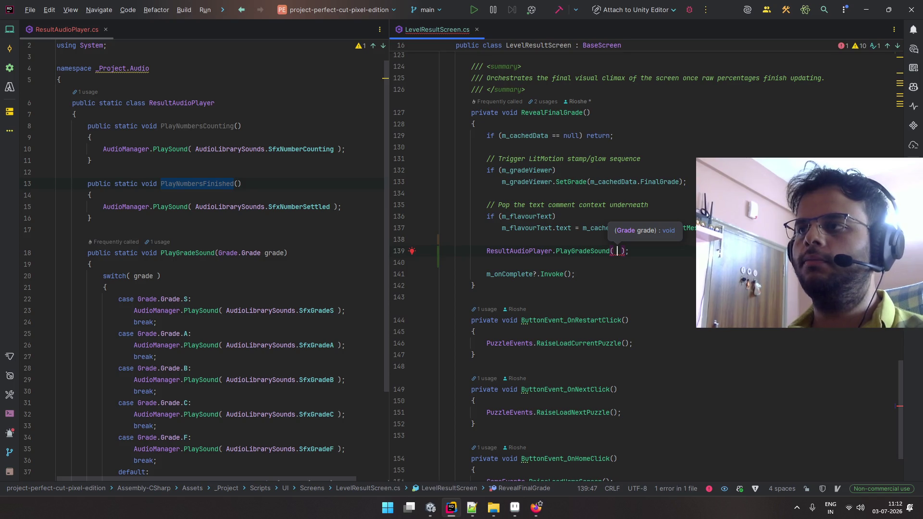
- Pass m_cachedData.FinalGrade as the grade argument, then open GradeViewer's SetGrade definition
{"action": "type", "text": "m_ca"}
{"action": "key", "text": "Return"}
{"action": "type", "text": ".fi"}
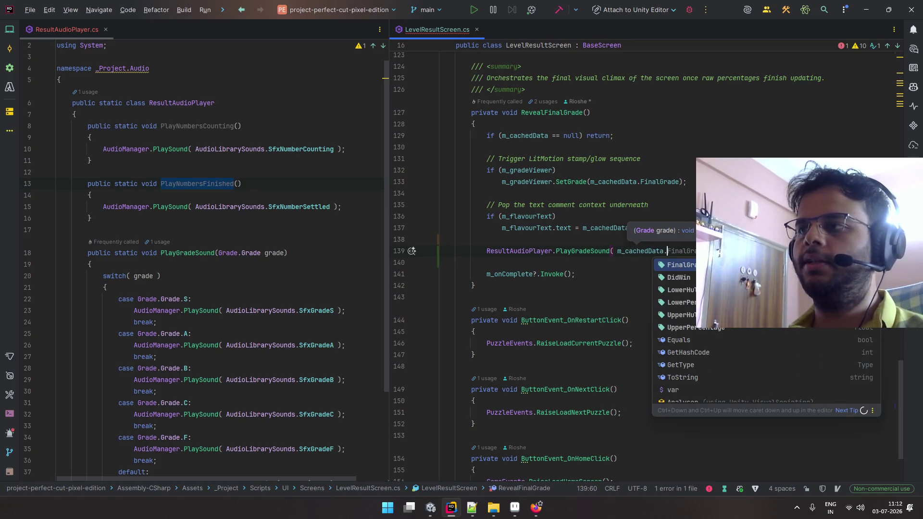
{"action": "key", "text": "Return"}
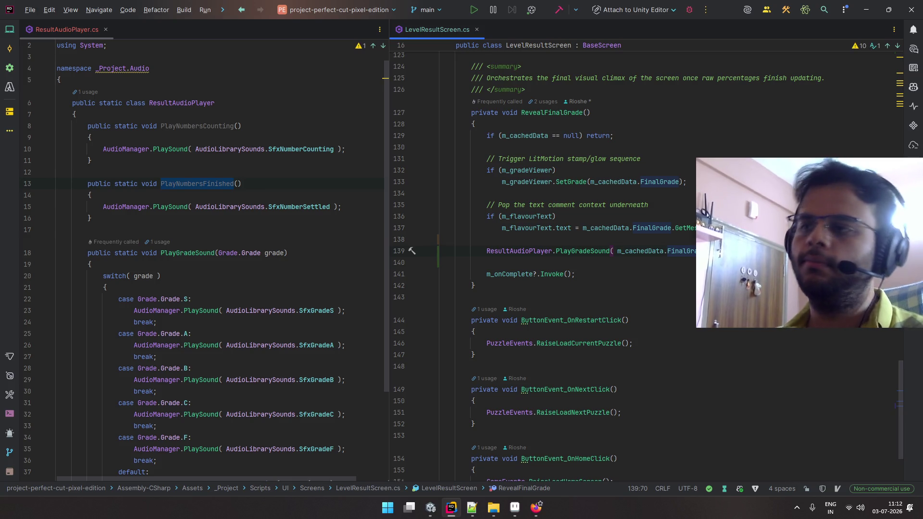
{"action": "scroll", "coordinate": [678, 269], "scroll_direction": "up", "scroll_amount": 4}
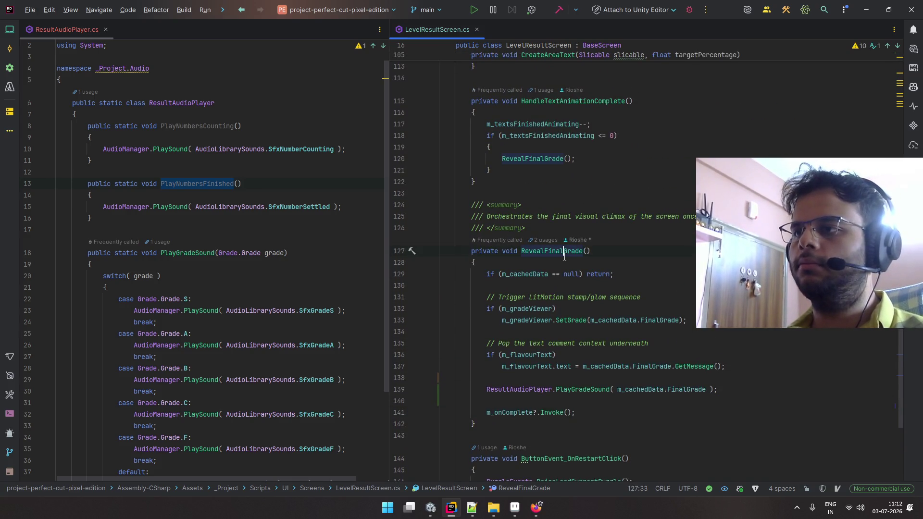
{"action": "left_click", "coordinate": [578, 320], "text": "ctrl"}
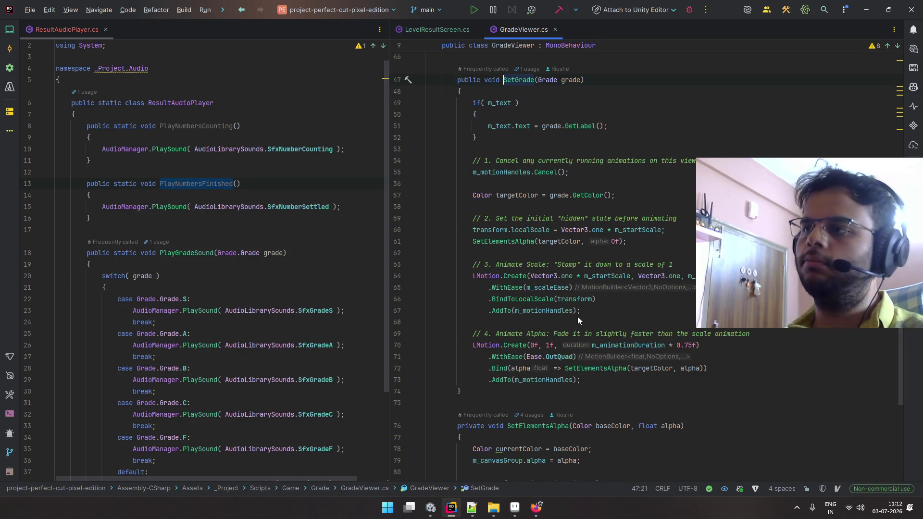
- Return to LevelResultScreen.cs and locate the text-spawning code in AnimationCoroutine
{"action": "key", "text": "ctrl+alt+Left"}
{"action": "scroll", "coordinate": [578, 316], "scroll_direction": "up", "scroll_amount": 2}
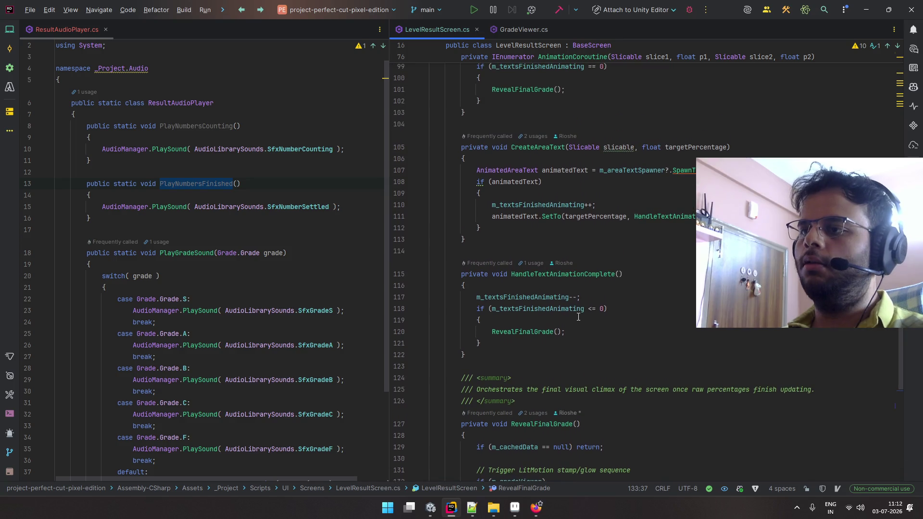
{"action": "left_click", "coordinate": [538, 331]}
{"action": "scroll", "coordinate": [541, 327], "scroll_direction": "up", "scroll_amount": 4}
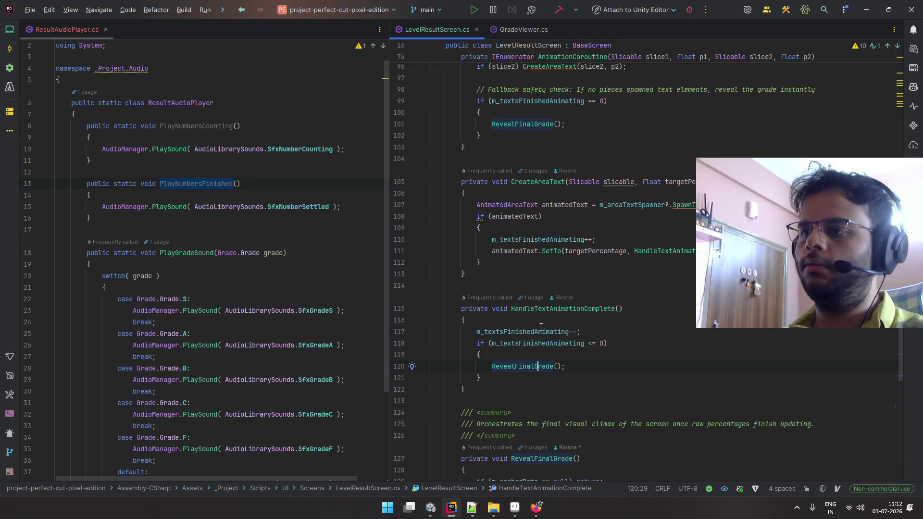
{"action": "scroll", "coordinate": [540, 327], "scroll_direction": "up", "scroll_amount": 4}
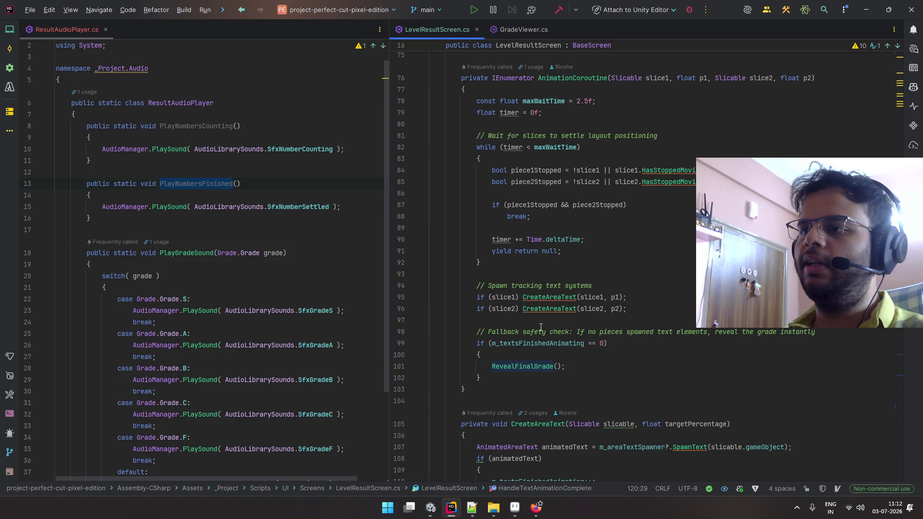
{"action": "scroll", "coordinate": [553, 322], "scroll_direction": "up", "scroll_amount": 2}
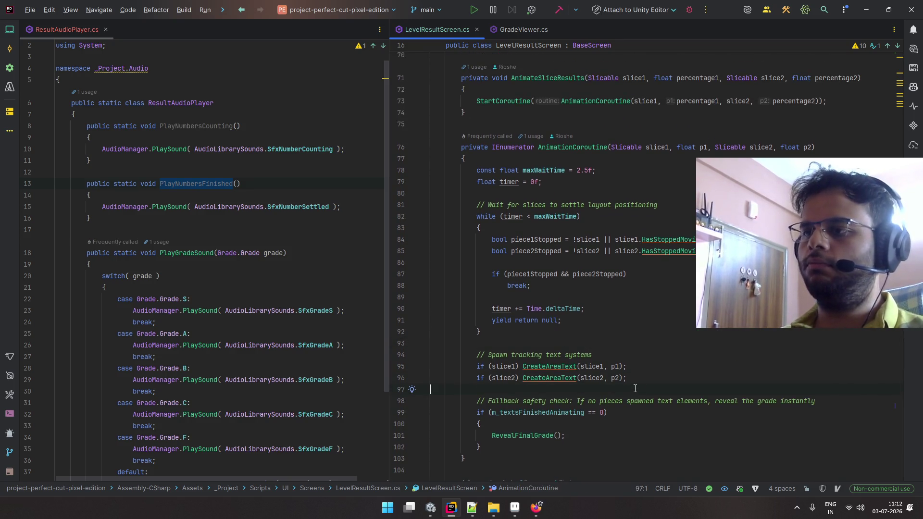
- Insert ResultAudioPlayer.PlayNumbersCounting(); above the spawn-text lines, then switch to Unity
{"action": "key", "text": "Return"}
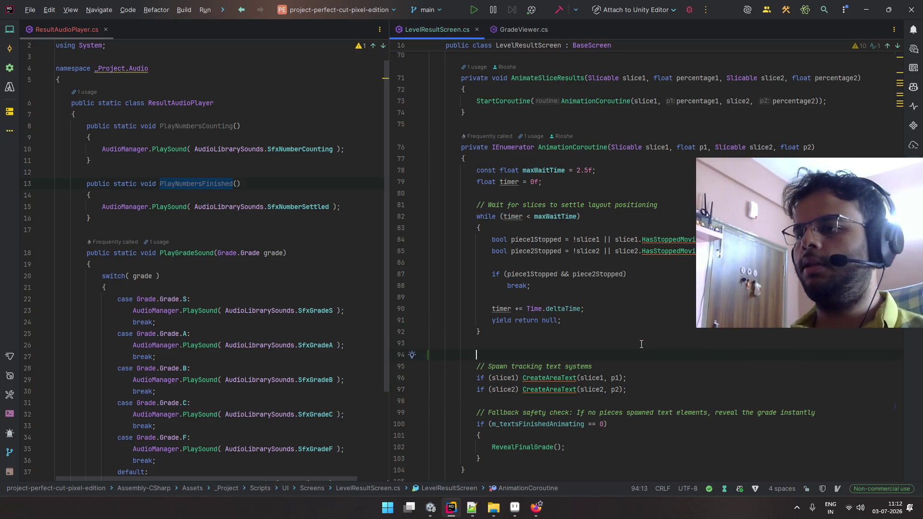
{"action": "key", "text": "Return"}
{"action": "type", "text": "Audiopla"}
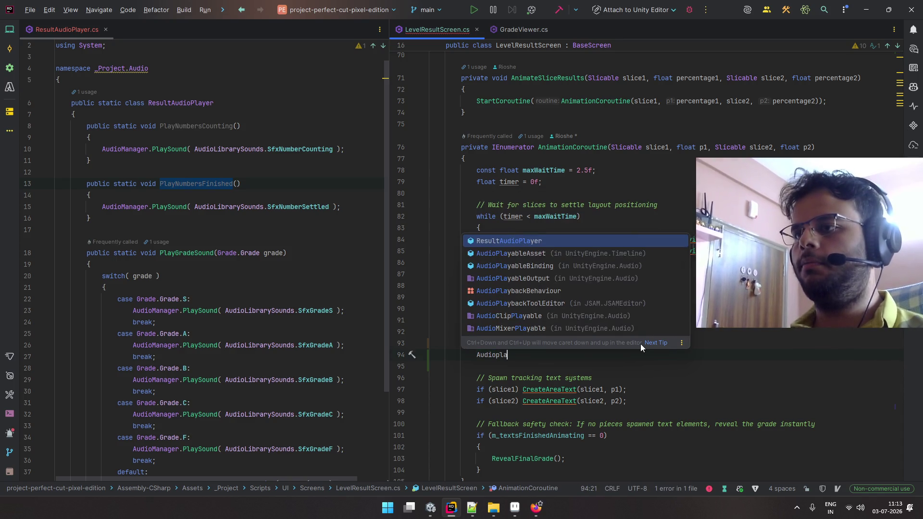
{"action": "key", "text": "Return"}
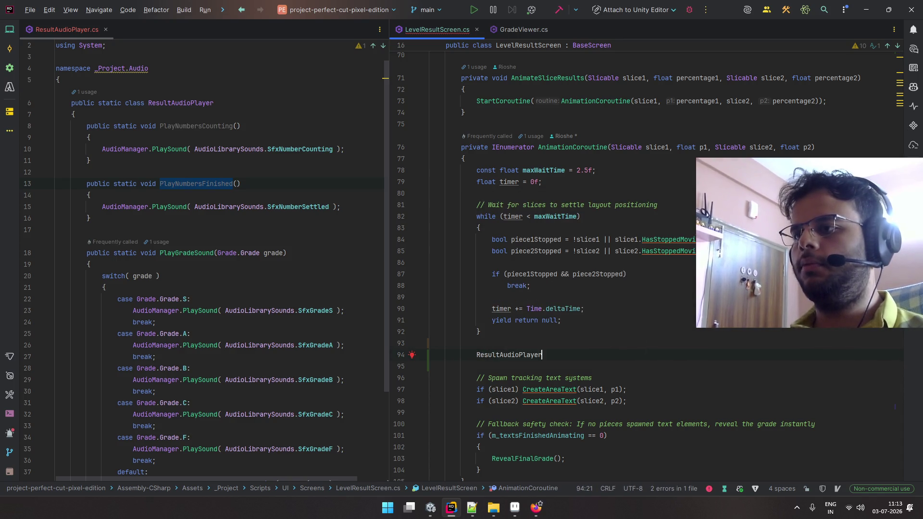
{"action": "type", "text": "."}
{"action": "key", "text": "Down"}
{"action": "key", "text": "Return"}
{"action": "type", "text": ";"}
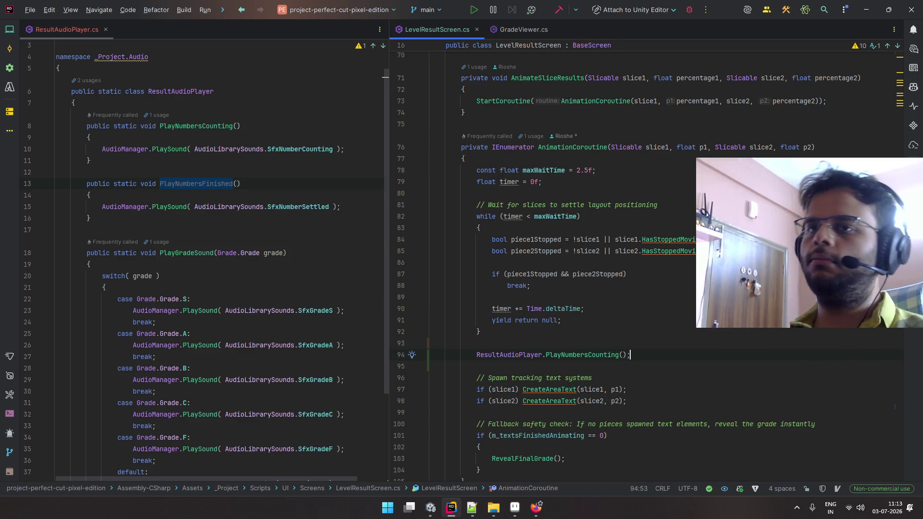
{"action": "scroll", "coordinate": [644, 264], "scroll_direction": "down", "scroll_amount": 3}
{"action": "key", "text": "alt+Tab"}
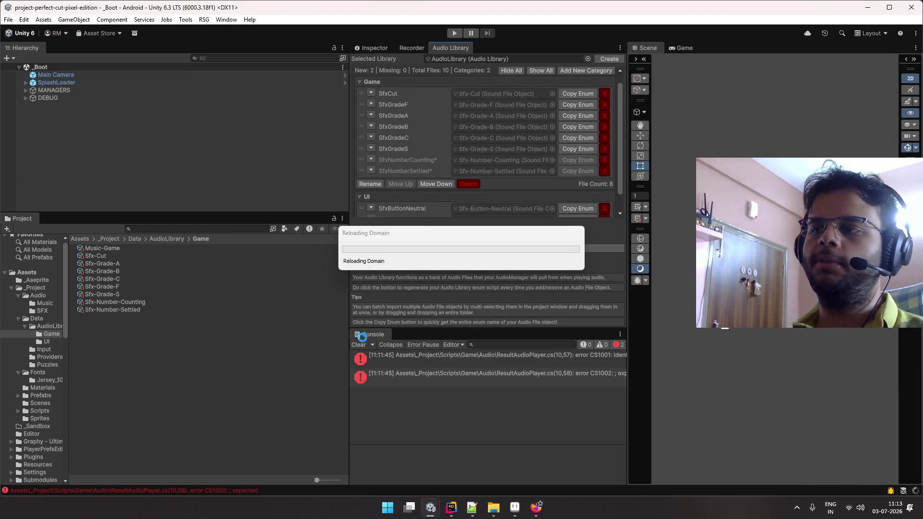
- Pause the background music video on the other desktop, then start Play mode in Unity
{"action": "key", "text": "alt+Tab"}
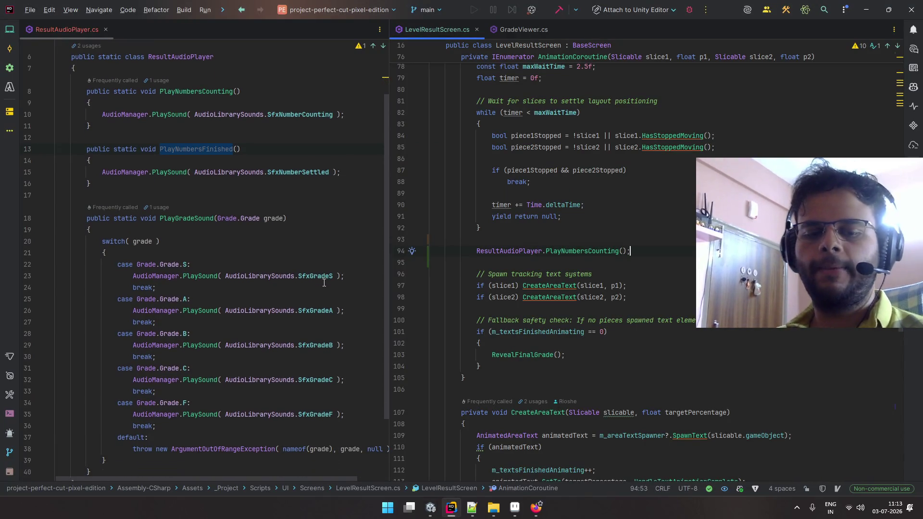
{"action": "key", "text": "ctrl+super+Right"}
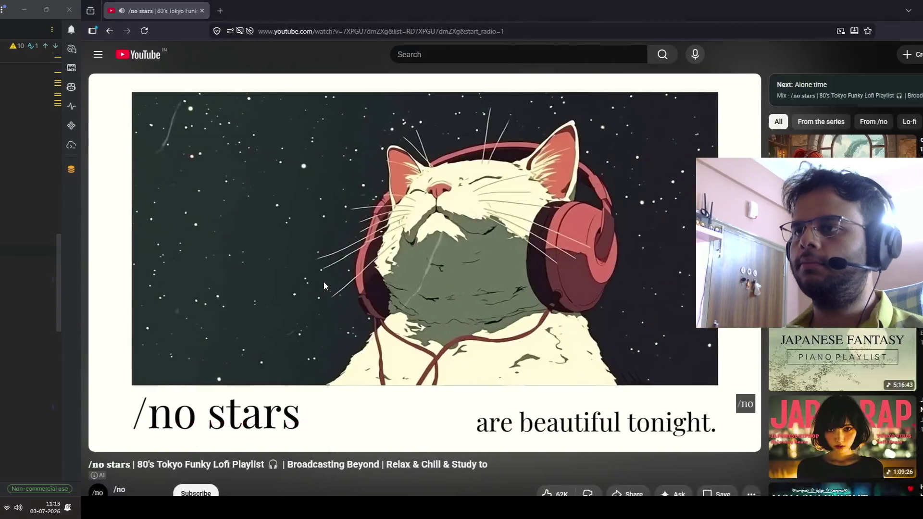
{"action": "left_click", "coordinate": [324, 282]}
{"action": "key", "text": "ctrl+super+Left"}
{"action": "key", "text": "alt+Tab"}
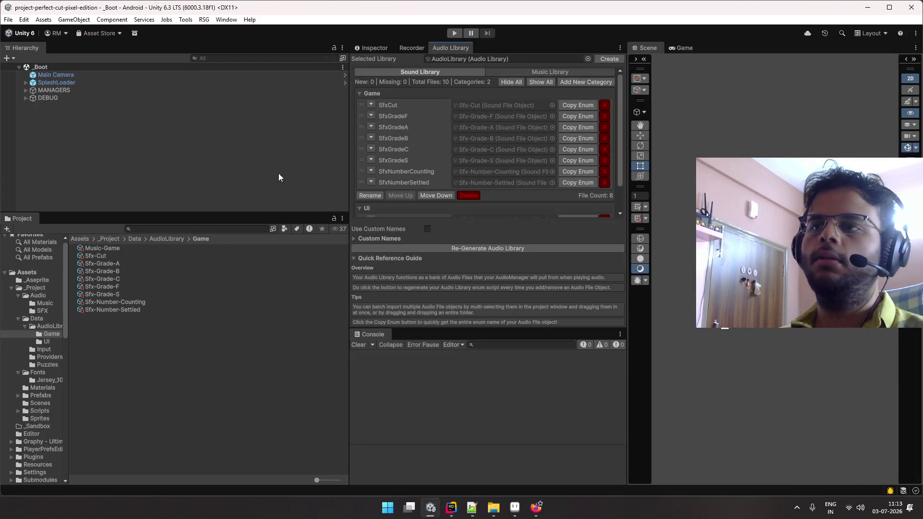
{"action": "scroll", "coordinate": [371, 173], "scroll_direction": "down", "scroll_amount": 2}
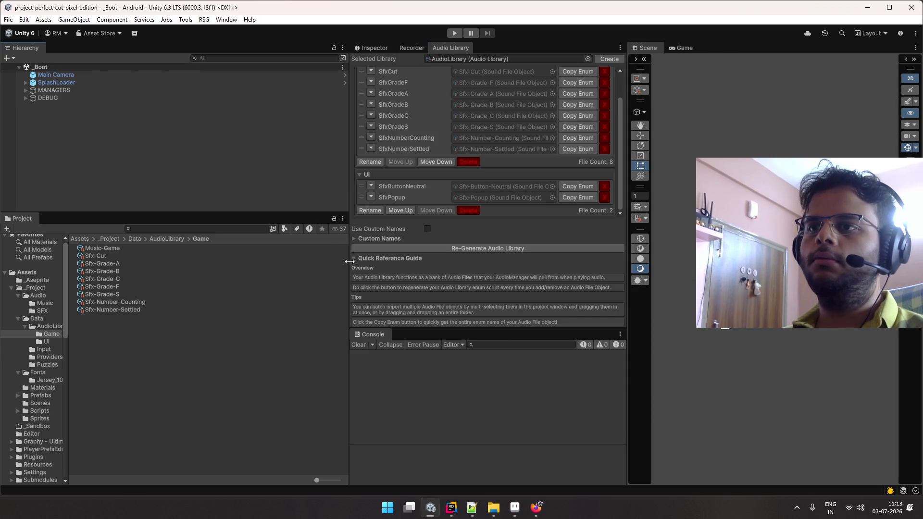
{"action": "left_click", "coordinate": [453, 33]}
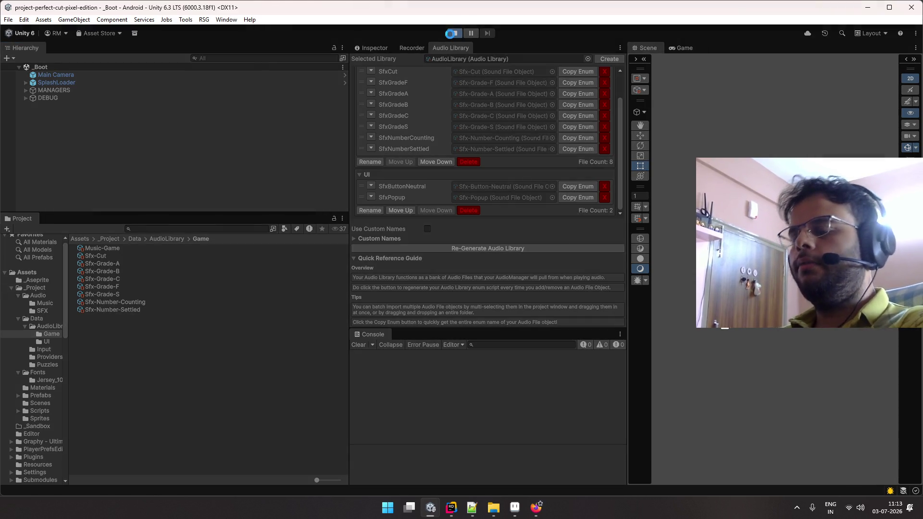
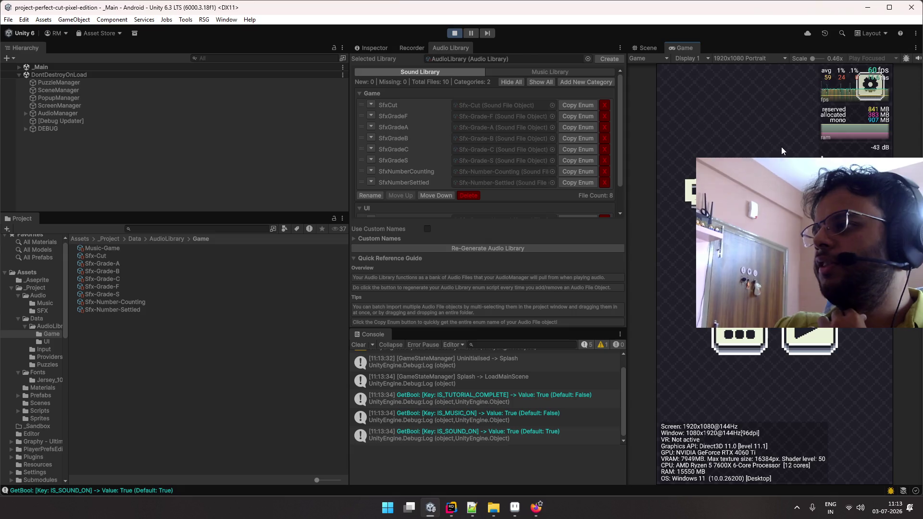
- Slice Level 1's shape for a Perfect Cut, then inspect the Sfx-Number-Counting and Sfx-Grade-C sounds
{"action": "left_click", "coordinate": [774, 231]}
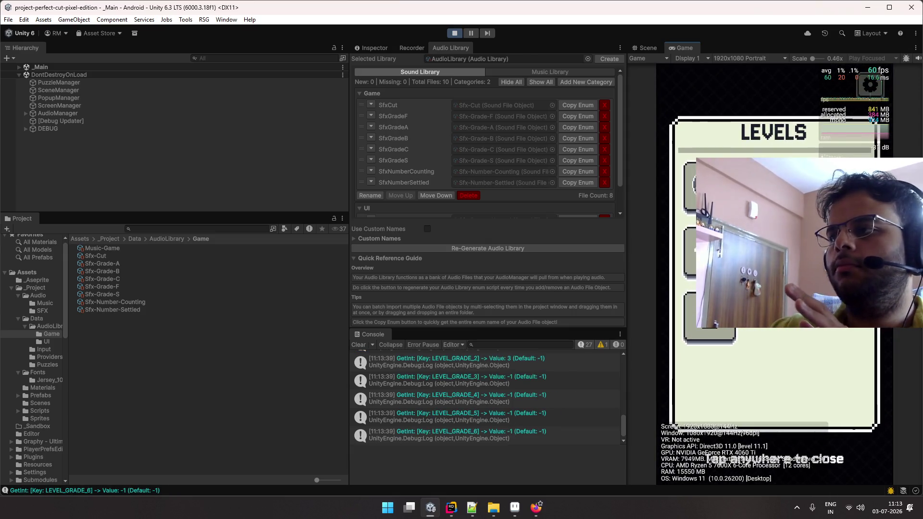
{"action": "left_click", "coordinate": [710, 188]}
{"action": "left_click_drag", "start_coordinate": [772, 139], "coordinate": [776, 380]}
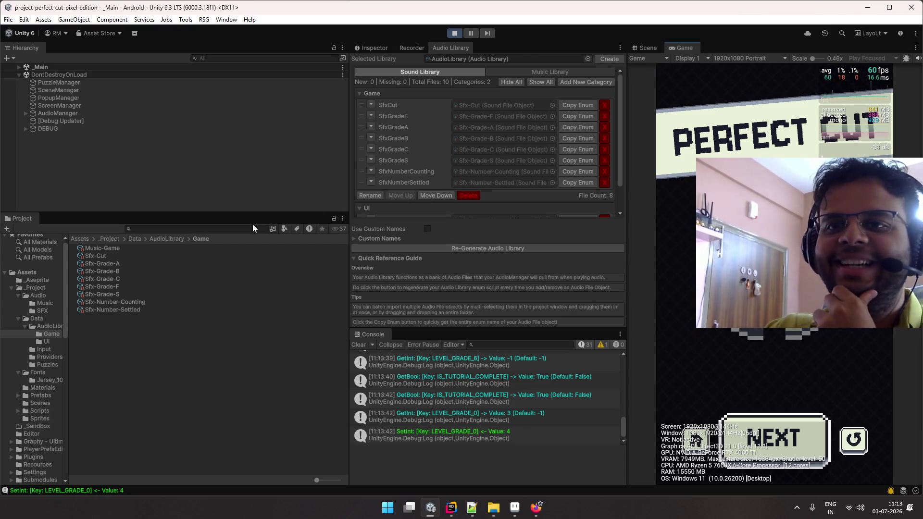
{"action": "left_click", "coordinate": [187, 303]}
{"action": "left_click", "coordinate": [203, 276]}
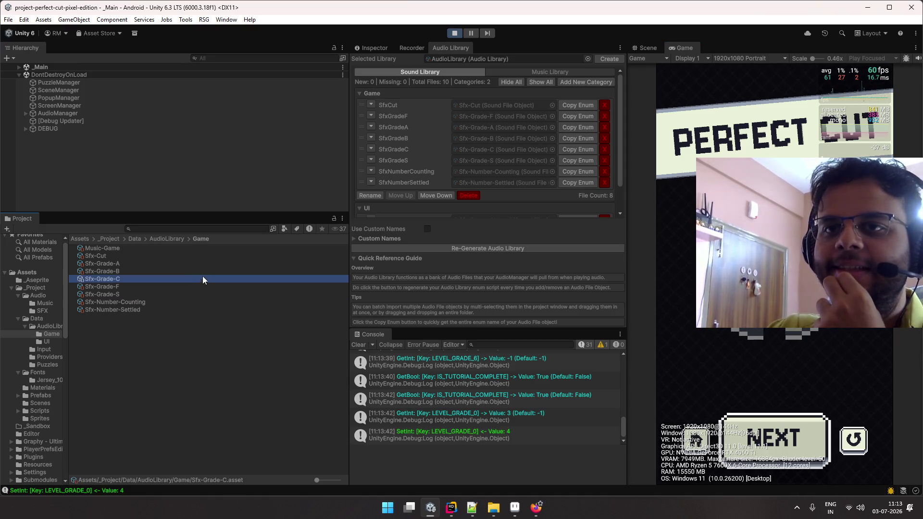
- Set Sfx-Grade-S's Delay to 0, then restart Level 1 and slice it to test
{"action": "left_click", "coordinate": [198, 263]}
{"action": "left_click", "coordinate": [367, 48]}
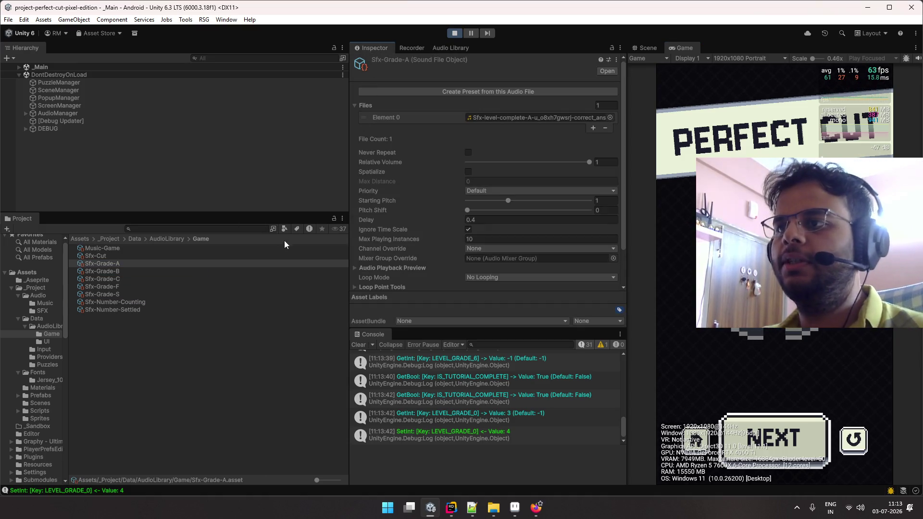
{"action": "left_click", "coordinate": [149, 292], "text": "shift"}
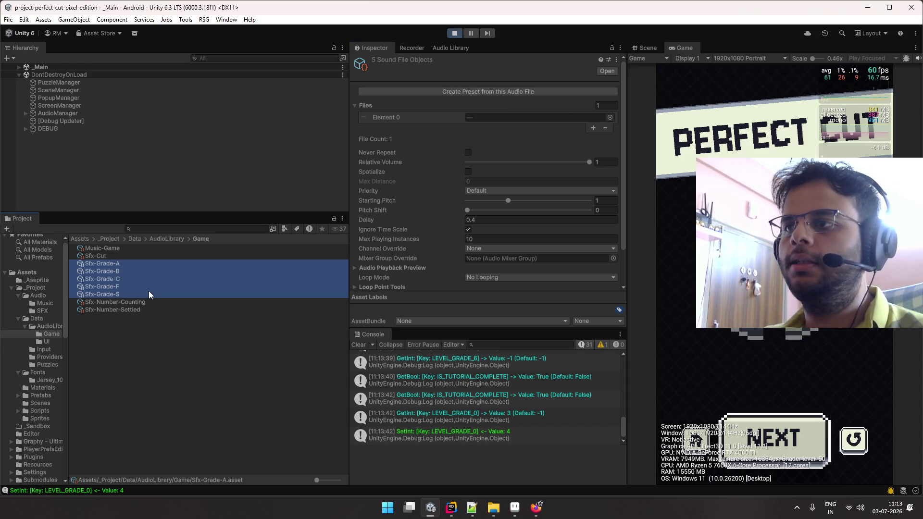
{"action": "left_click", "coordinate": [175, 293]}
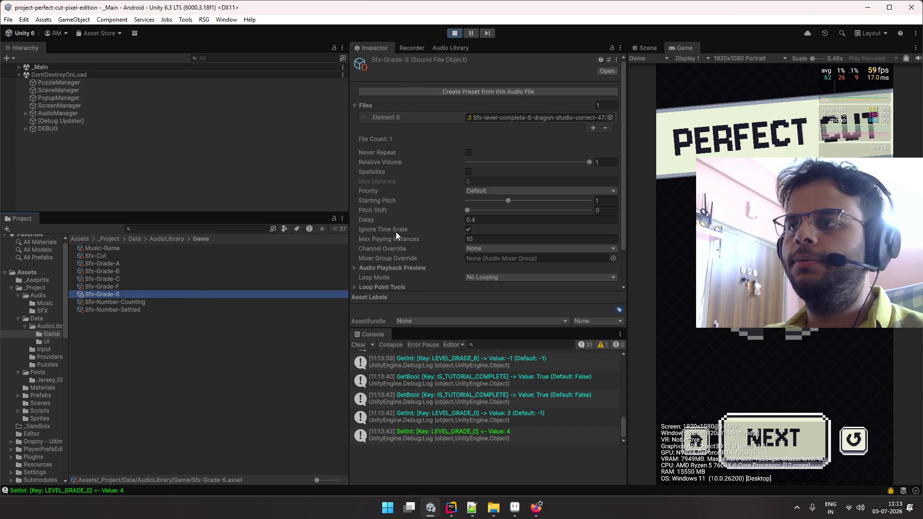
{"action": "scroll", "coordinate": [395, 232], "scroll_direction": "down", "scroll_amount": 2}
{"action": "left_click", "coordinate": [493, 179]}
{"action": "type", "text": "0"}
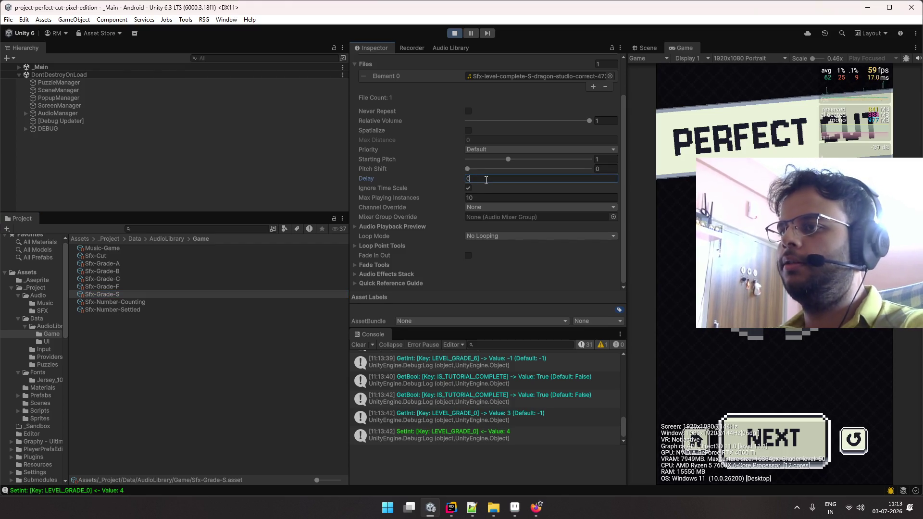
{"action": "left_click", "coordinate": [853, 440]}
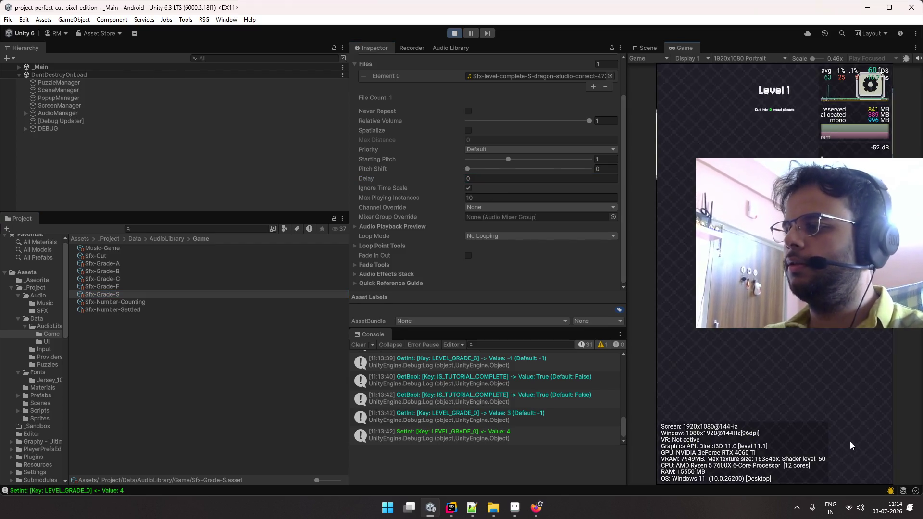
{"action": "left_click_drag", "start_coordinate": [778, 307], "coordinate": [776, 387]}
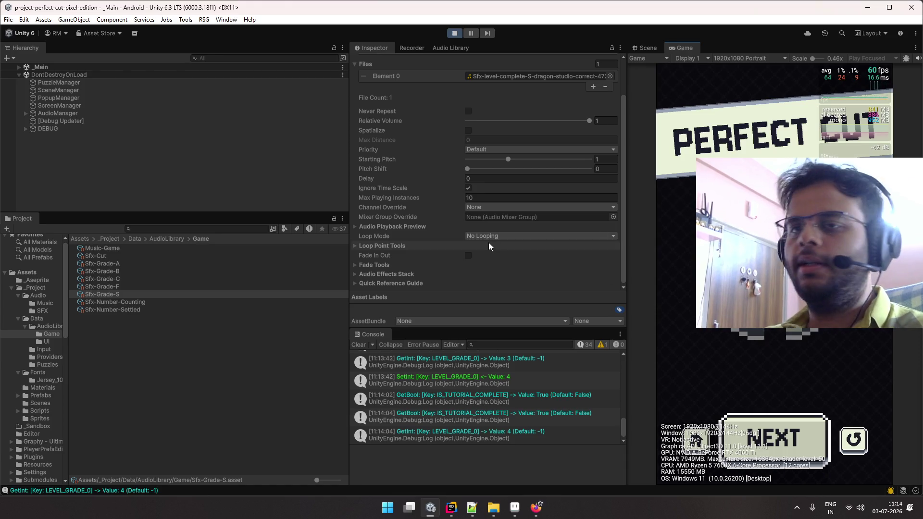
- Set Delay 0 on grades A–S and both number sounds, then replay Level 1
{"action": "left_click", "coordinate": [146, 263]}
{"action": "left_click", "coordinate": [149, 294], "text": "shift"}
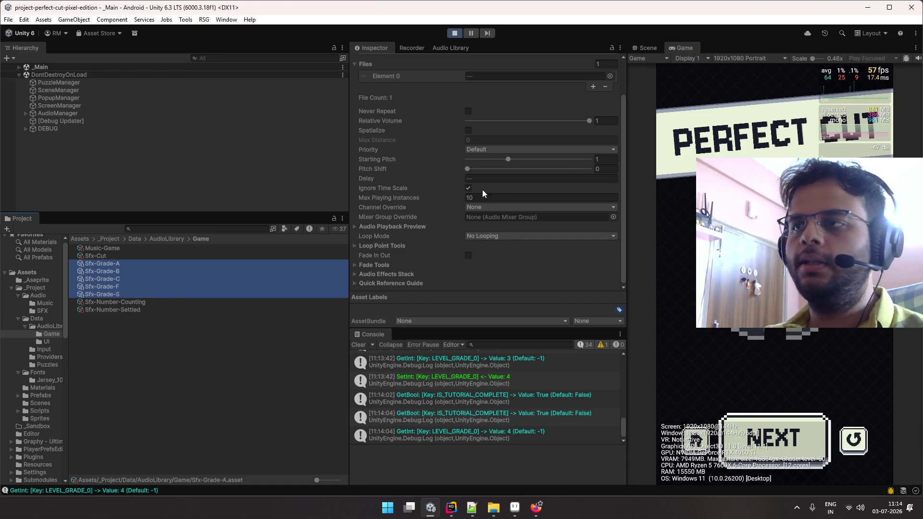
{"action": "left_click", "coordinate": [500, 179]}
{"action": "type", "text": "0"}
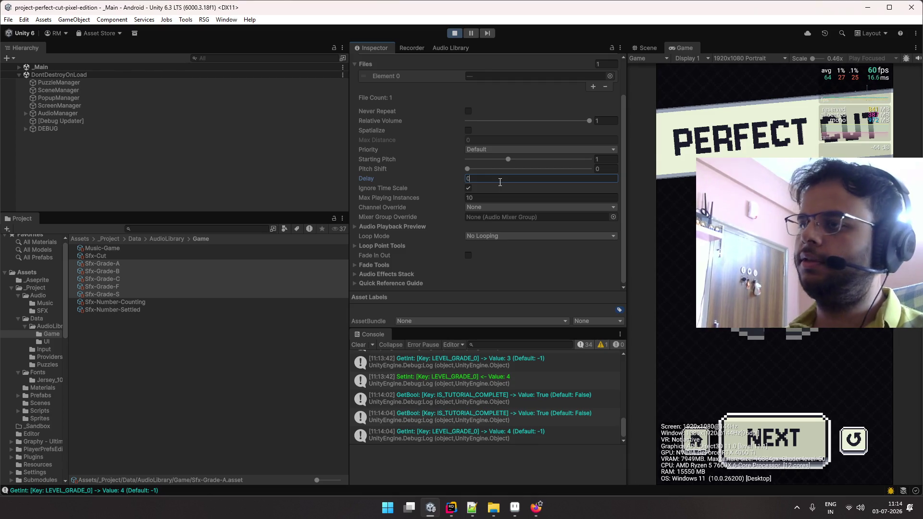
{"action": "left_click", "coordinate": [148, 305]}
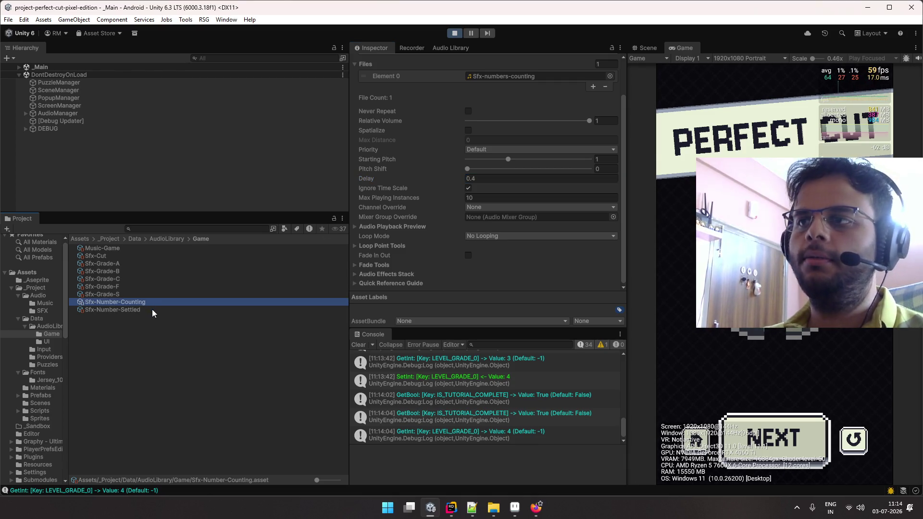
{"action": "left_click", "coordinate": [152, 310], "text": "shift"}
{"action": "left_click", "coordinate": [480, 180]}
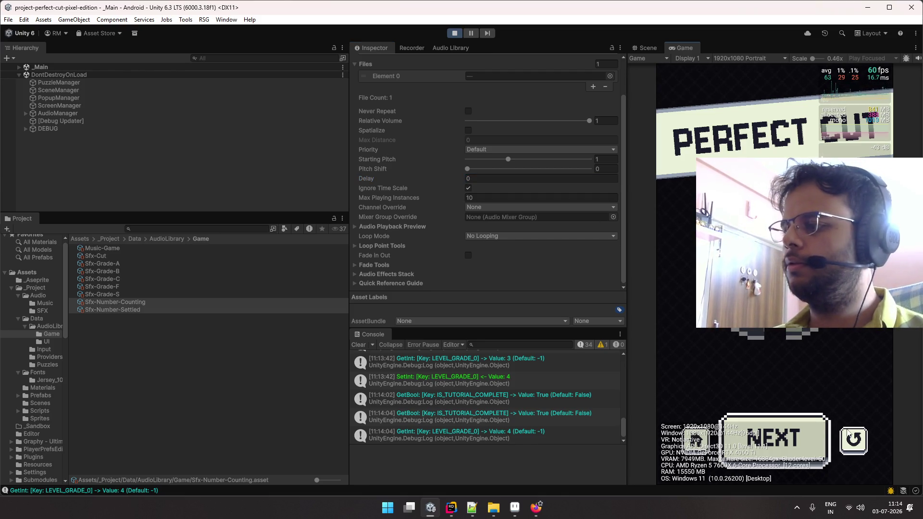
{"action": "left_click", "coordinate": [775, 438]}
{"action": "left_click_drag", "start_coordinate": [766, 394], "coordinate": [776, 396]}
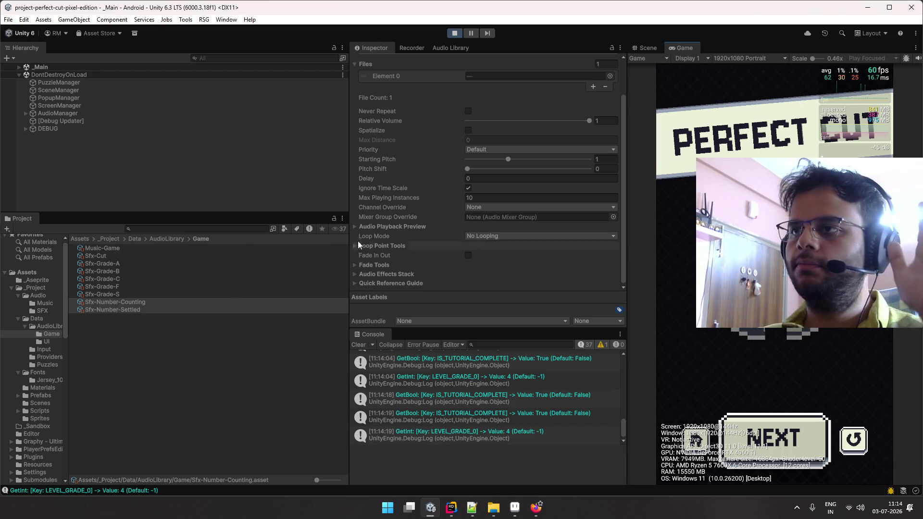
- Inspect Sfx-Number-Counting's settings, including its Audio Effects Stack and Loop Point Tools sections
{"action": "scroll", "coordinate": [471, 206], "scroll_direction": "up", "scroll_amount": 2}
{"action": "left_click", "coordinate": [196, 192]}
{"action": "left_click", "coordinate": [157, 310]}
{"action": "left_click", "coordinate": [160, 303]}
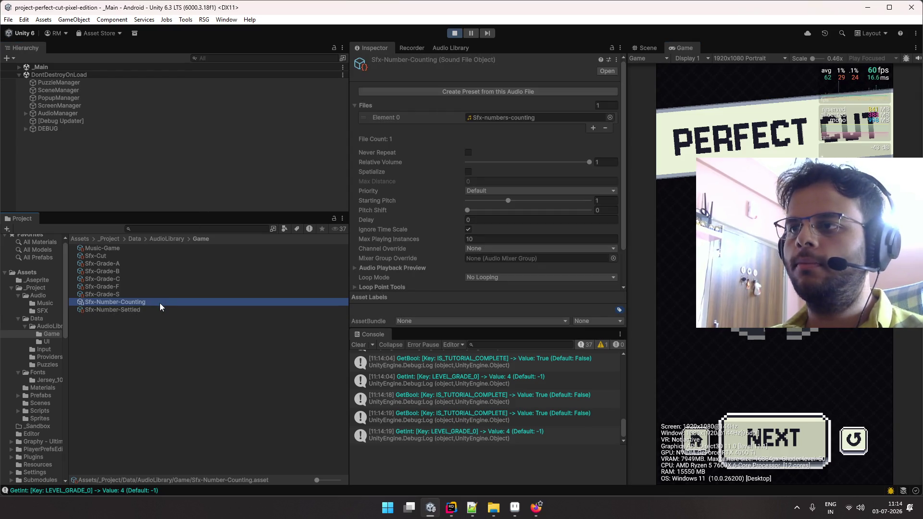
{"action": "scroll", "coordinate": [405, 226], "scroll_direction": "down", "scroll_amount": 2}
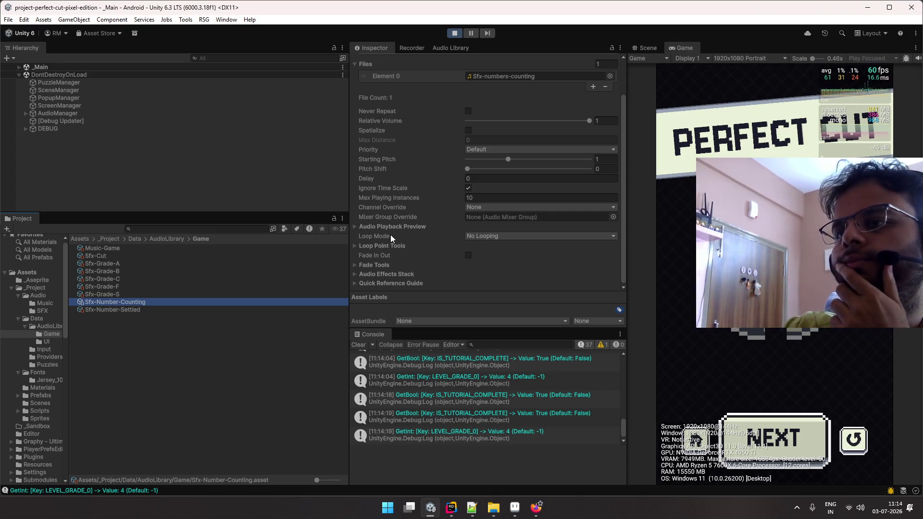
{"action": "left_click", "coordinate": [377, 274]}
{"action": "scroll", "coordinate": [390, 263], "scroll_direction": "down", "scroll_amount": 2}
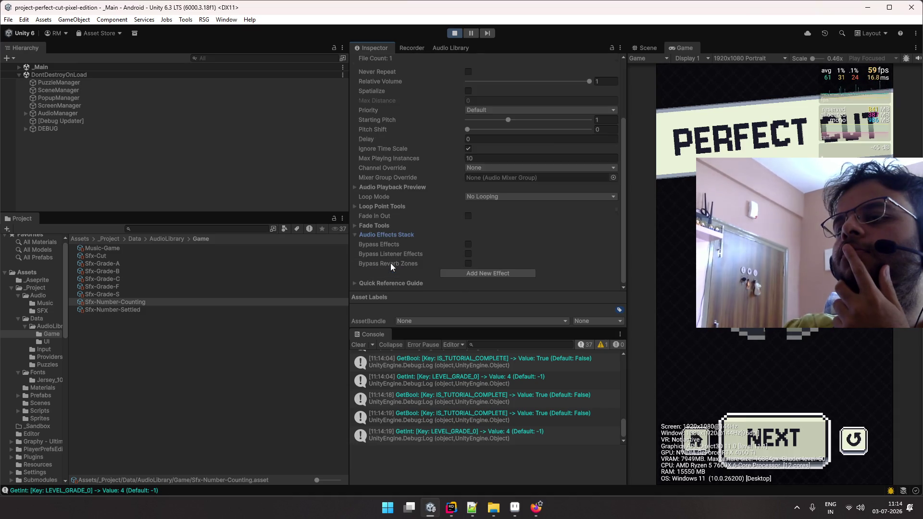
{"action": "left_click", "coordinate": [380, 234]}
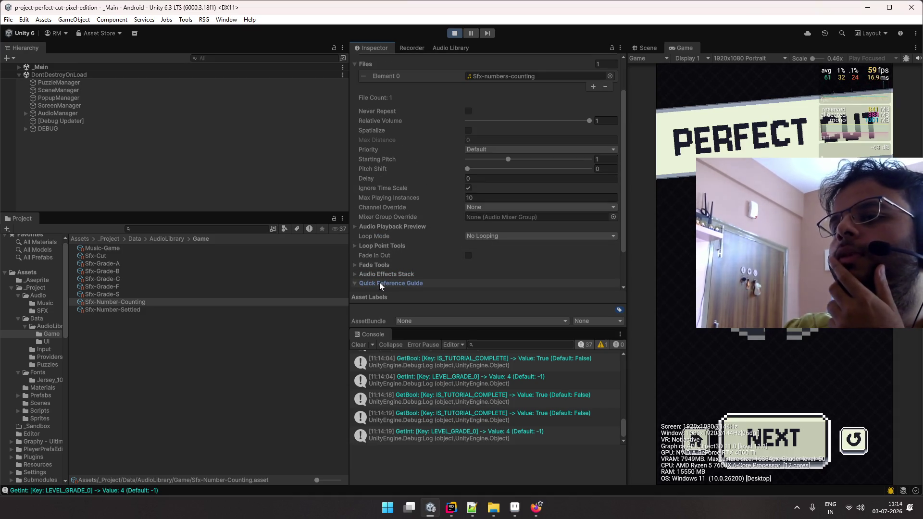
{"action": "left_click", "coordinate": [384, 243]}
{"action": "scroll", "coordinate": [384, 243], "scroll_direction": "down", "scroll_amount": 3}
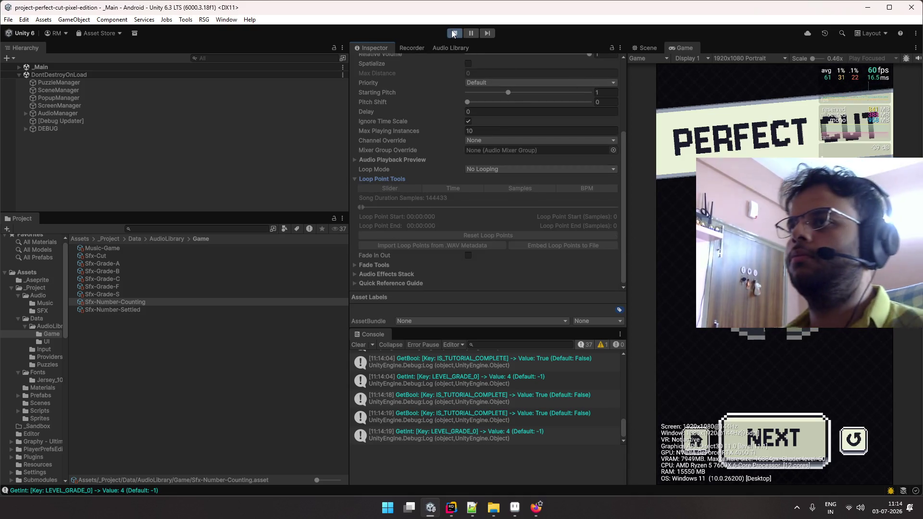
{"action": "key", "text": "alt+Tab"}
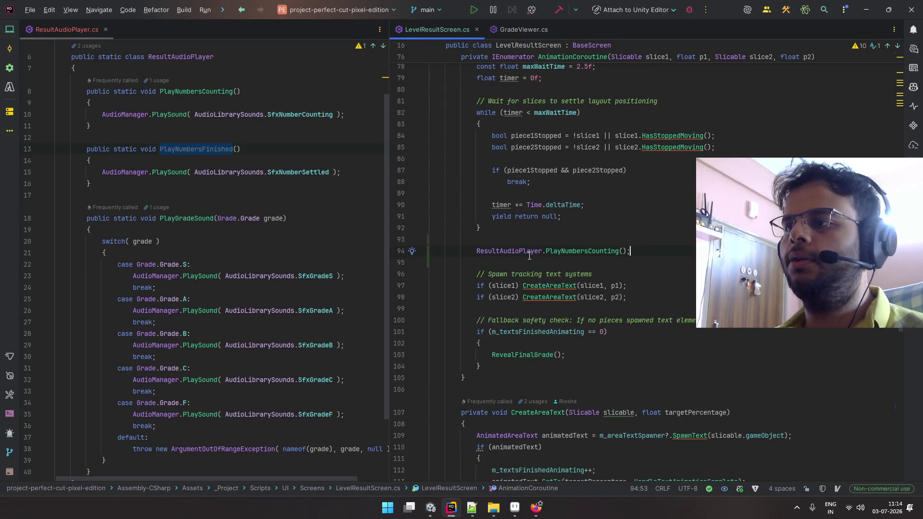
- Return to Unity after reviewing the PlayNumbersCounting() call on line 94
{"action": "key", "text": "alt+Tab"}
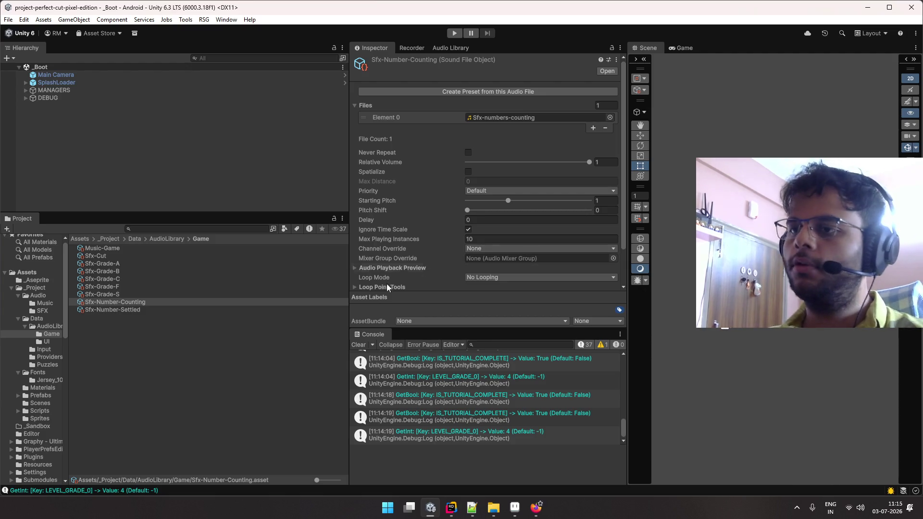
- Perfect-Cut Level 4, browse the grade and cut sounds, then slice Level 5 to Try Again
{"action": "left_click", "coordinate": [454, 33]}
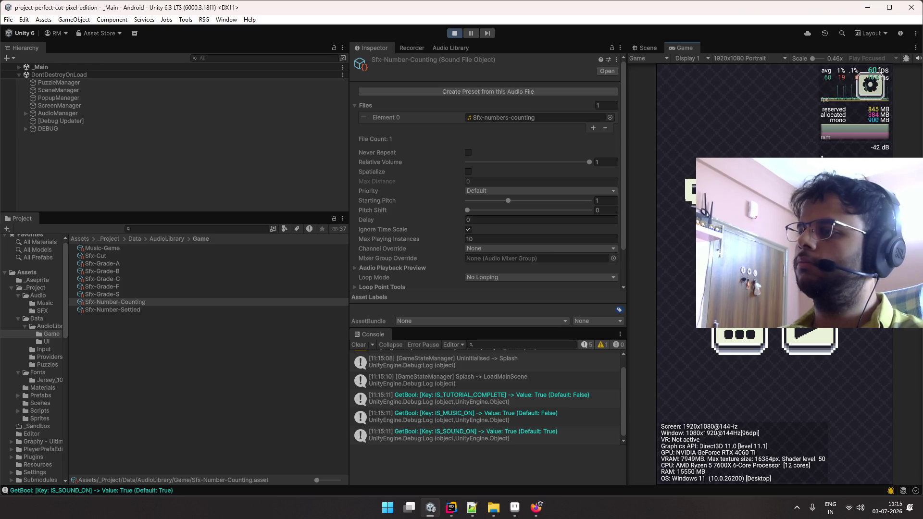
{"action": "left_click_drag", "start_coordinate": [797, 216], "coordinate": [841, 344]}
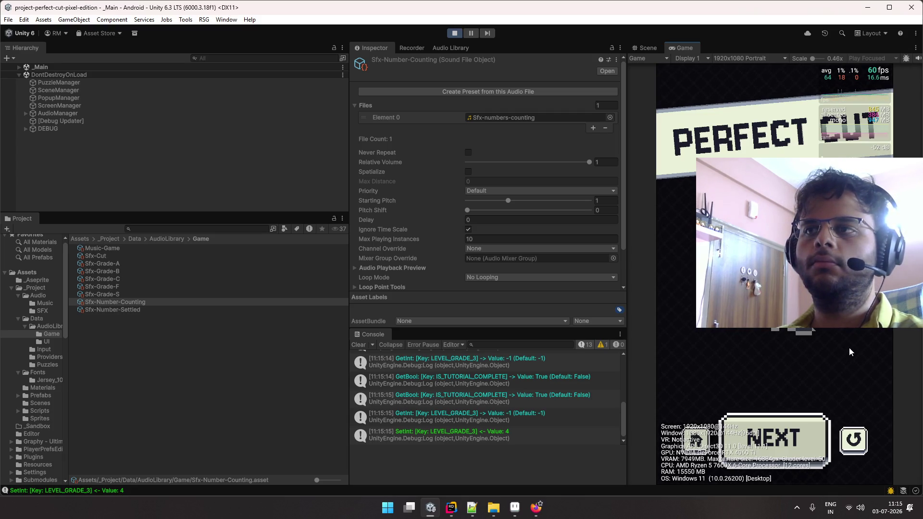
{"action": "left_click", "coordinate": [282, 295]}
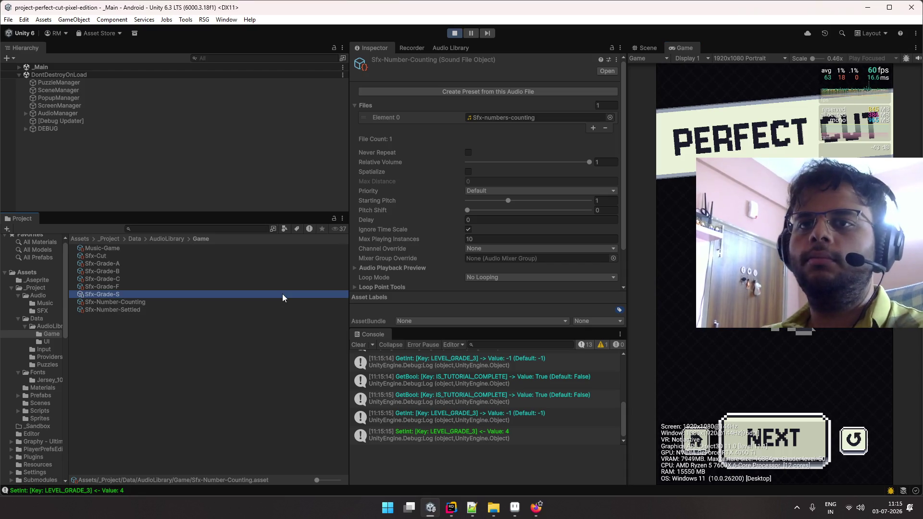
{"action": "key", "text": "Up"}
{"action": "key", "text": "Up"}
{"action": "key", "text": "Up"}
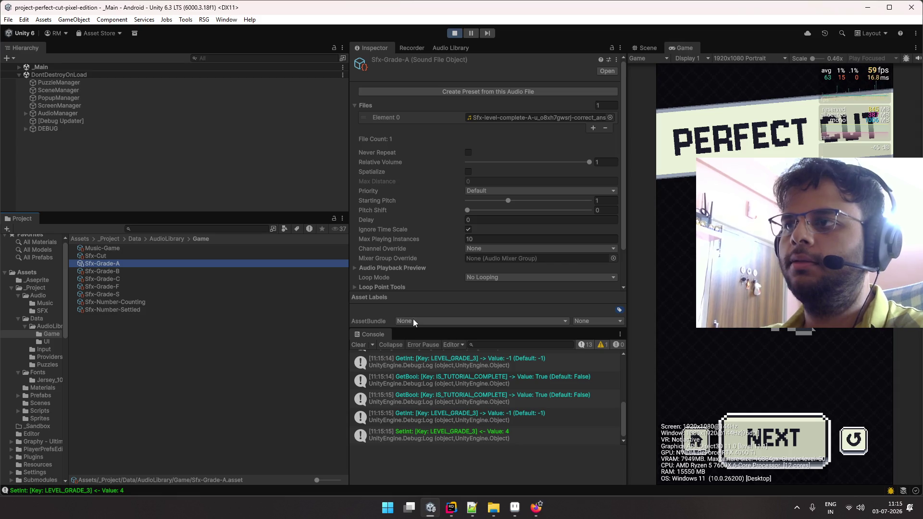
{"action": "key", "text": "Down"}
{"action": "key", "text": "Up"}
{"action": "key", "text": "Up"}
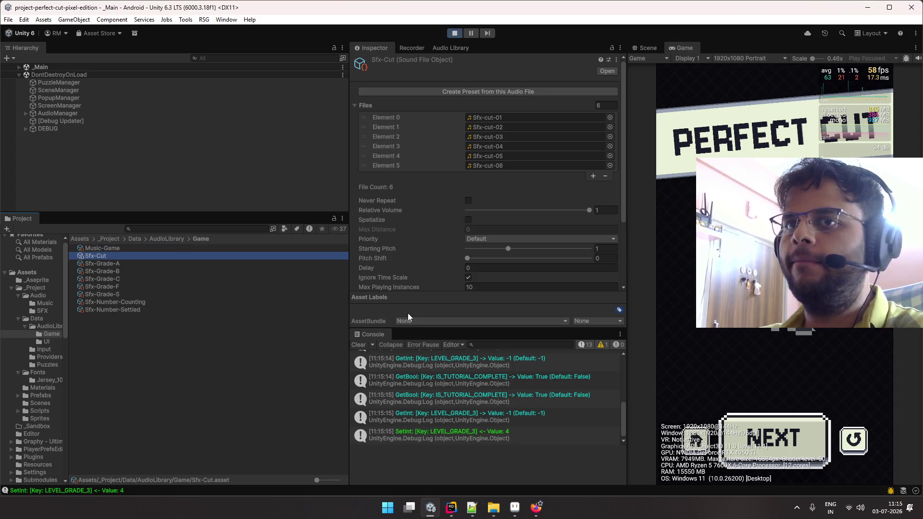
{"action": "key", "text": "Down"}
{"action": "key", "text": "Up"}
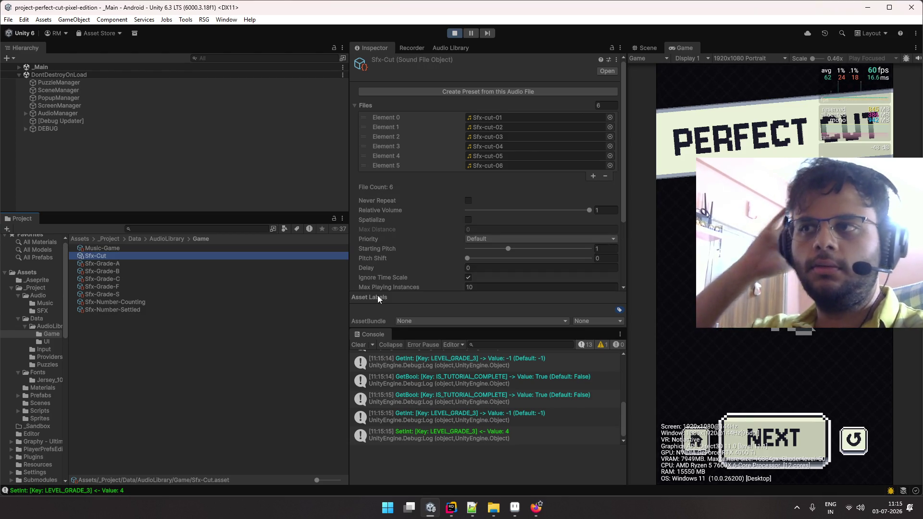
{"action": "left_click", "coordinate": [814, 422]}
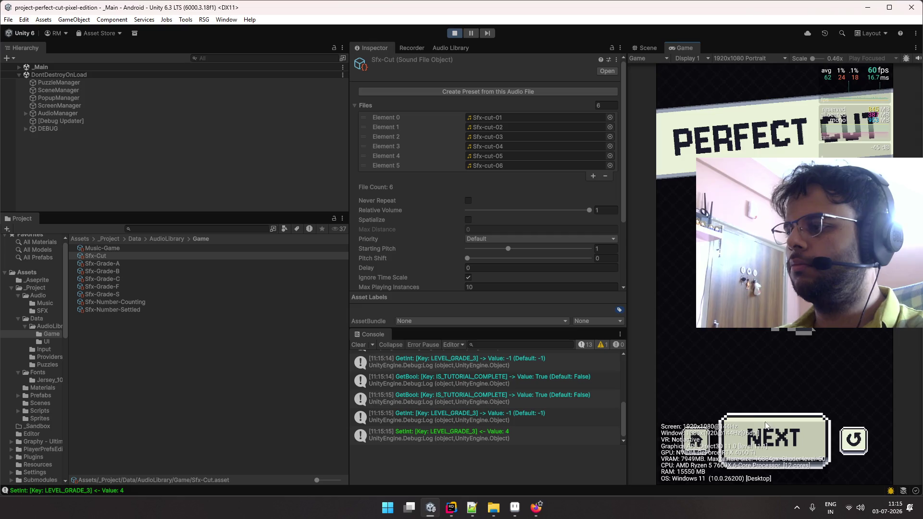
{"action": "left_click_drag", "start_coordinate": [796, 367], "coordinate": [854, 426]}
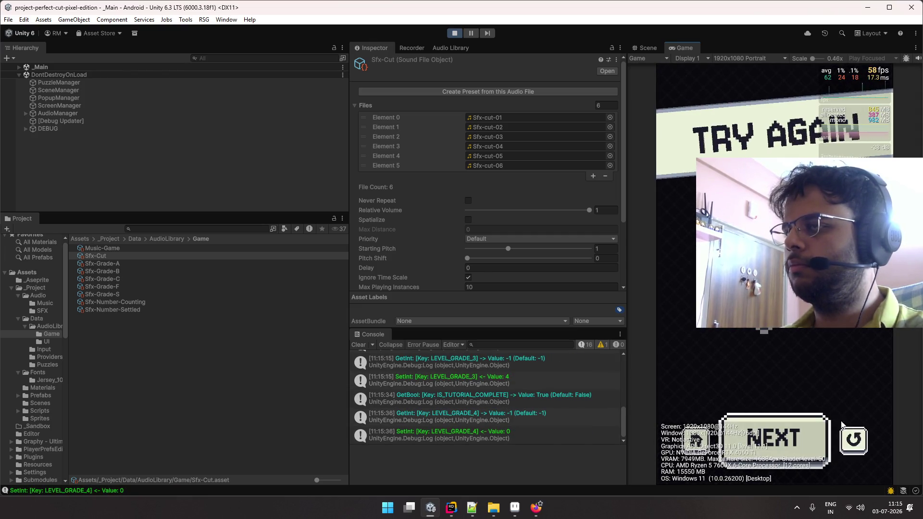
- Stop the game and jump to the grade sound method declaration in Rider
{"action": "left_click", "coordinate": [454, 33]}
{"action": "key", "text": "alt+Tab"}
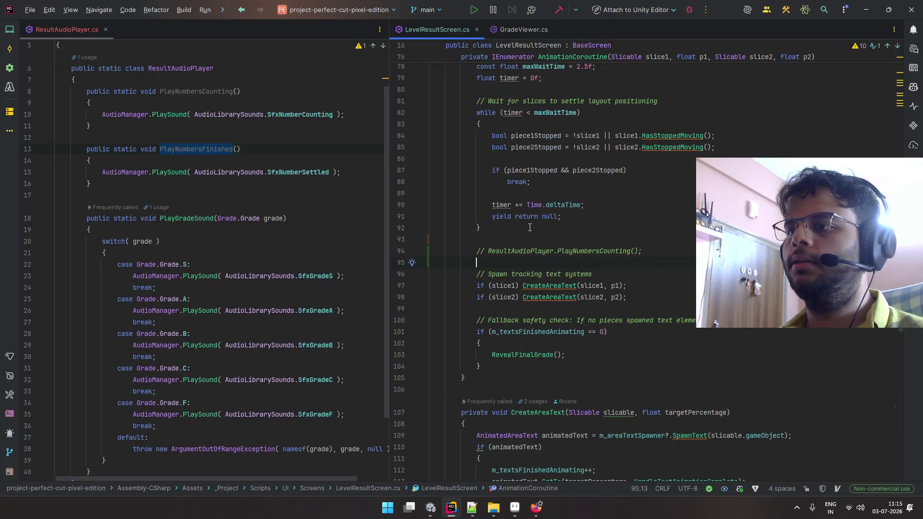
{"action": "scroll", "coordinate": [529, 228], "scroll_direction": "down", "scroll_amount": 8}
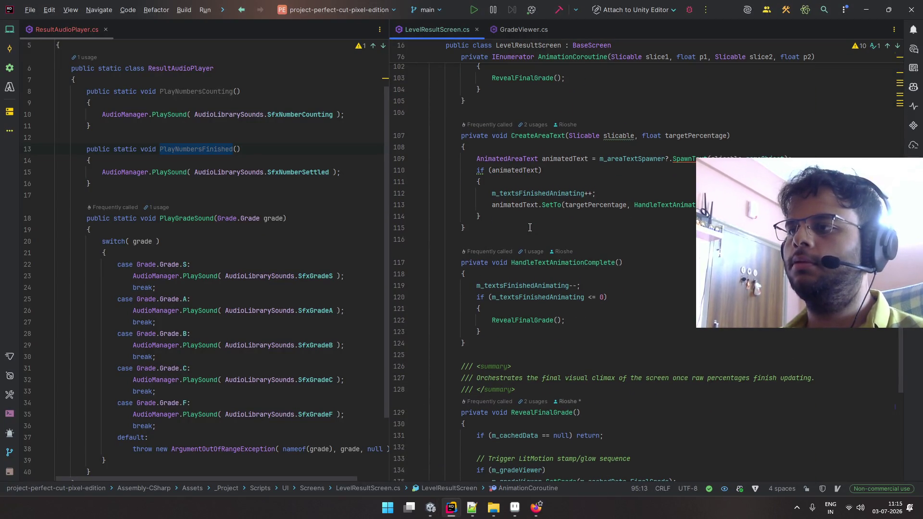
{"action": "scroll", "coordinate": [530, 227], "scroll_direction": "down", "scroll_amount": 5}
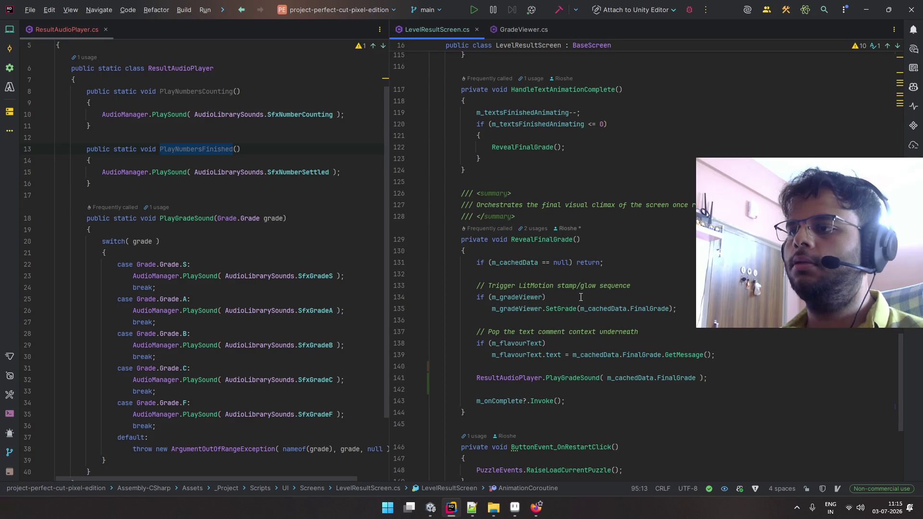
{"action": "scroll", "coordinate": [580, 297], "scroll_direction": "down", "scroll_amount": 3}
{"action": "left_click", "coordinate": [575, 277], "text": "ctrl"}
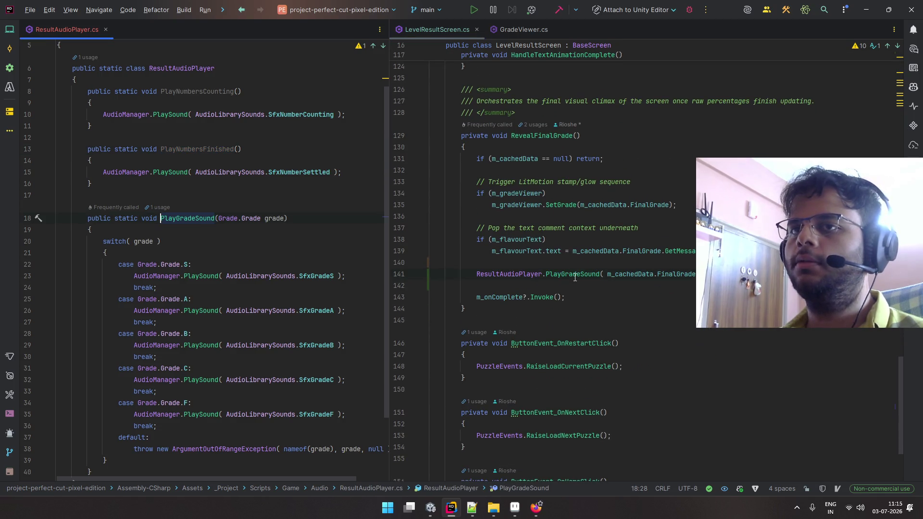
- Find the RevealFinalGrade calls and change the completion check's <= to == on line 120
{"action": "double_click", "coordinate": [560, 136]}
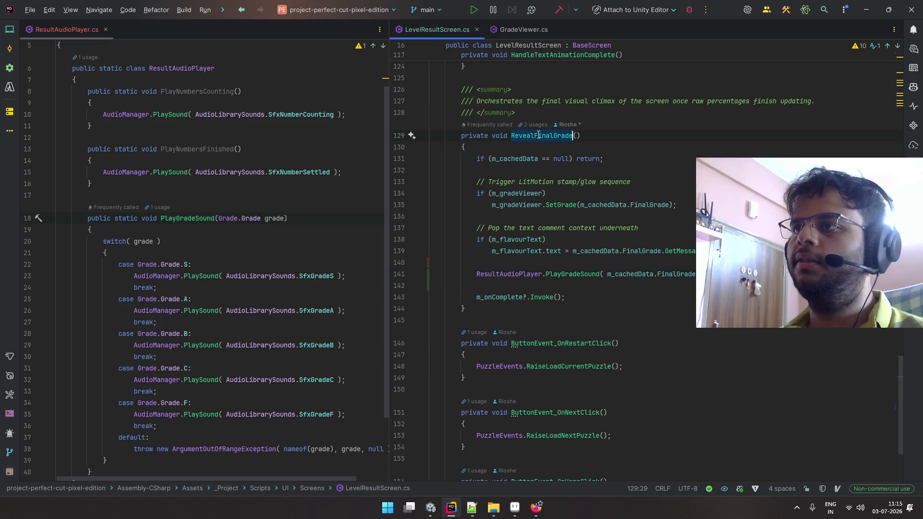
{"action": "key", "text": "ctrl+f"}
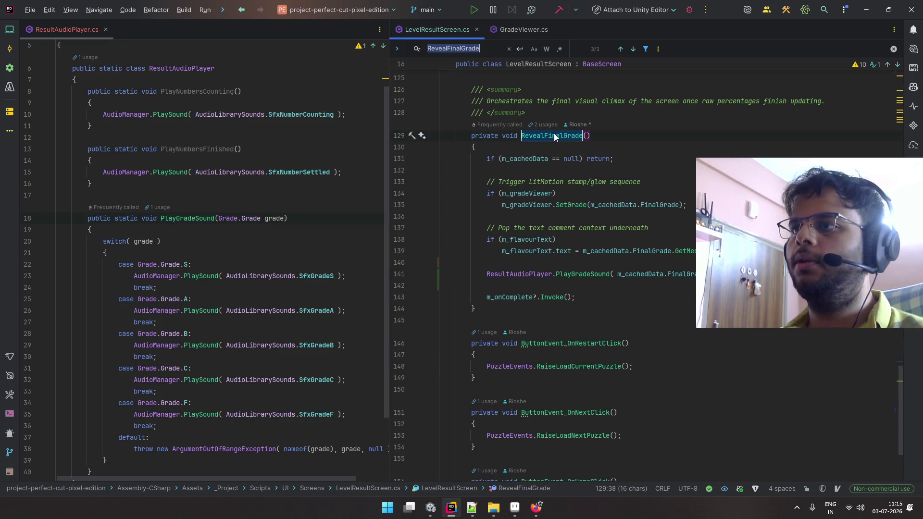
{"action": "left_click", "coordinate": [621, 48]}
{"action": "left_click", "coordinate": [621, 48]}
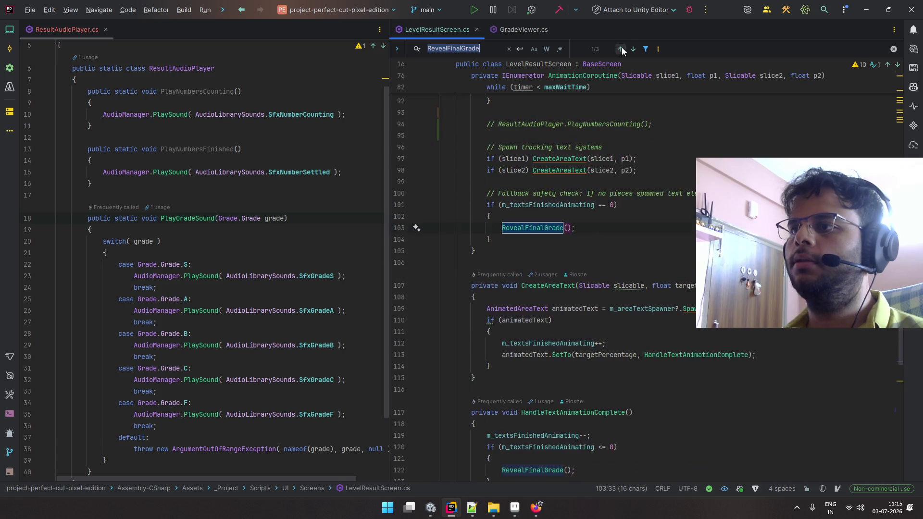
{"action": "left_click", "coordinate": [633, 48]}
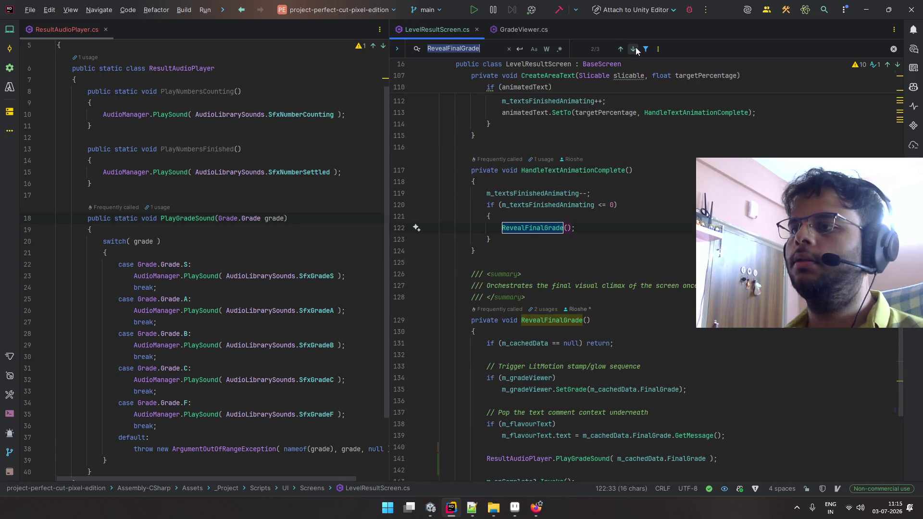
{"action": "left_click", "coordinate": [627, 48]}
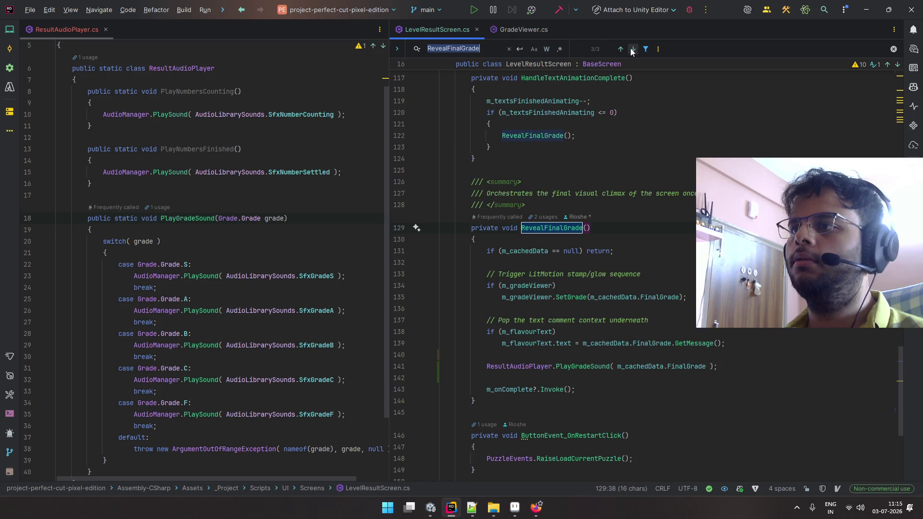
{"action": "left_click", "coordinate": [624, 48]}
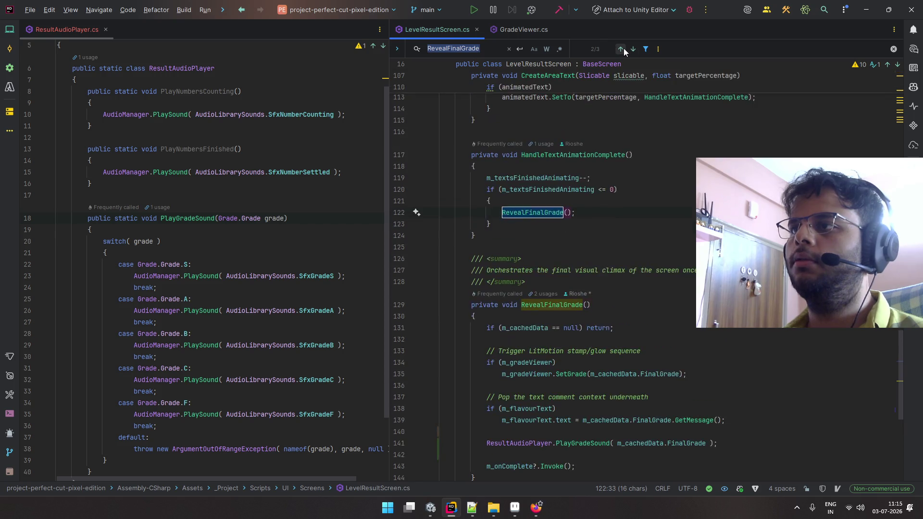
{"action": "left_click", "coordinate": [602, 191]}
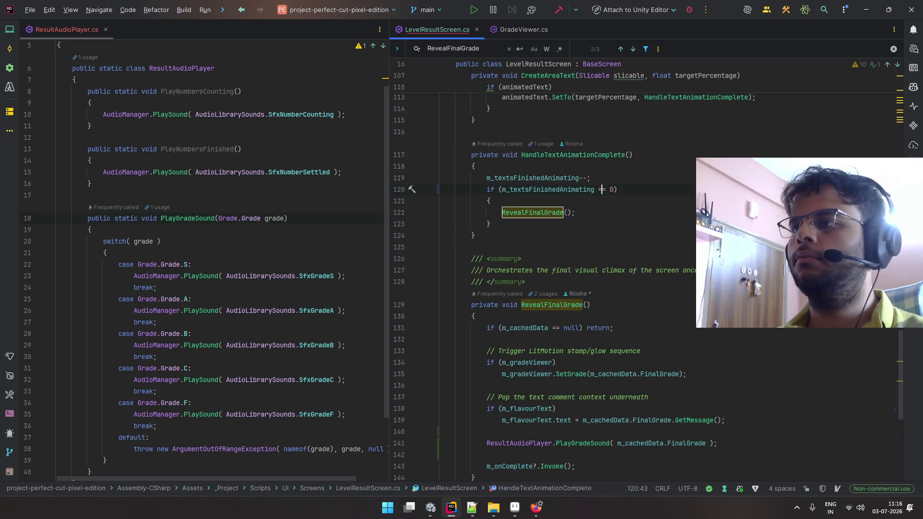
{"action": "scroll", "coordinate": [653, 211], "scroll_direction": "up", "scroll_amount": 3}
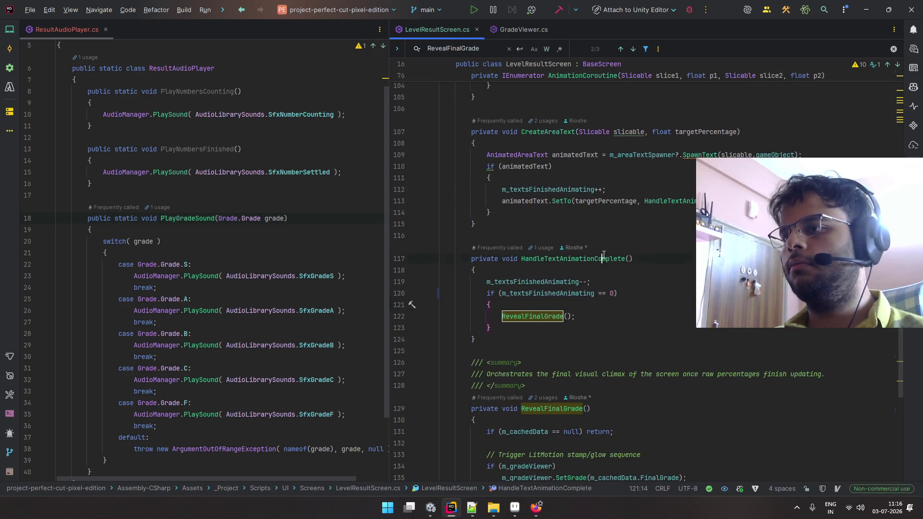
{"action": "scroll", "coordinate": [605, 255], "scroll_direction": "up", "scroll_amount": 2}
{"action": "key", "text": "Escape"}
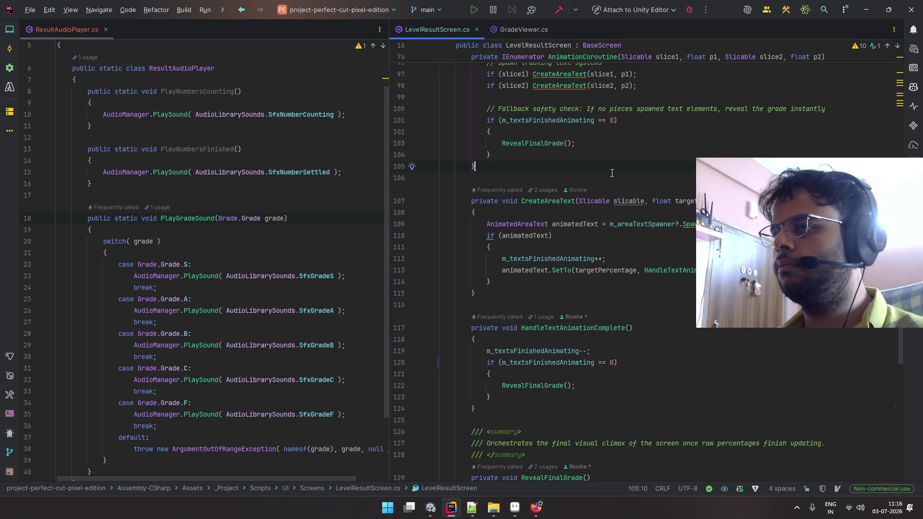
- Put the slice1 and slice2 CreateAreaText calls on their own lines under their ifs
{"action": "scroll", "coordinate": [611, 173], "scroll_direction": "up", "scroll_amount": 2}
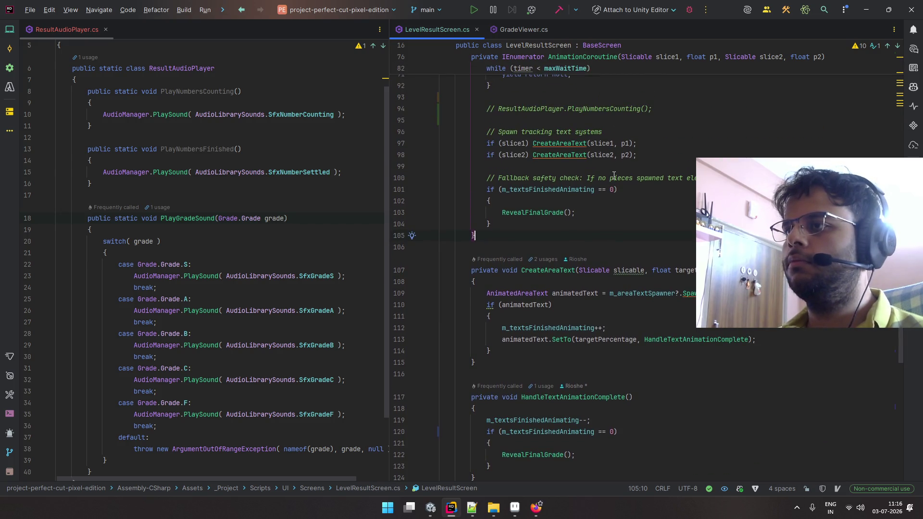
{"action": "scroll", "coordinate": [615, 176], "scroll_direction": "down", "scroll_amount": 1}
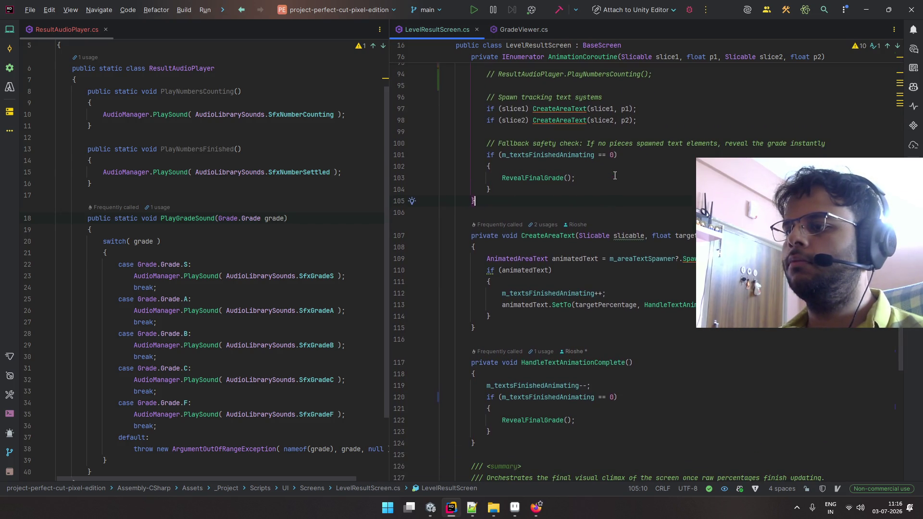
{"action": "scroll", "coordinate": [573, 254], "scroll_direction": "up", "scroll_amount": 2}
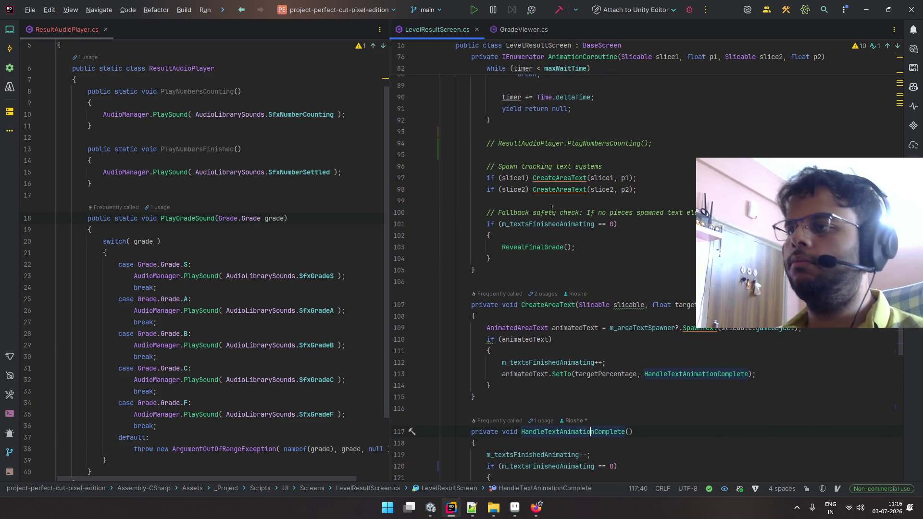
{"action": "left_click", "coordinate": [532, 178]}
{"action": "key", "text": "Return"}
{"action": "left_click", "coordinate": [530, 203]}
{"action": "left_click", "coordinate": [532, 202]}
{"action": "key", "text": "Return"}
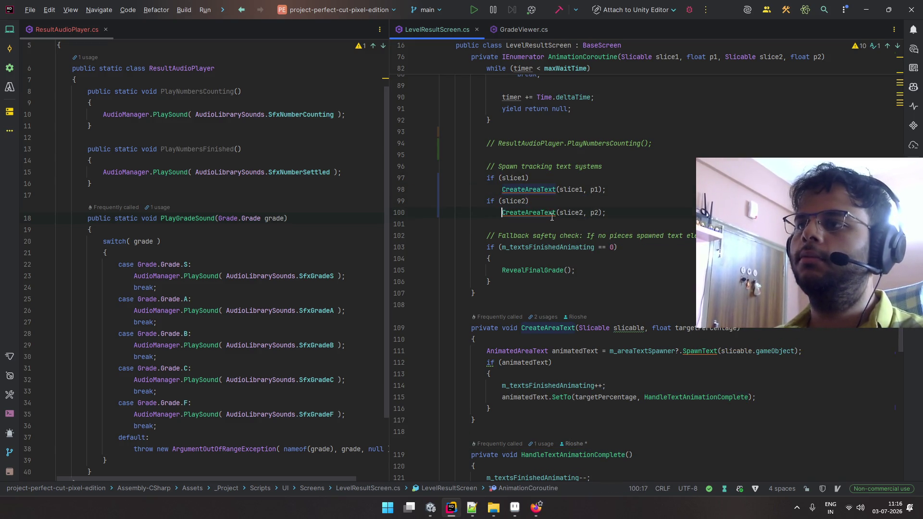
- Select the fallback safety-check block that reveals the grade when no text spawned
{"action": "scroll", "coordinate": [568, 207], "scroll_direction": "down", "scroll_amount": 2}
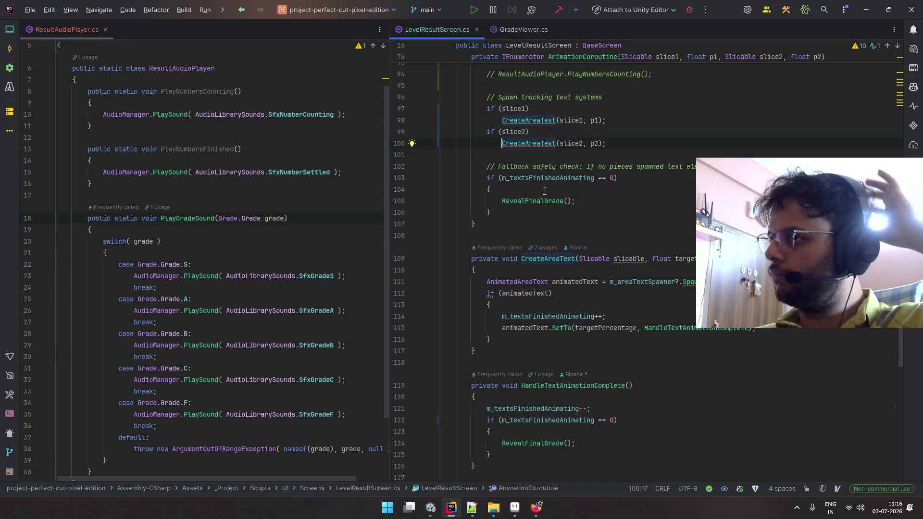
{"action": "scroll", "coordinate": [544, 191], "scroll_direction": "up", "scroll_amount": 2}
{"action": "left_click", "coordinate": [618, 217]}
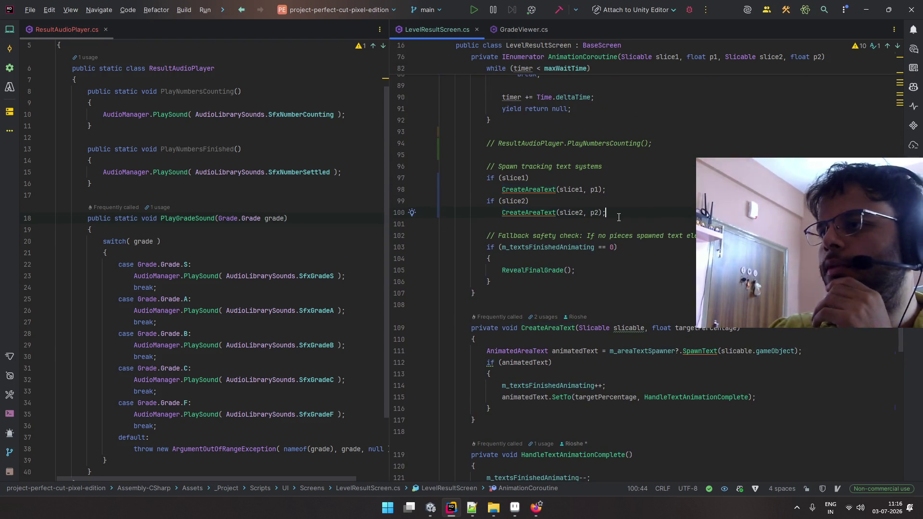
{"action": "scroll", "coordinate": [617, 207], "scroll_direction": "down", "scroll_amount": 2}
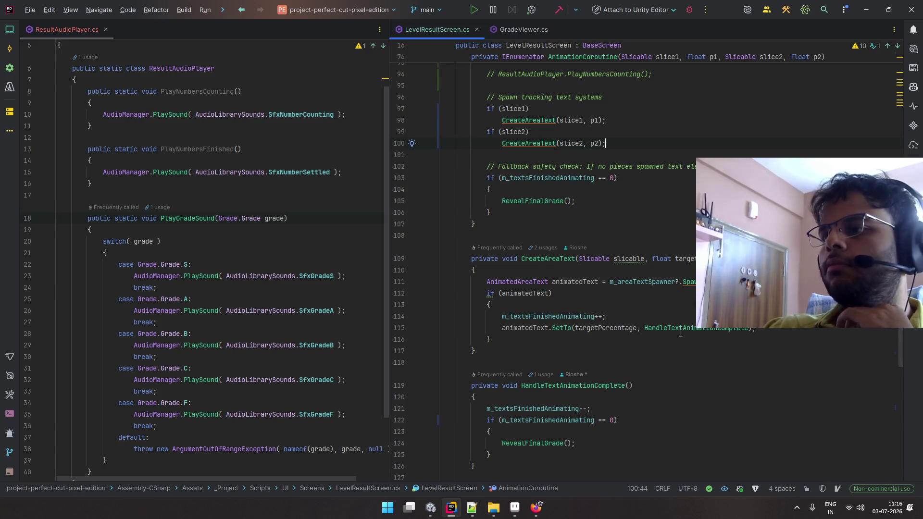
{"action": "mouse_move", "coordinate": [680, 332]}
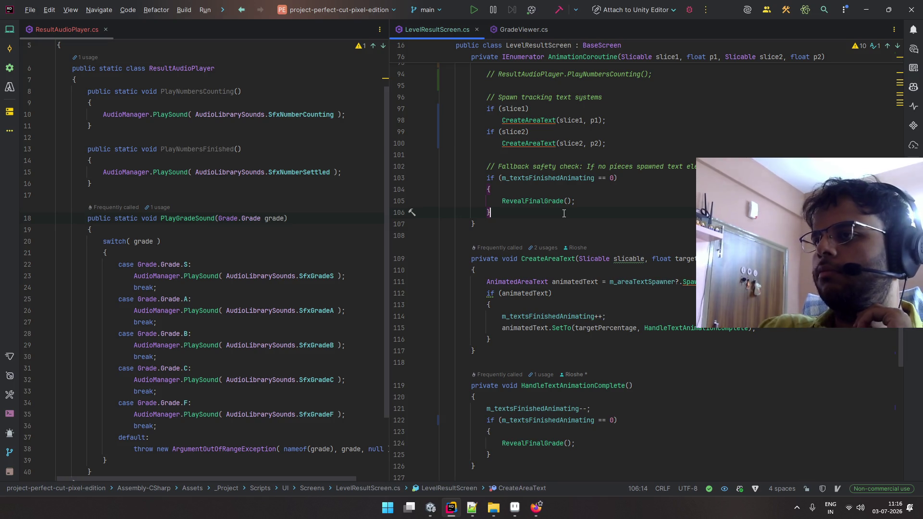
{"action": "left_click_drag", "start_coordinate": [568, 210], "coordinate": [405, 165]}
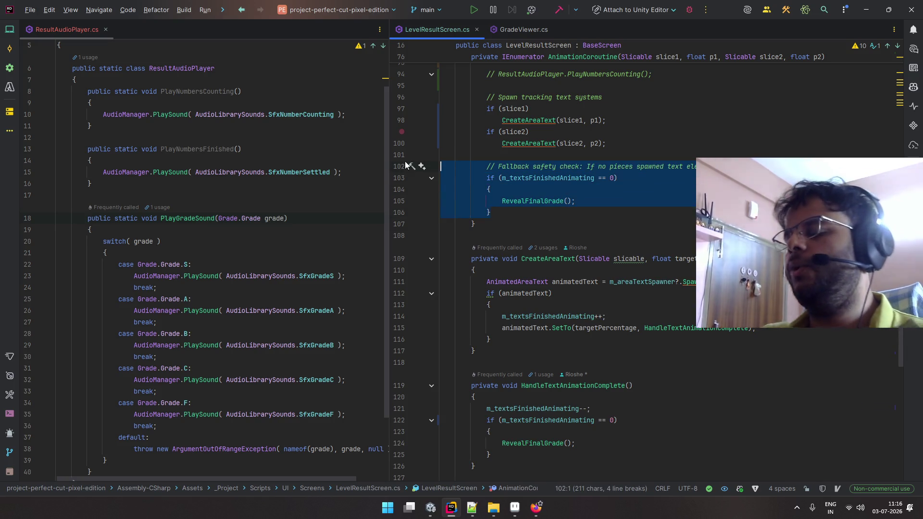
- Delete the fallback block on lines 102–106 and remove '==' from line 116's completion check
{"action": "key", "text": "BackSpace"}
{"action": "key", "text": "BackSpace"}
{"action": "key", "text": "BackSpace"}
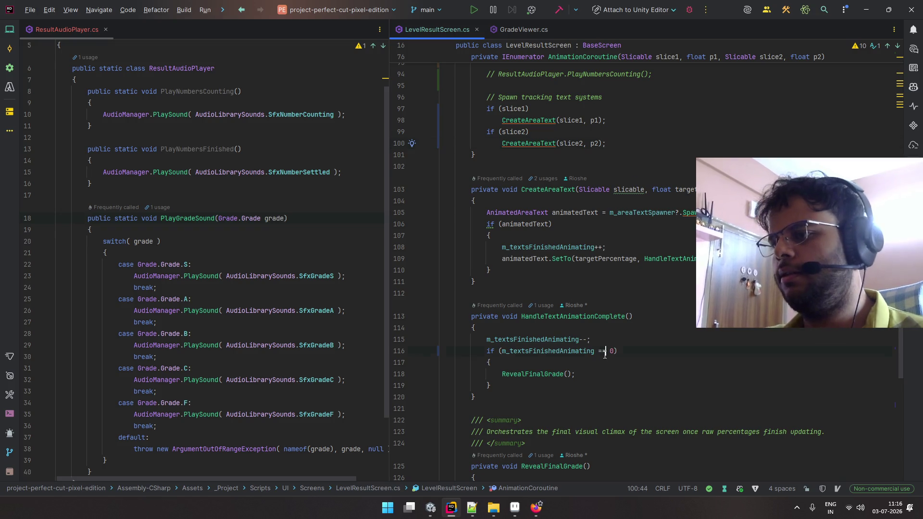
{"action": "left_click", "coordinate": [602, 354]}
{"action": "key", "text": "BackSpace"}
{"action": "key", "text": "Delete"}
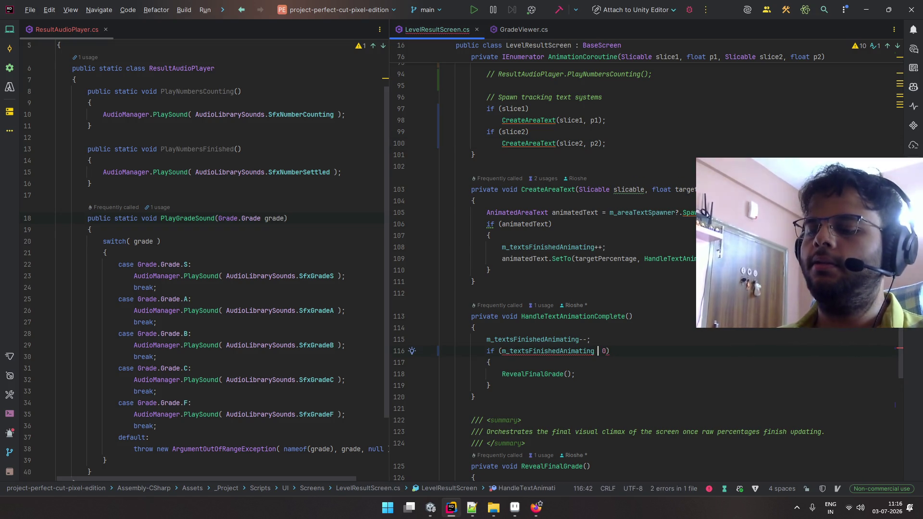
{"action": "type", "text": "<="}
{"action": "key", "text": "alt+Tab"}
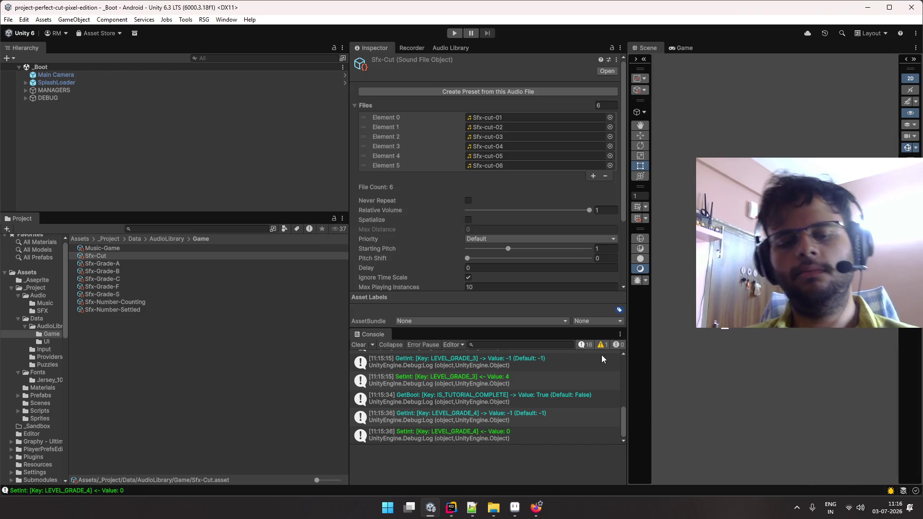
{"action": "left_click", "coordinate": [460, 33]}
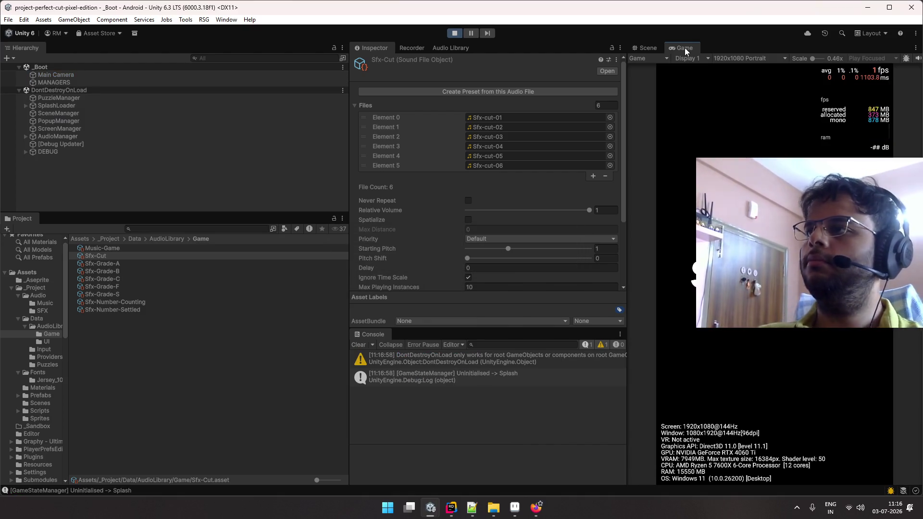
{"action": "double_click", "coordinate": [684, 47]}
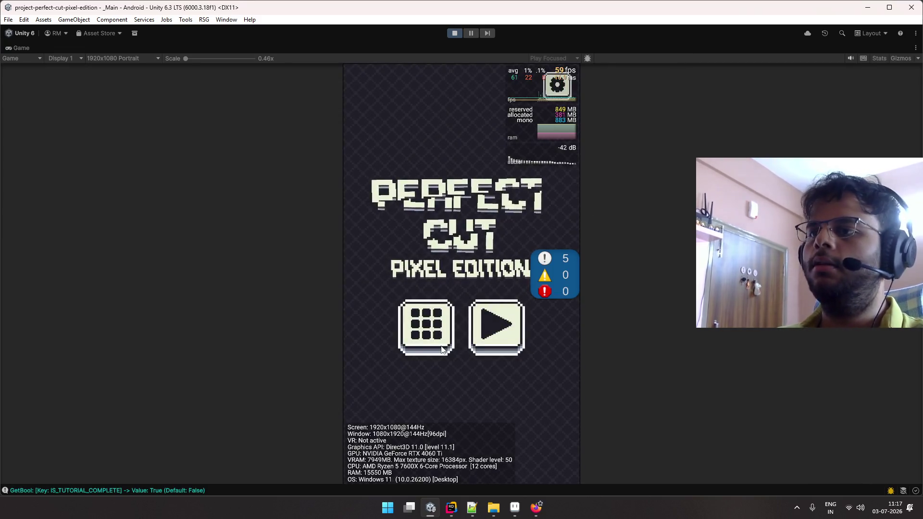
{"action": "left_click", "coordinate": [499, 346]}
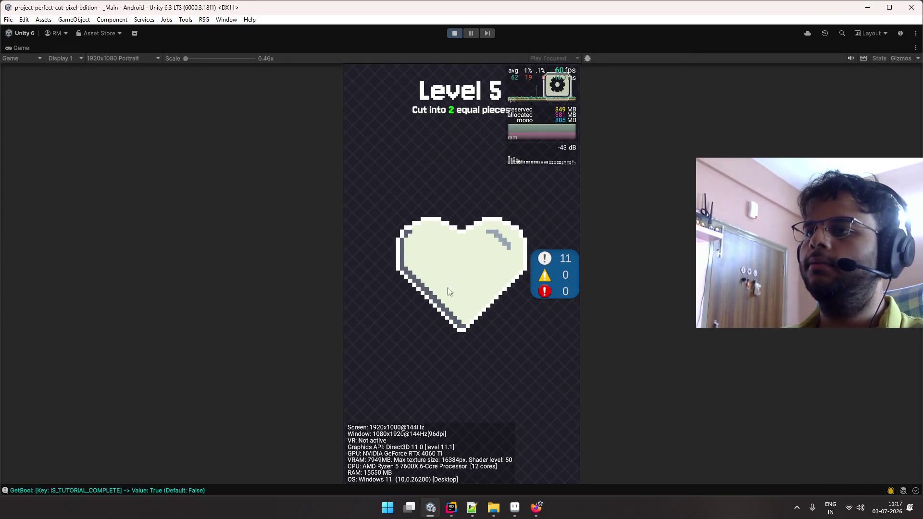
{"action": "left_click_drag", "start_coordinate": [438, 169], "coordinate": [482, 411]}
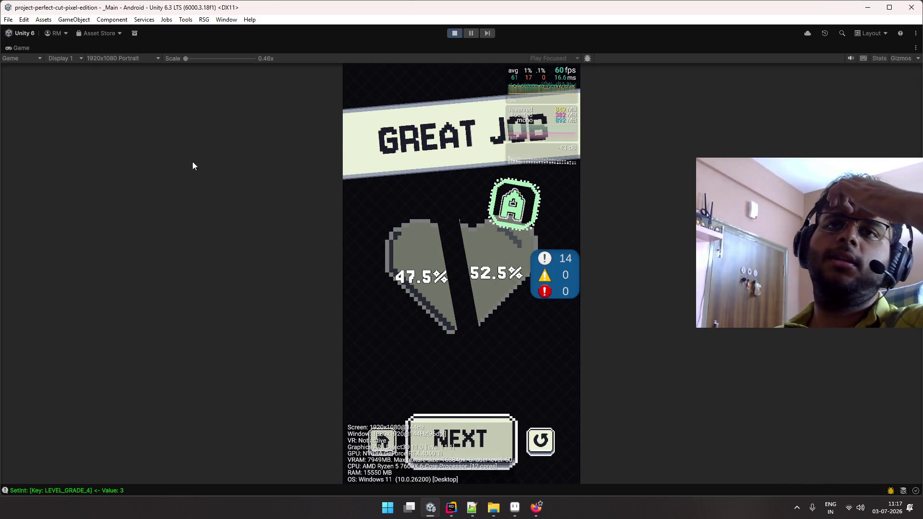
{"action": "double_click", "coordinate": [14, 46]}
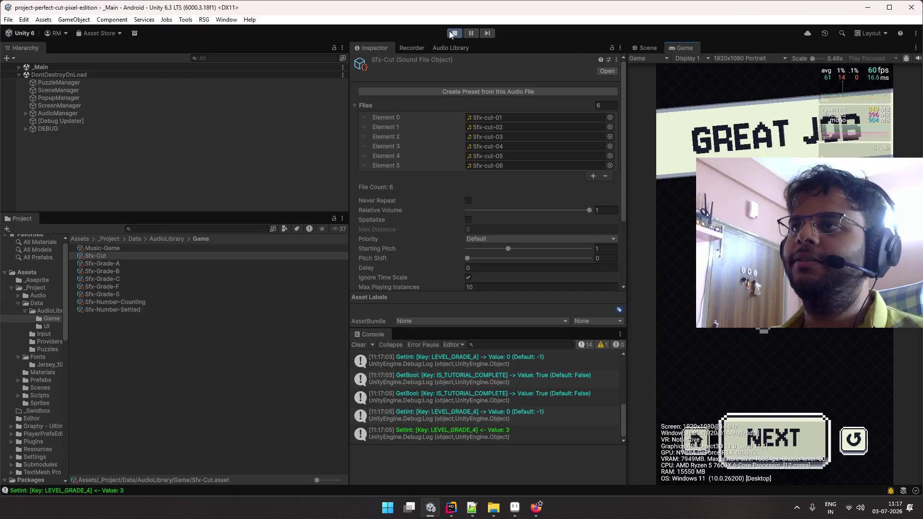
{"action": "left_click", "coordinate": [451, 33]}
{"action": "left_click", "coordinate": [197, 229]}
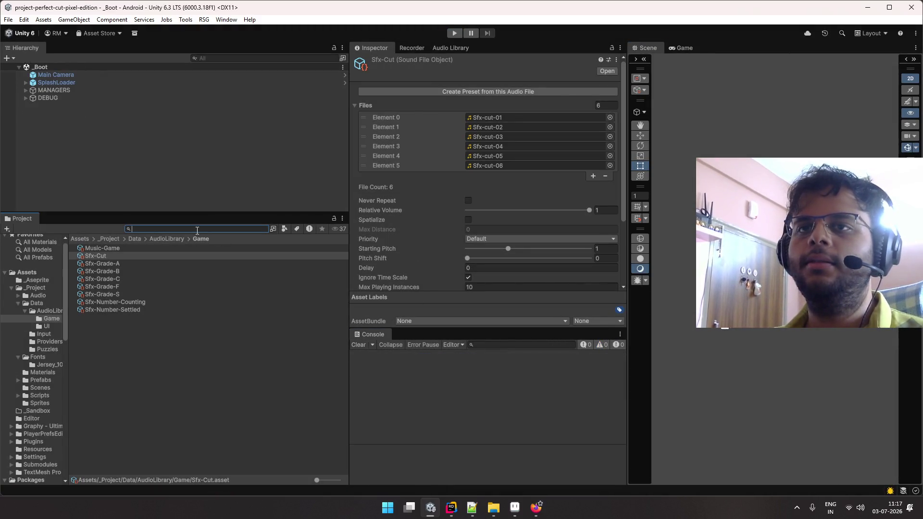
- Open the Grade prefab from the search results, look it over, and leave it
{"action": "type", "text": "grade"}
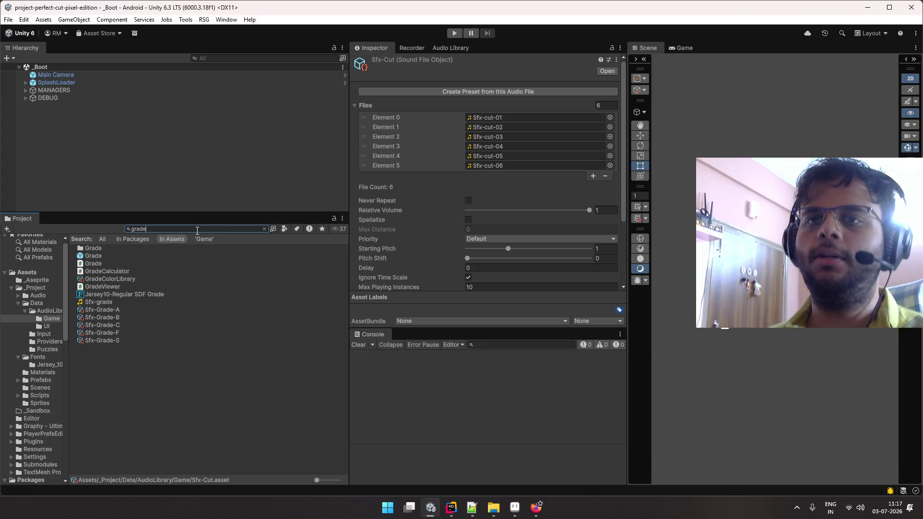
{"action": "double_click", "coordinate": [99, 254]}
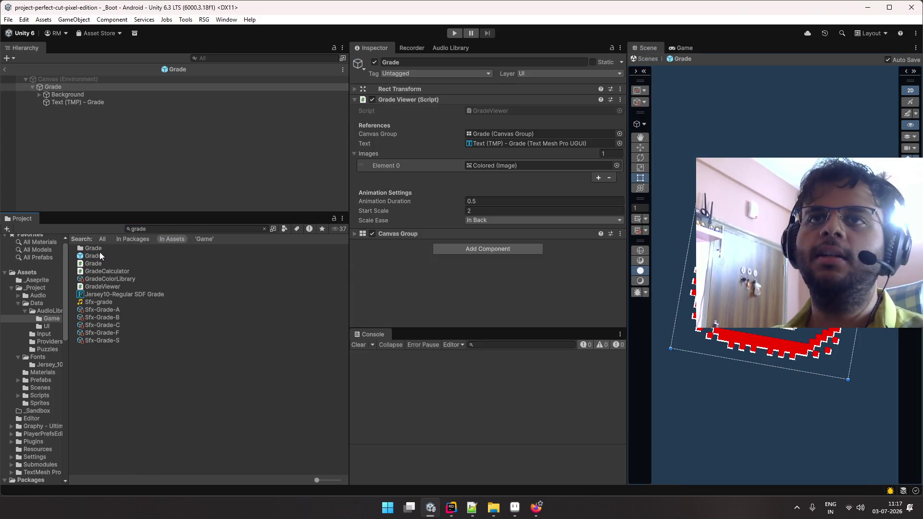
{"action": "left_click", "coordinate": [293, 124]}
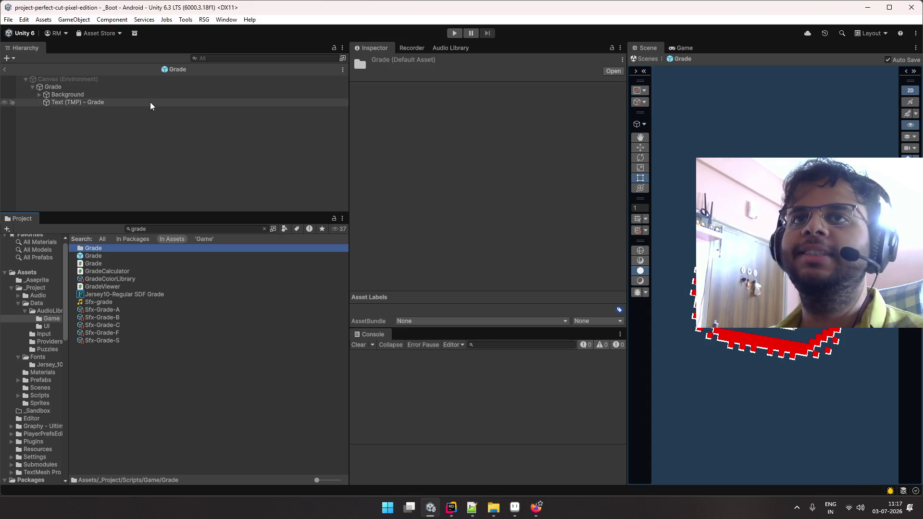
{"action": "left_click", "coordinate": [150, 87]}
{"action": "left_click", "coordinate": [4, 69]}
- Revert the Grade object's Sound Player override in the Screen-LevelResult prefab and exit Prefab Mode
{"action": "left_click", "coordinate": [170, 229]}
{"action": "type", "text": "result "}
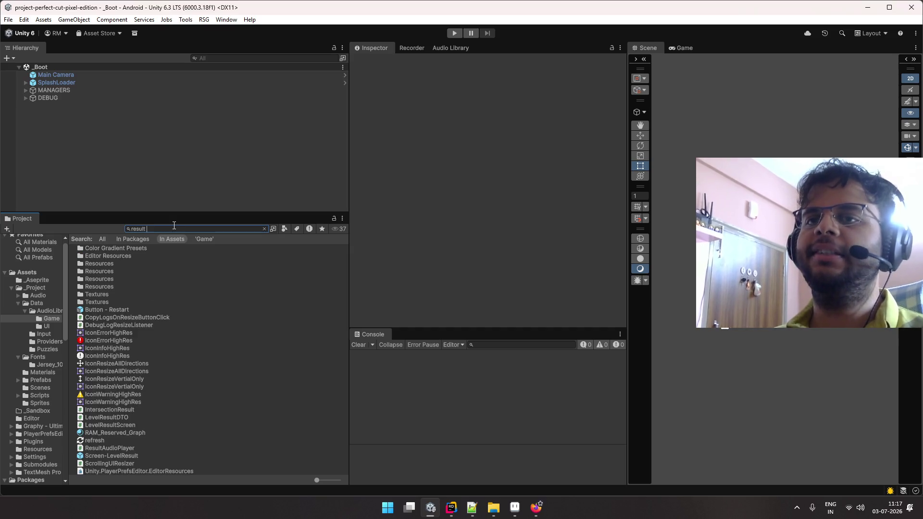
{"action": "type", "text": "s"}
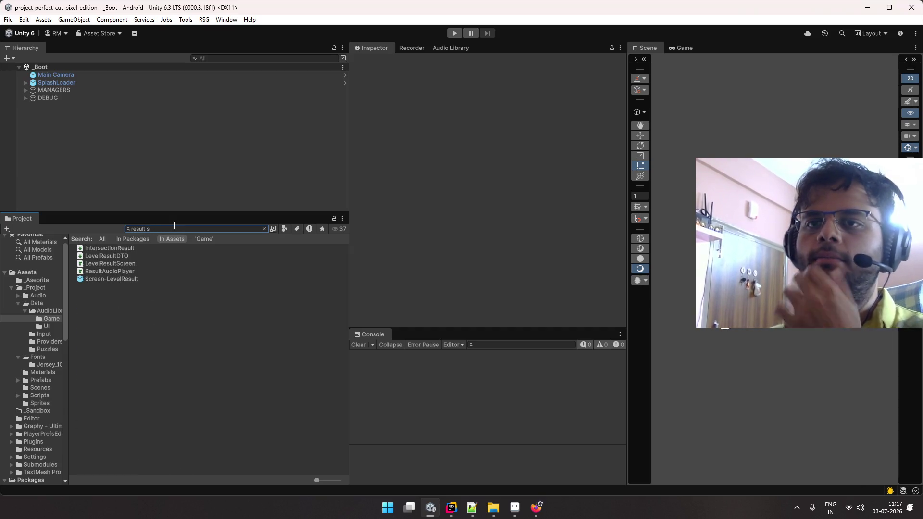
{"action": "double_click", "coordinate": [126, 279]}
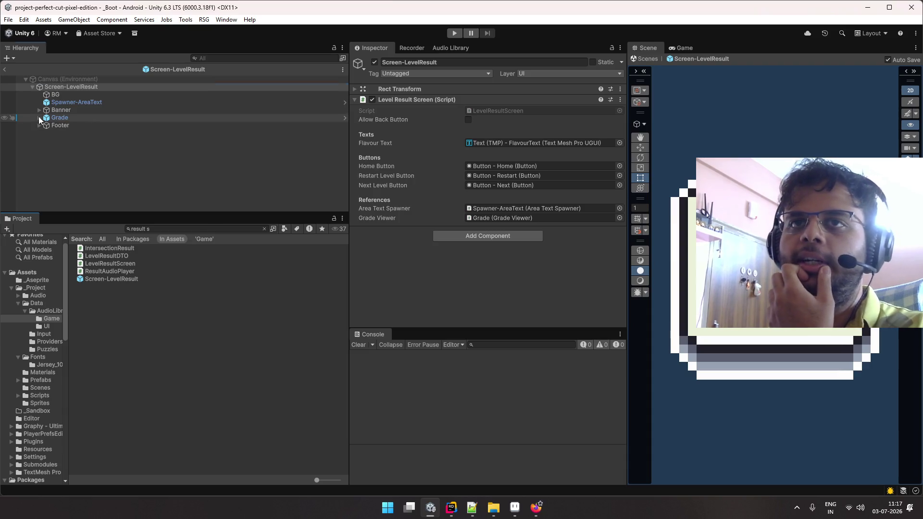
{"action": "left_click", "coordinate": [38, 118]}
{"action": "left_click", "coordinate": [206, 120]}
{"action": "left_click", "coordinate": [424, 100]}
{"action": "left_click", "coordinate": [435, 158]}
{"action": "left_click", "coordinate": [231, 183]}
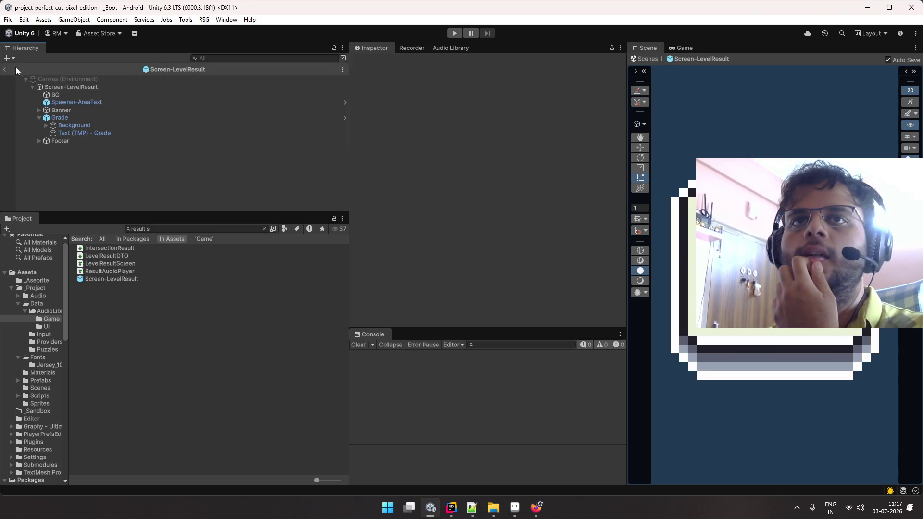
{"action": "left_click", "coordinate": [5, 69]}
{"action": "left_click", "coordinate": [454, 33]}
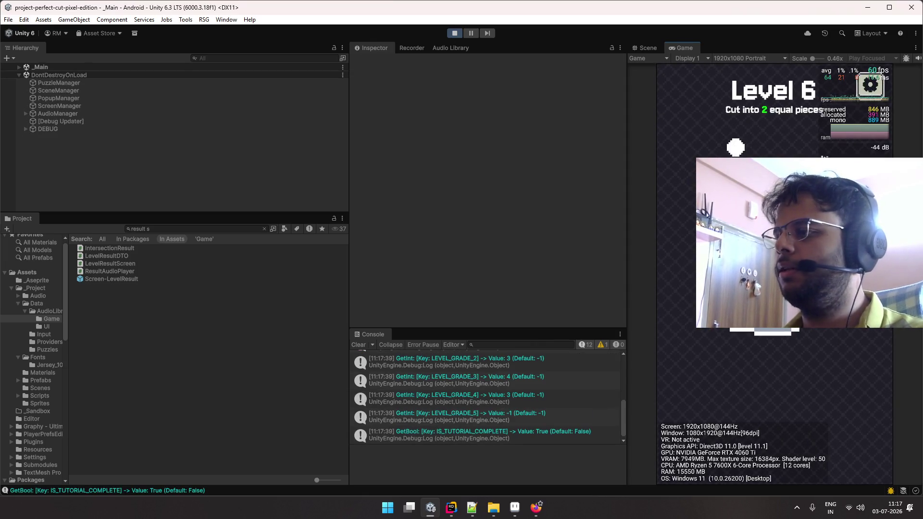
- Finish Level 6 on the Solid Effort result screen and stop the play-test
{"action": "left_click", "coordinate": [826, 391]}
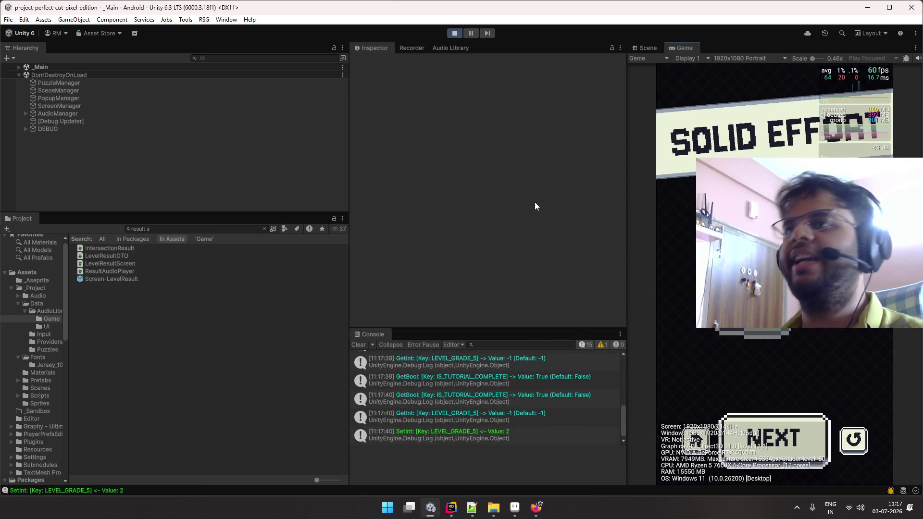
{"action": "left_click", "coordinate": [454, 33]}
{"action": "key", "text": "alt+Tab"}
{"action": "key", "text": "alt+Tab"}
{"action": "key", "text": "alt+Tab"}
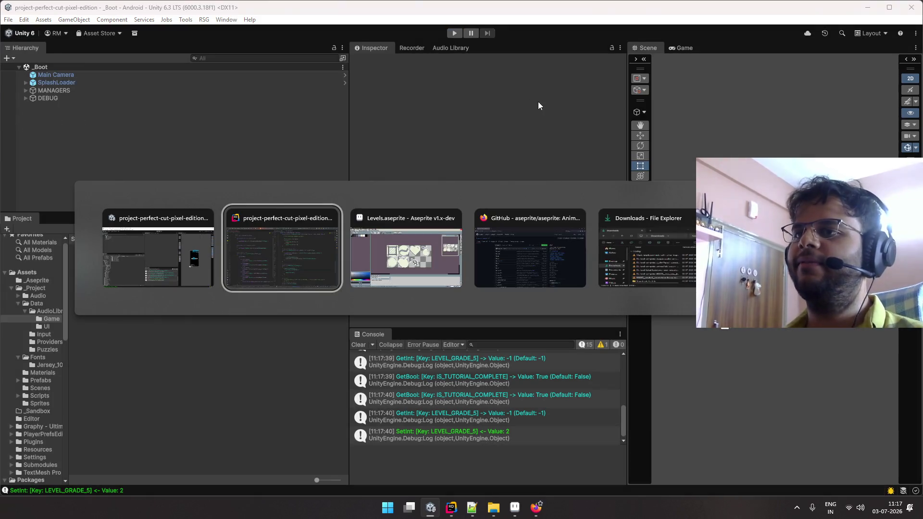
- Undo to restore the fallback grade-reveal block, keeping the slice2 line split
{"action": "key", "text": "alt+Tab"}
{"action": "key", "text": "alt+Tab"}
{"action": "key", "text": "alt+Tab"}
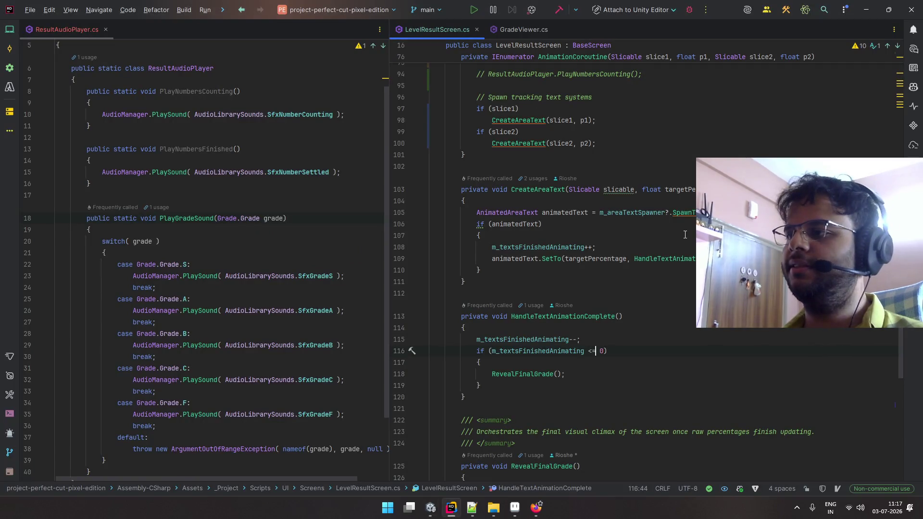
{"action": "key", "text": "ctrl+z"}
{"action": "key", "text": "ctrl+z"}
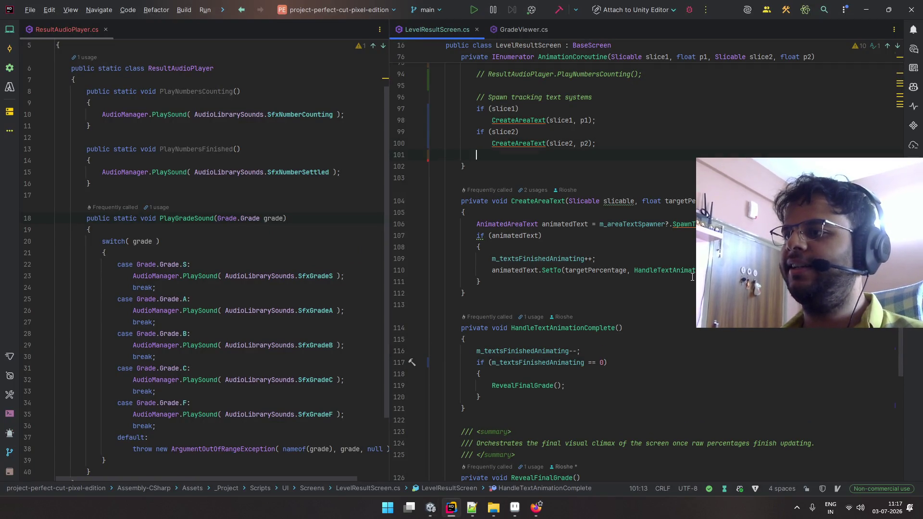
{"action": "key", "text": "ctrl+z"}
{"action": "key", "text": "ctrl+z"}
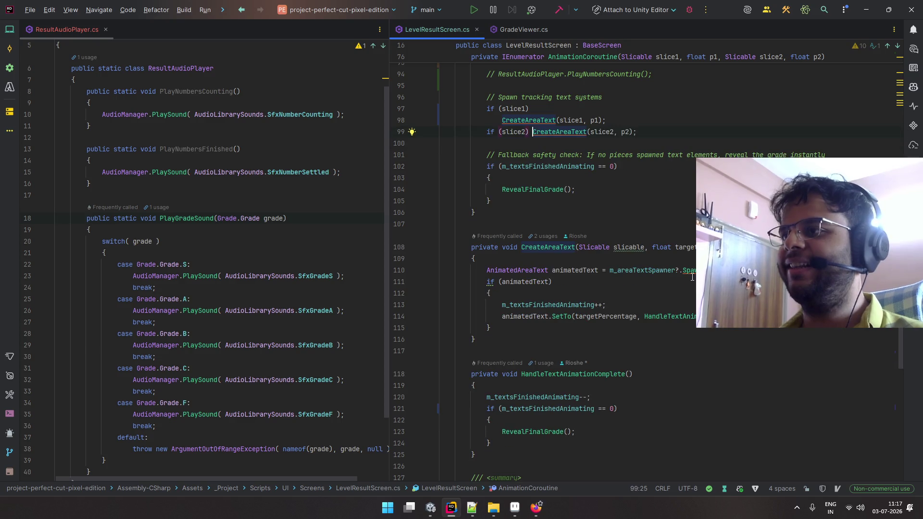
{"action": "key", "text": "ctrl+shift+z"}
- Change line 122's == check to <= and start a play-test in Unity
{"action": "left_click", "coordinate": [597, 178]}
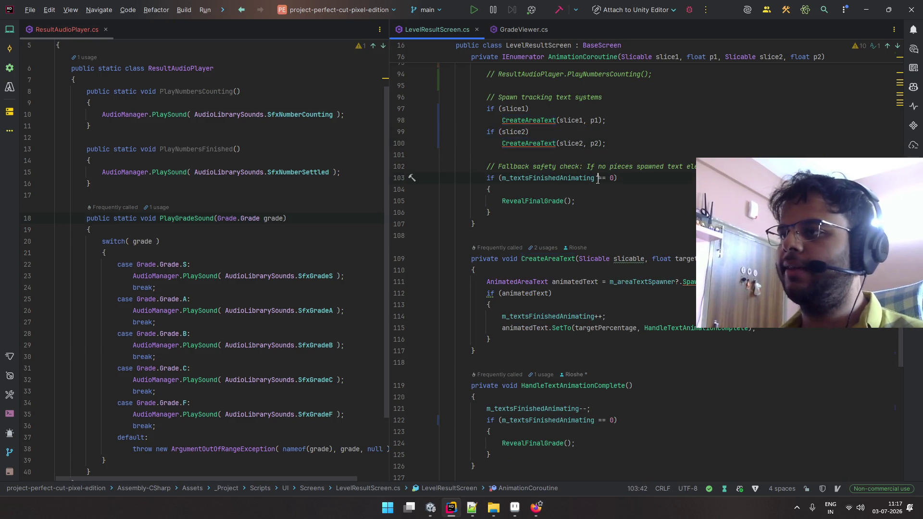
{"action": "scroll", "coordinate": [601, 179], "scroll_direction": "down", "scroll_amount": 4}
{"action": "left_click_drag", "start_coordinate": [598, 282], "coordinate": [603, 284]}
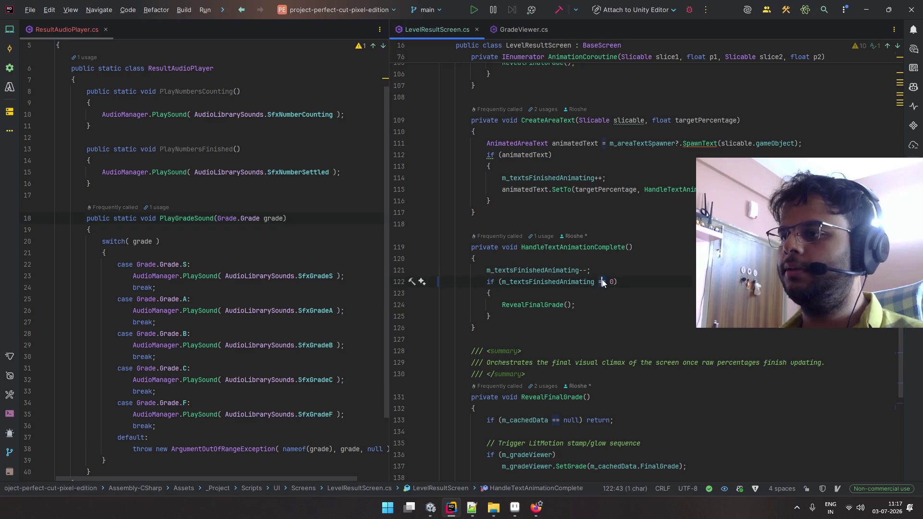
{"action": "key", "text": "Escape"}
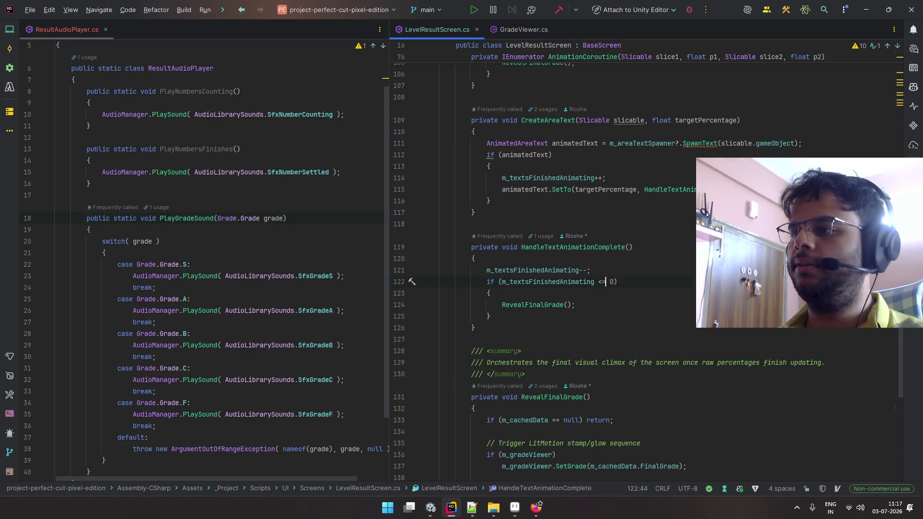
{"action": "key", "text": "alt+Tab"}
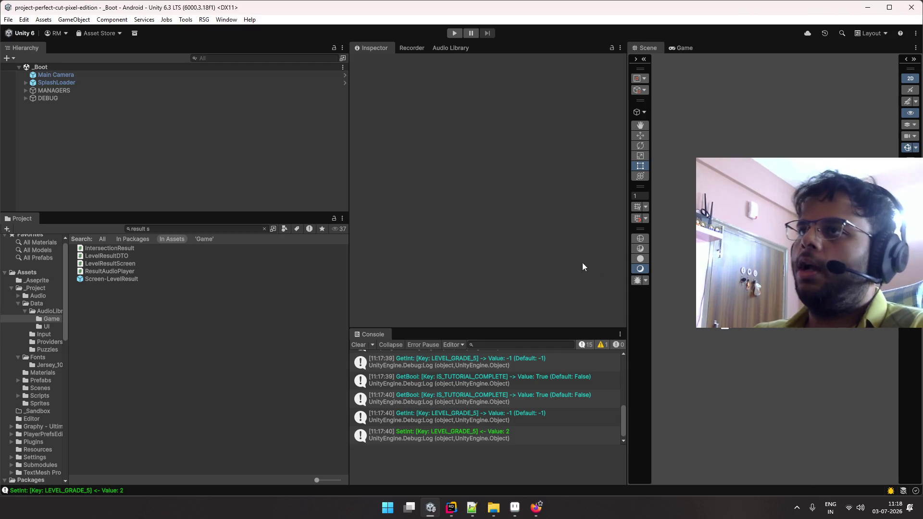
{"action": "left_click", "coordinate": [454, 32]}
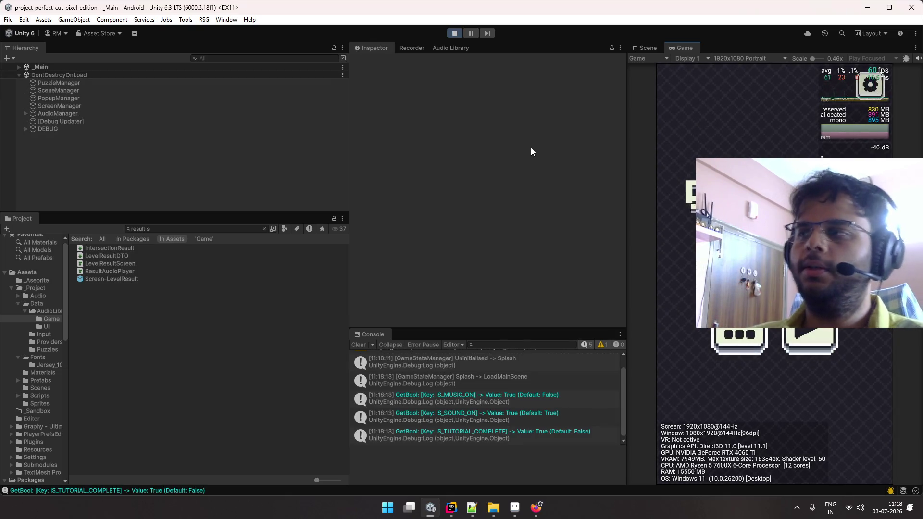
- Start Level 7 and slice it repeatedly, retrying from the result screen each time
{"action": "left_click", "coordinate": [774, 278]}
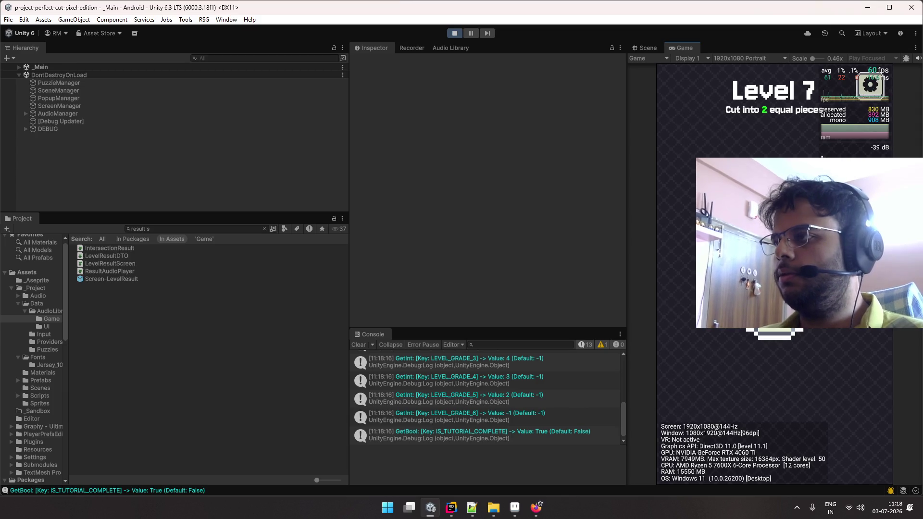
{"action": "left_click_drag", "start_coordinate": [772, 329], "coordinate": [777, 385]}
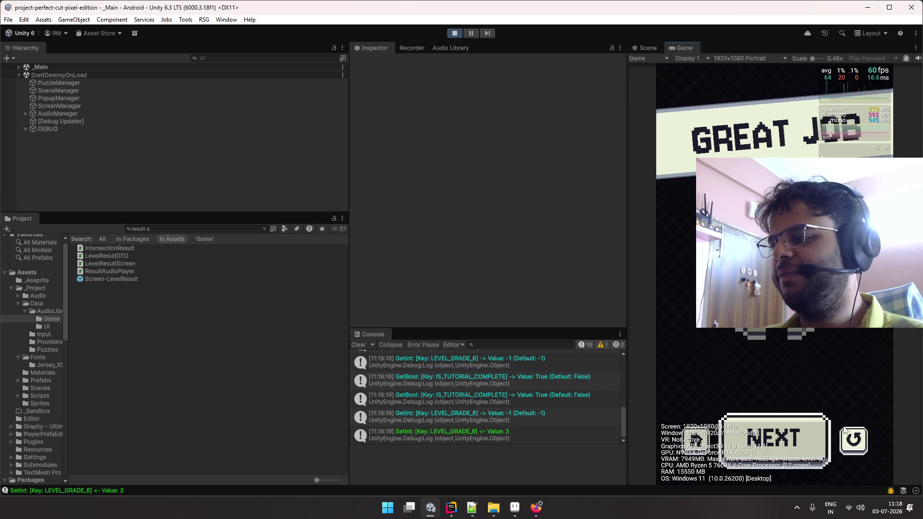
{"action": "mouse_move", "coordinate": [779, 332]}
{"action": "left_mouse_down"}
{"action": "mouse_move", "coordinate": [780, 372]}
{"action": "mouse_move", "coordinate": [764, 384]}
{"action": "left_mouse_up"}
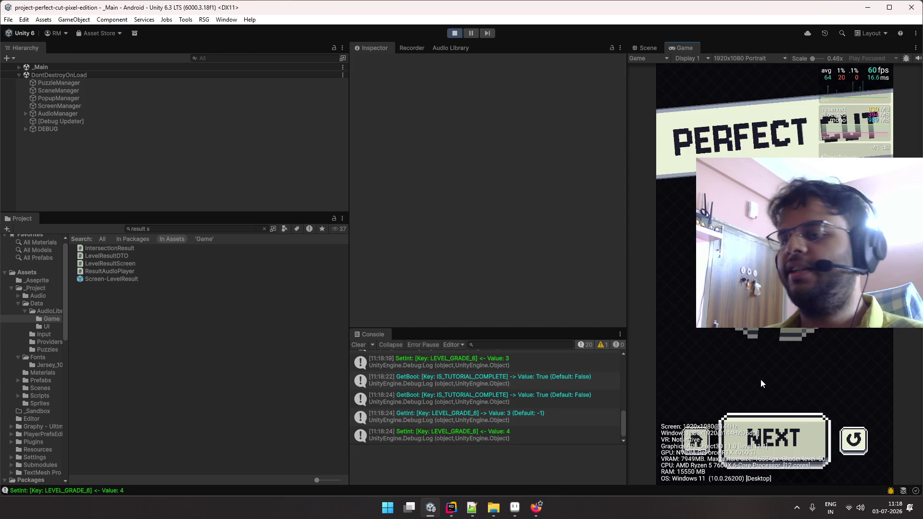
{"action": "left_click", "coordinate": [853, 440]}
{"action": "left_click_drag", "start_coordinate": [788, 332], "coordinate": [797, 390]}
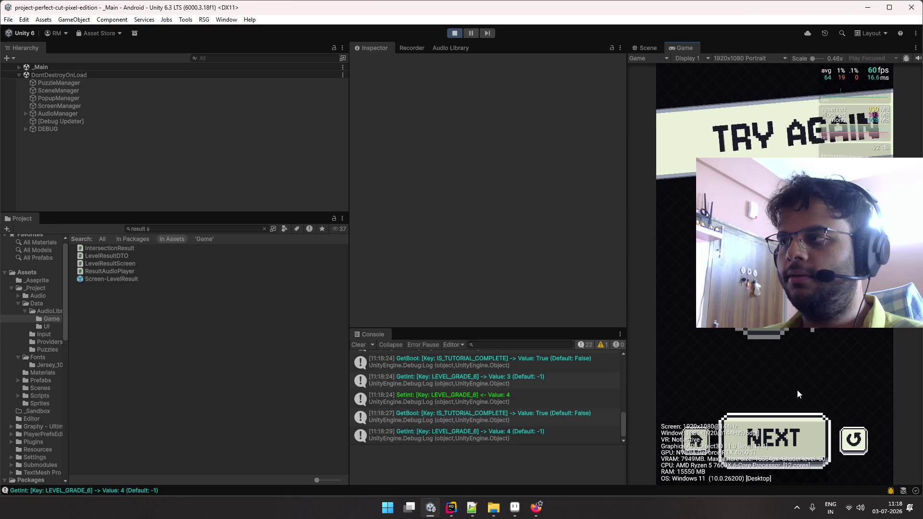
{"action": "left_click", "coordinate": [847, 439]}
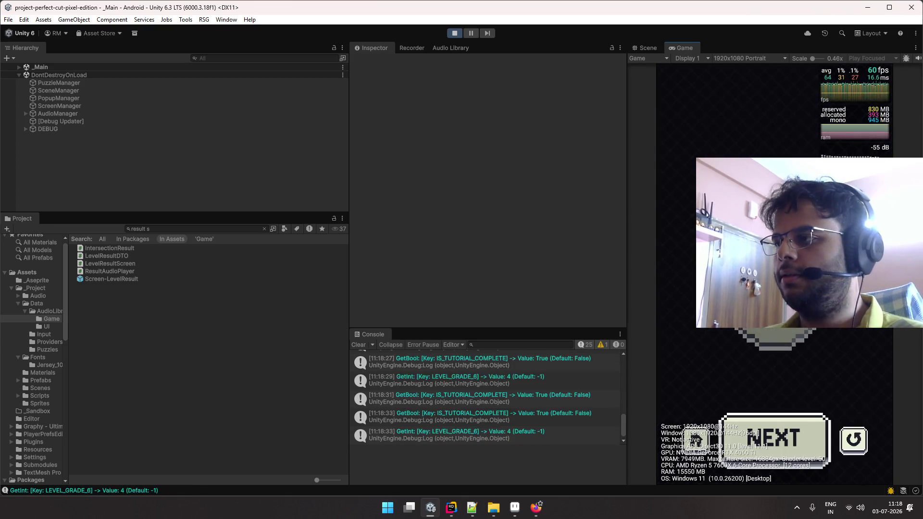
{"action": "left_click", "coordinate": [854, 440]}
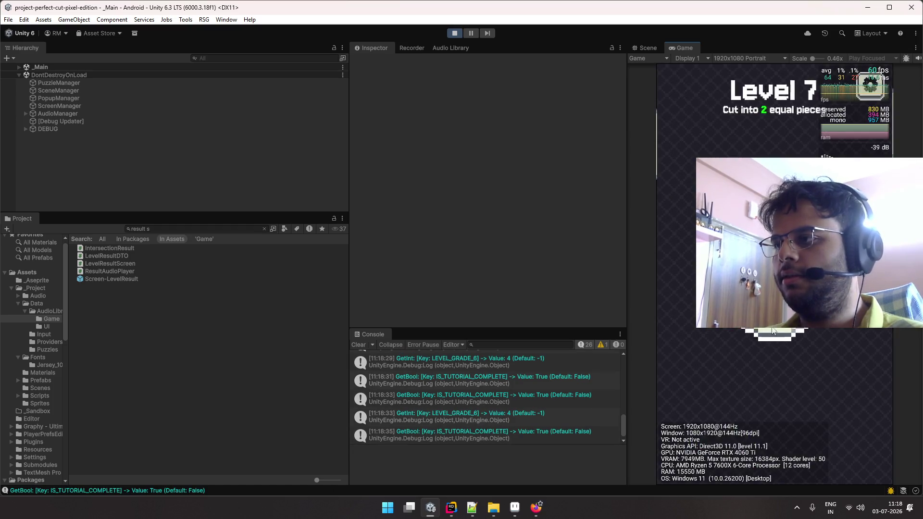
{"action": "left_click_drag", "start_coordinate": [776, 288], "coordinate": [787, 403]}
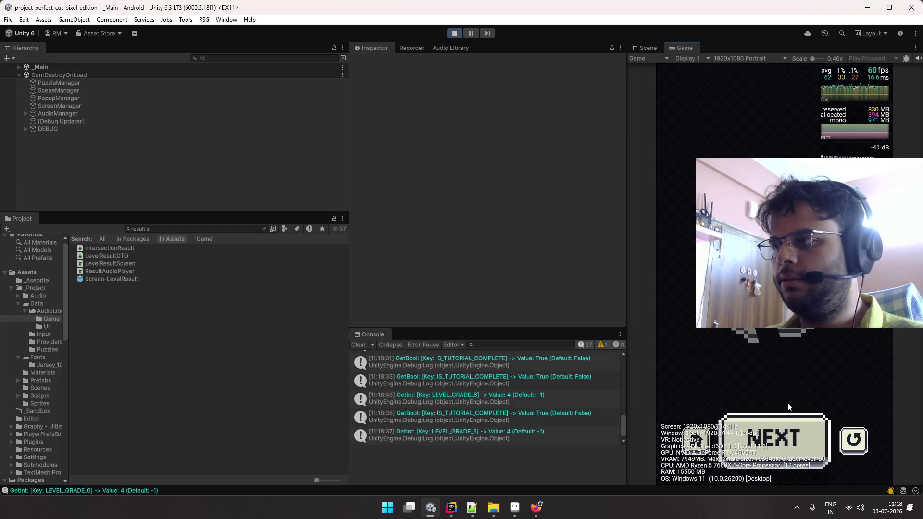
{"action": "left_click", "coordinate": [853, 441]}
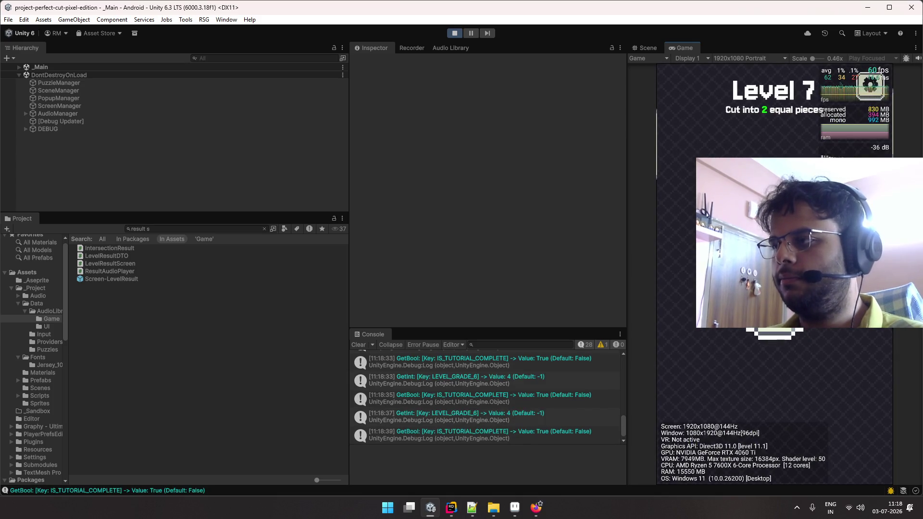
{"action": "left_click_drag", "start_coordinate": [767, 344], "coordinate": [767, 342]}
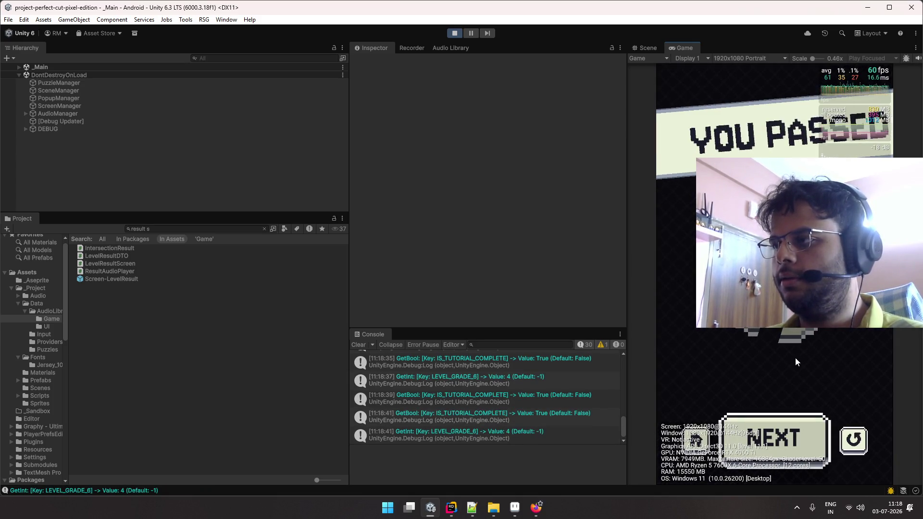
{"action": "left_click", "coordinate": [853, 441]}
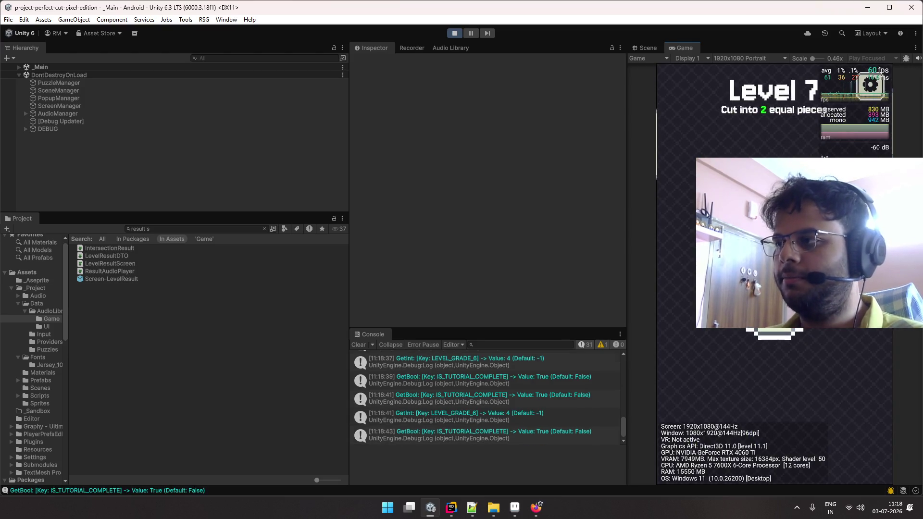
- Keep slicing and restarting Level 7 to hear the result sounds, then stop the game
{"action": "left_click_drag", "start_coordinate": [766, 298], "coordinate": [739, 383]}
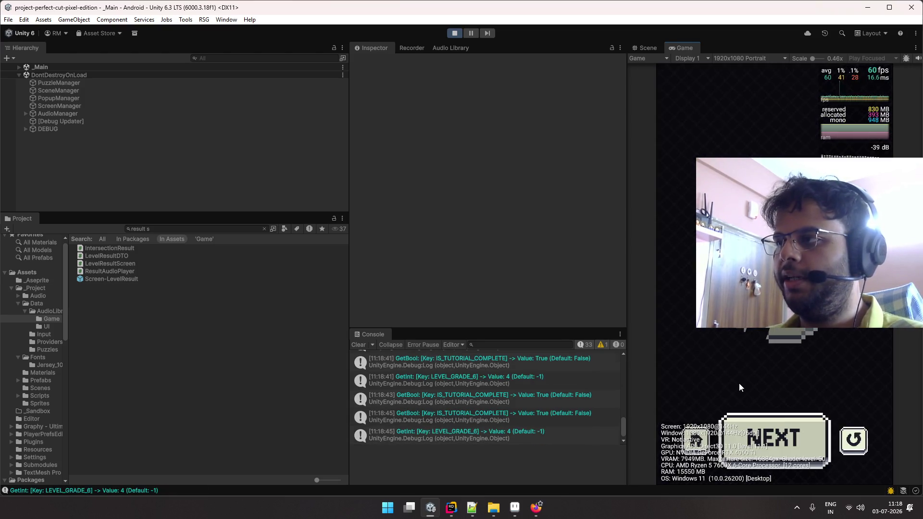
{"action": "left_click", "coordinate": [853, 441]}
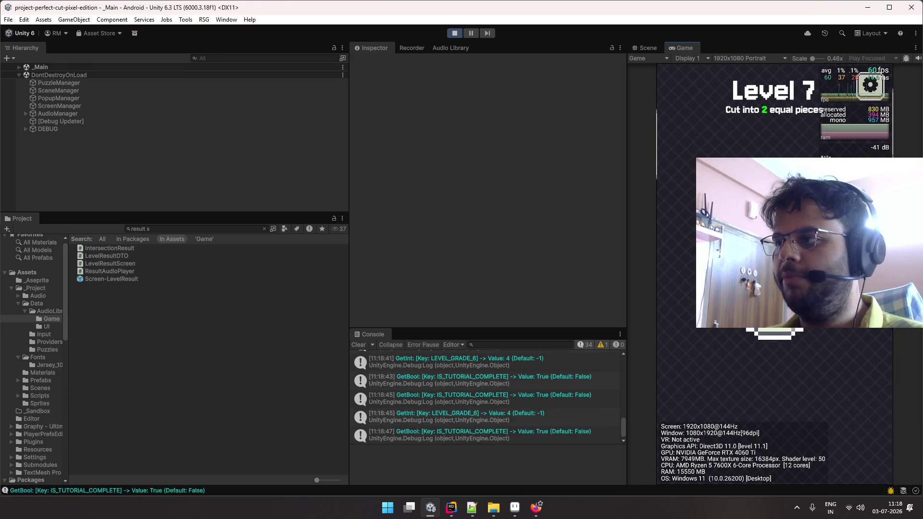
{"action": "left_click_drag", "start_coordinate": [769, 333], "coordinate": [766, 368]}
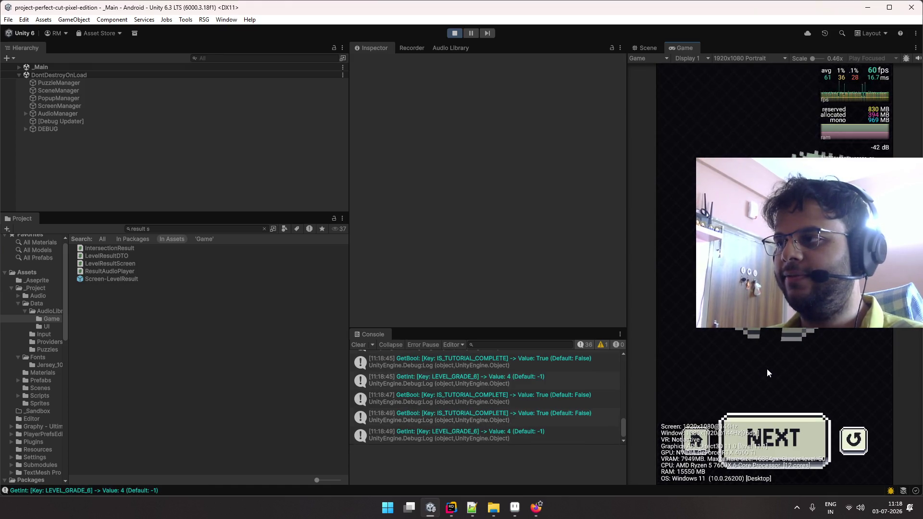
{"action": "left_click", "coordinate": [852, 438]}
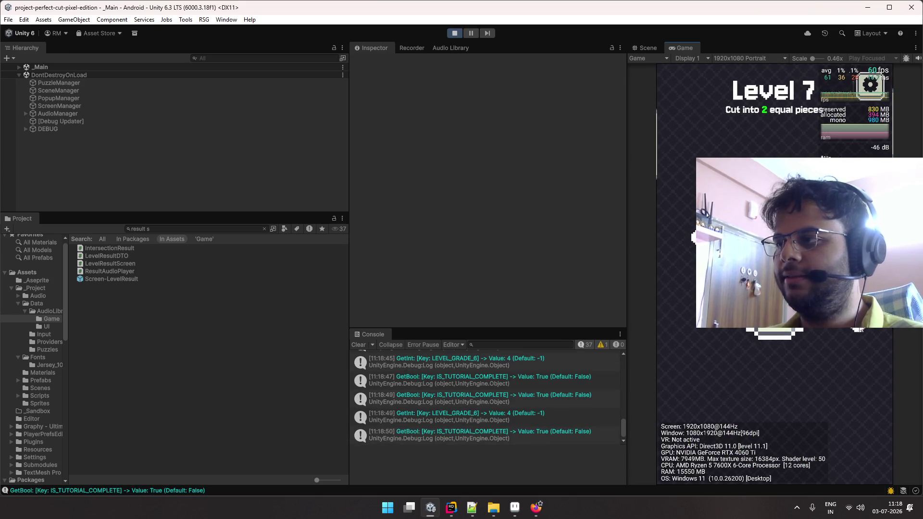
{"action": "left_click_drag", "start_coordinate": [769, 331], "coordinate": [767, 370]}
{"action": "left_click", "coordinate": [853, 438]}
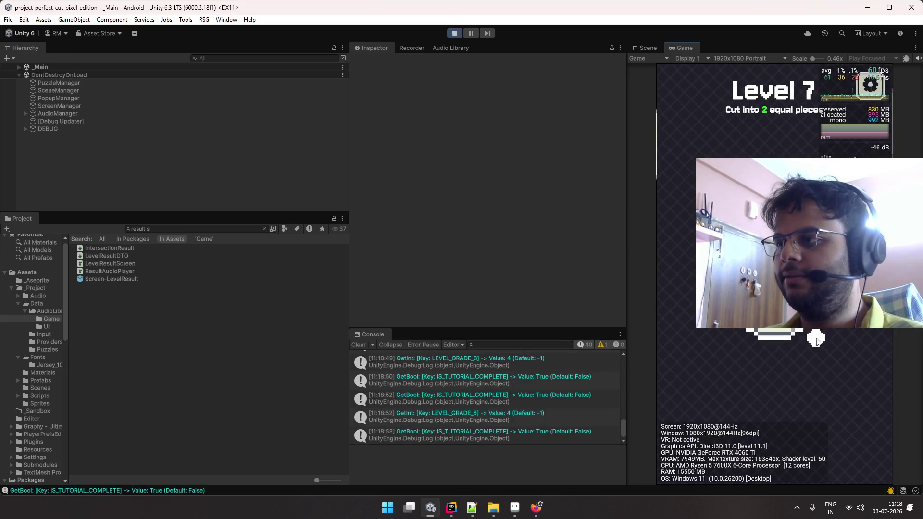
{"action": "left_click_drag", "start_coordinate": [769, 331], "coordinate": [766, 370]}
{"action": "left_click", "coordinate": [853, 438]}
{"action": "left_click_drag", "start_coordinate": [769, 331], "coordinate": [767, 370]}
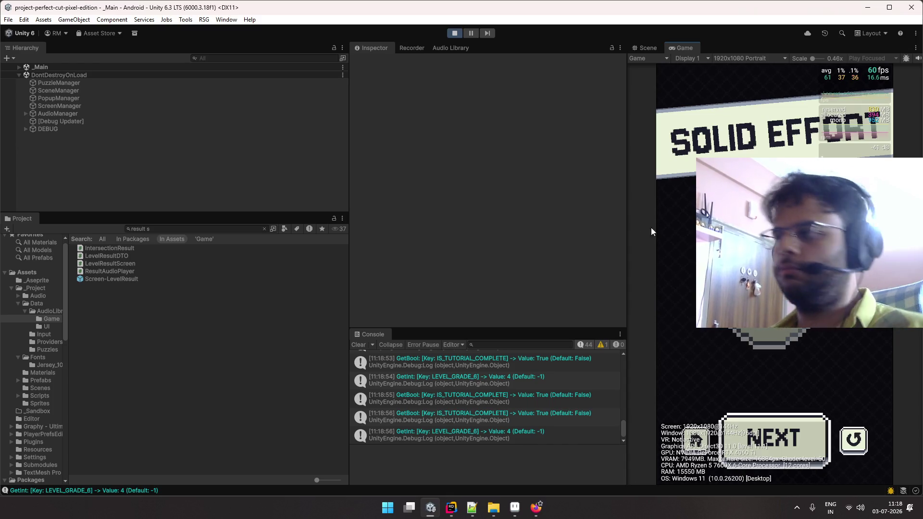
{"action": "left_click", "coordinate": [455, 33]}
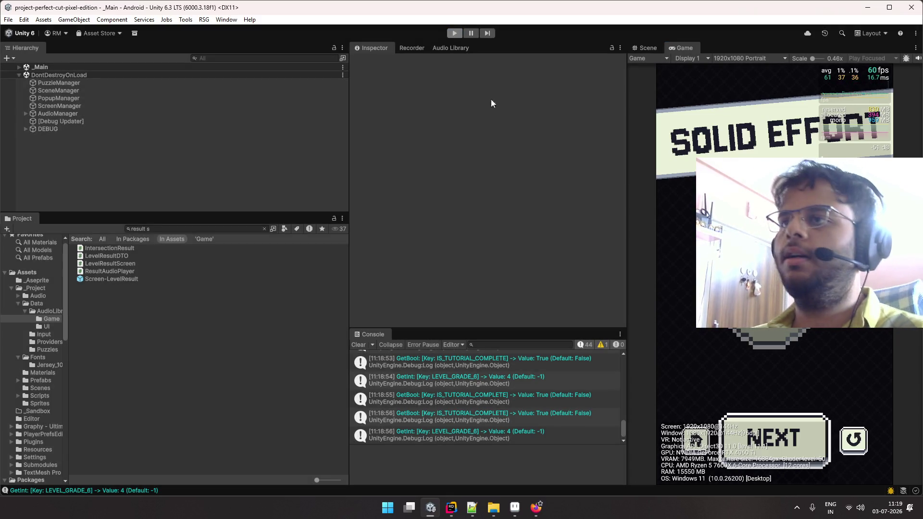
- Switch to Rider and scroll through LevelResultScreen.cs to find RevealFinalGrade
{"action": "left_click", "coordinate": [359, 344]}
{"action": "key", "text": "alt+Tab"}
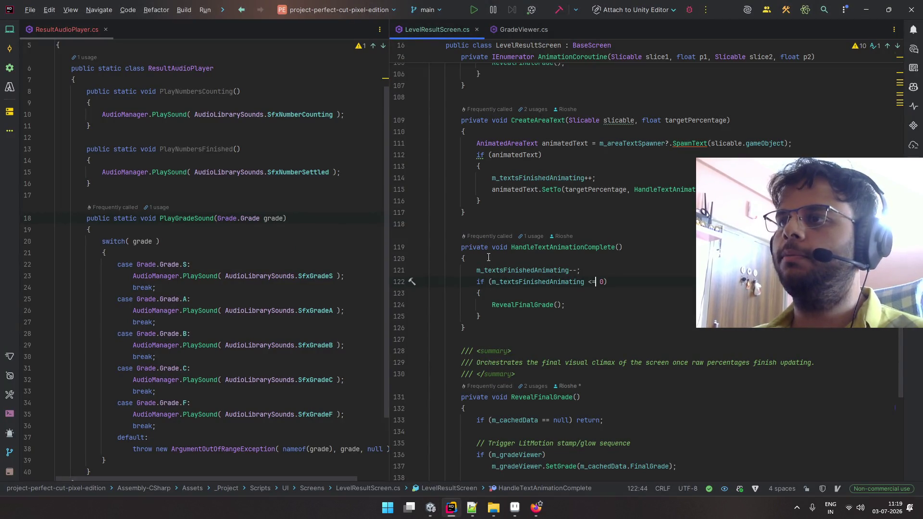
{"action": "scroll", "coordinate": [488, 258], "scroll_direction": "up", "scroll_amount": 12}
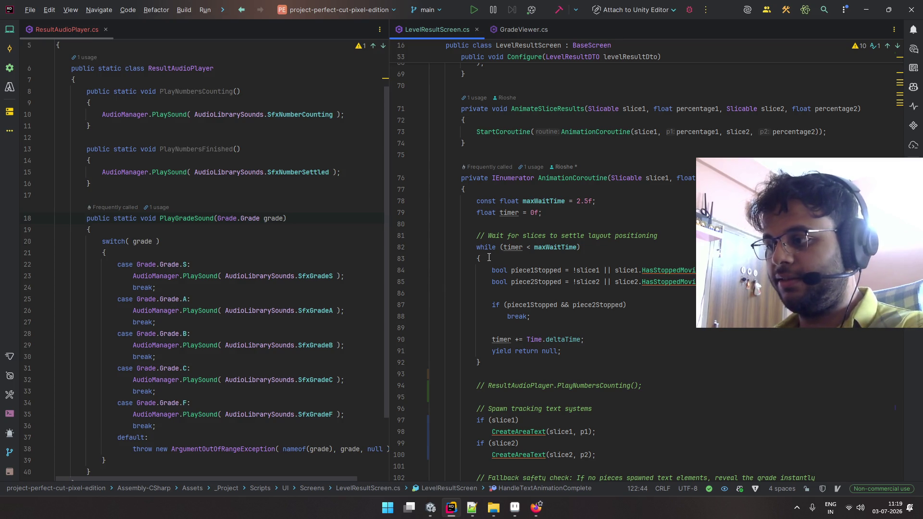
{"action": "scroll", "coordinate": [256, 205], "scroll_direction": "up", "scroll_amount": 2}
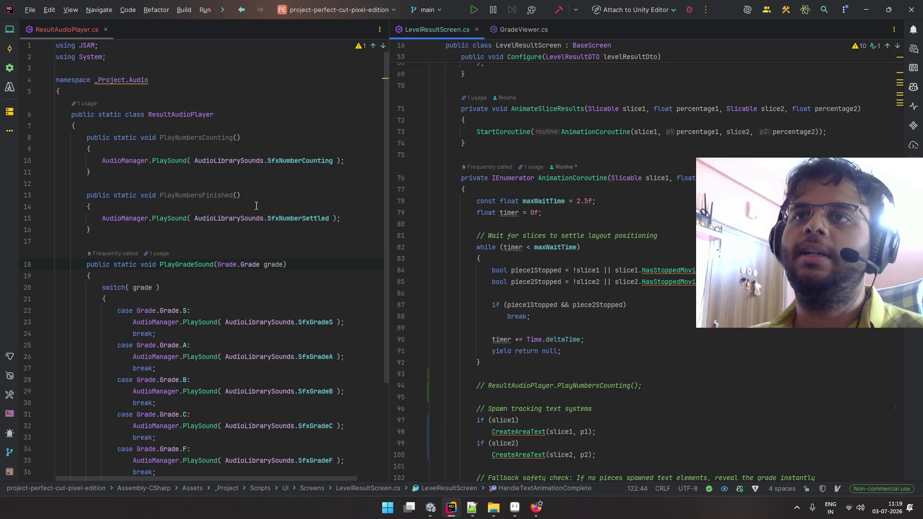
{"action": "scroll", "coordinate": [210, 157], "scroll_direction": "down", "scroll_amount": 4}
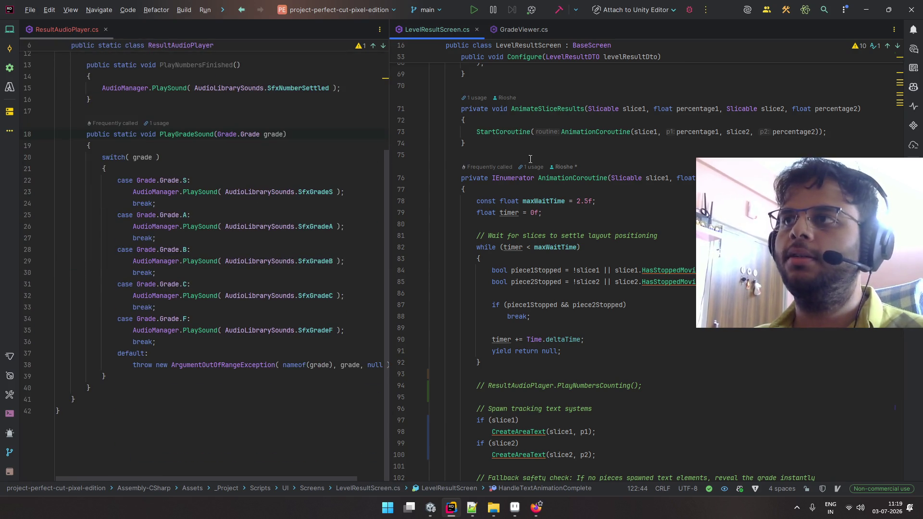
{"action": "scroll", "coordinate": [569, 181], "scroll_direction": "up", "scroll_amount": 20}
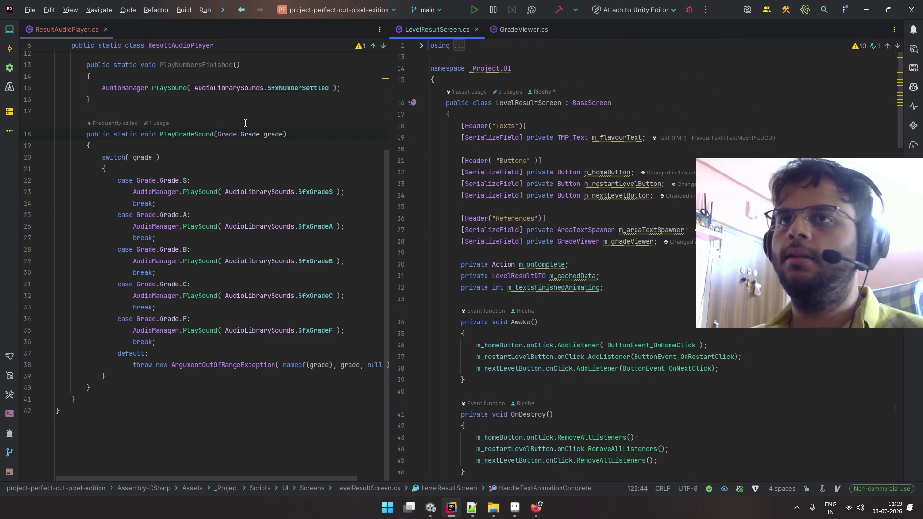
- Follow RevealFinalGrade's PlayGradeSound call into ResultAudioPlayer.cs and review it
{"action": "left_click", "coordinate": [198, 135], "text": "ctrl"}
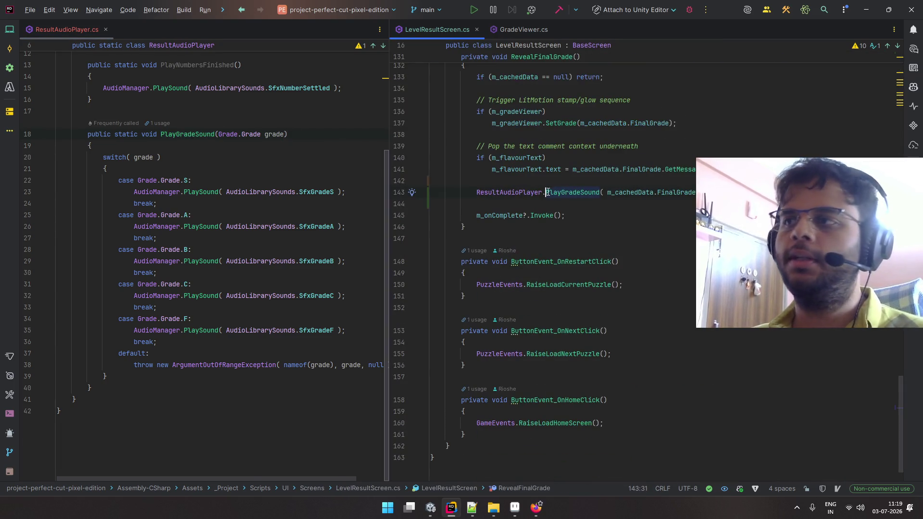
{"action": "scroll", "coordinate": [546, 192], "scroll_direction": "down", "scroll_amount": 1}
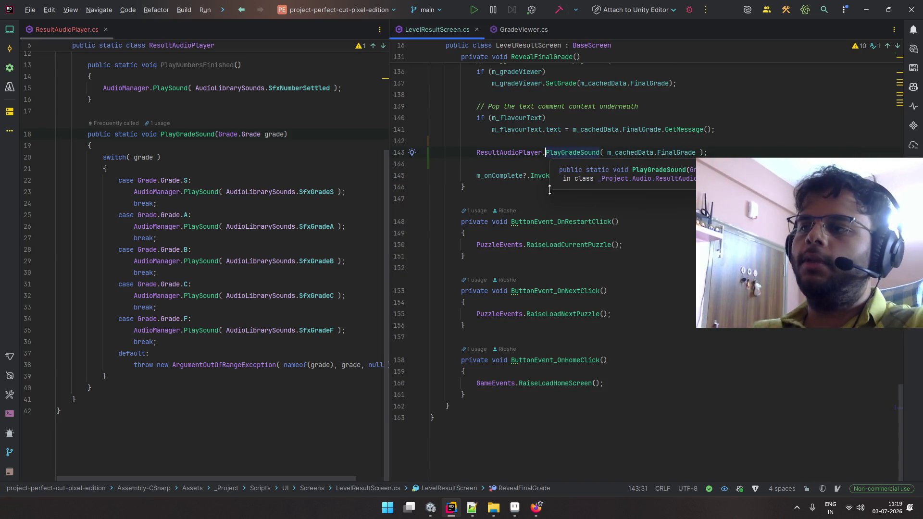
{"action": "scroll", "coordinate": [571, 262], "scroll_direction": "up", "scroll_amount": 10}
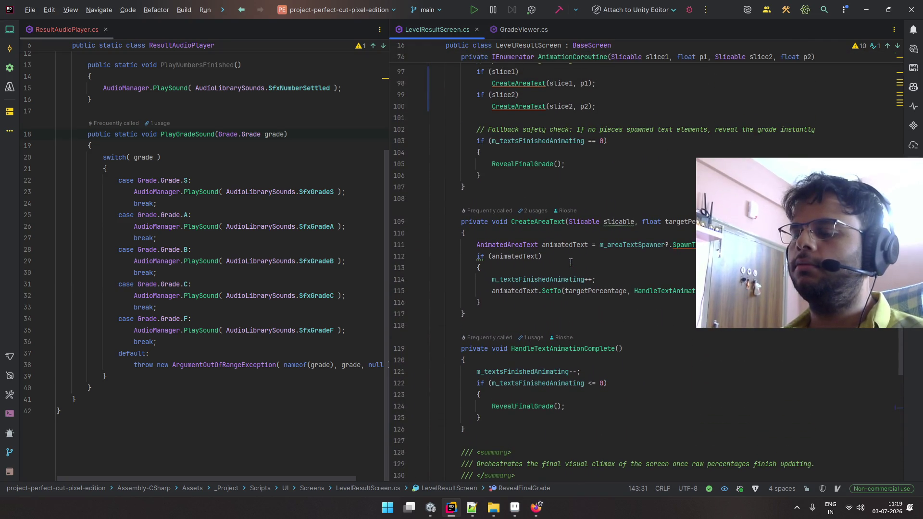
{"action": "key", "text": "ctrl+super+Right"}
{"action": "key", "text": "ctrl+super+Left"}
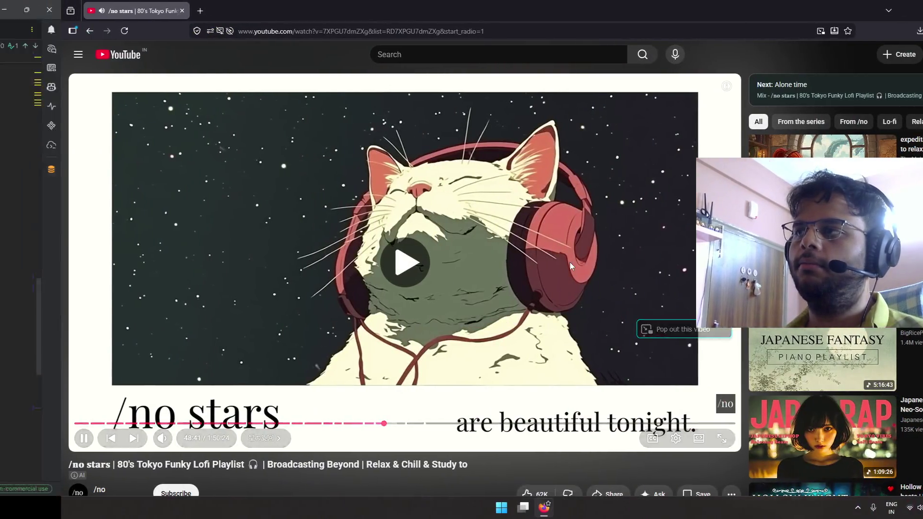
{"action": "scroll", "coordinate": [570, 262], "scroll_direction": "down", "scroll_amount": 5}
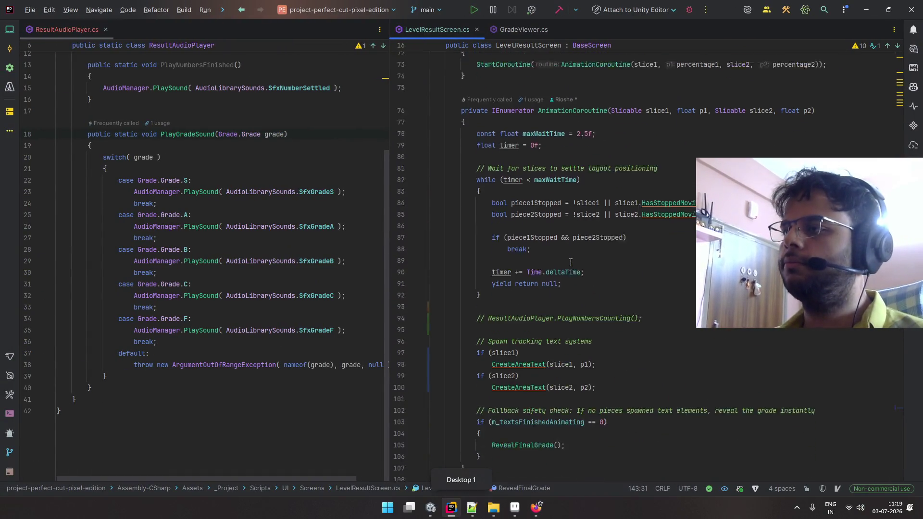
{"action": "scroll", "coordinate": [570, 262], "scroll_direction": "up", "scroll_amount": 4}
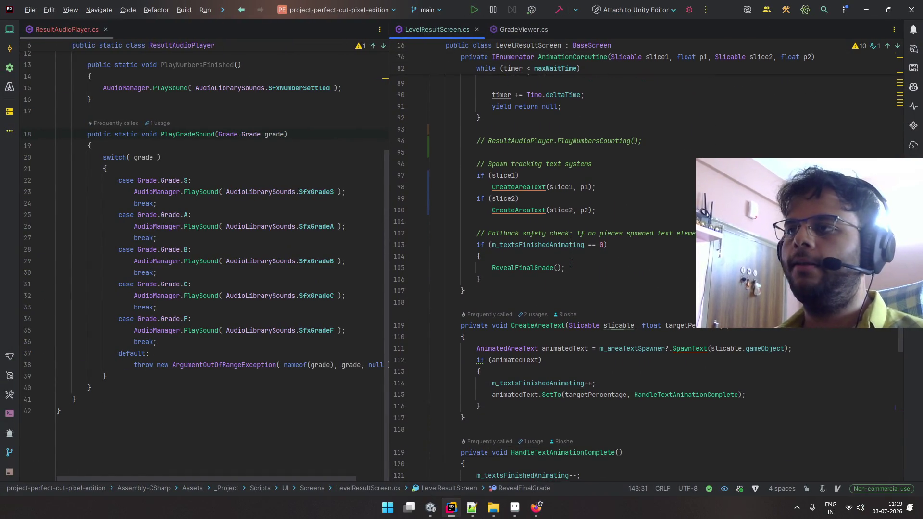
- Uncomment the ResultAudioPlayer.PlayNumbersCounting() call on line 94 with Ctrl+/
{"action": "left_click", "coordinate": [565, 279]}
{"action": "key", "text": "ctrl+slash"}
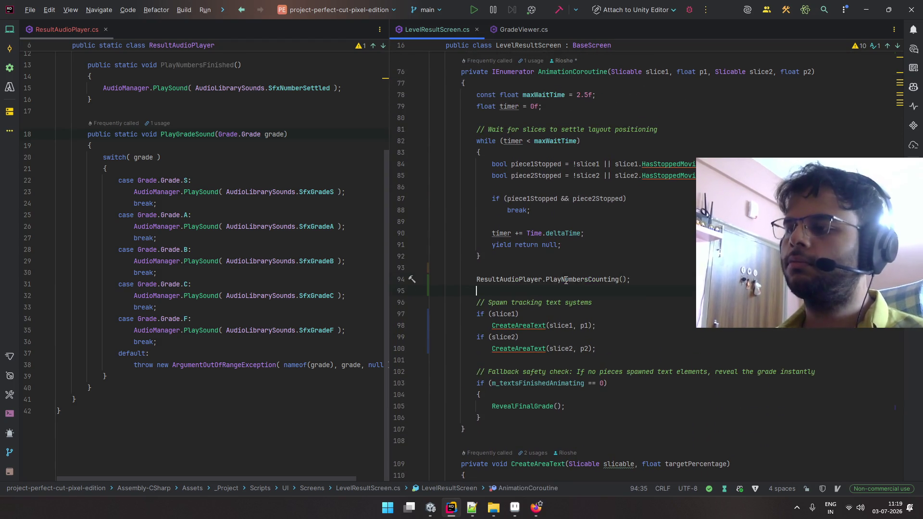
{"action": "left_click", "coordinate": [565, 279], "text": "ctrl"}
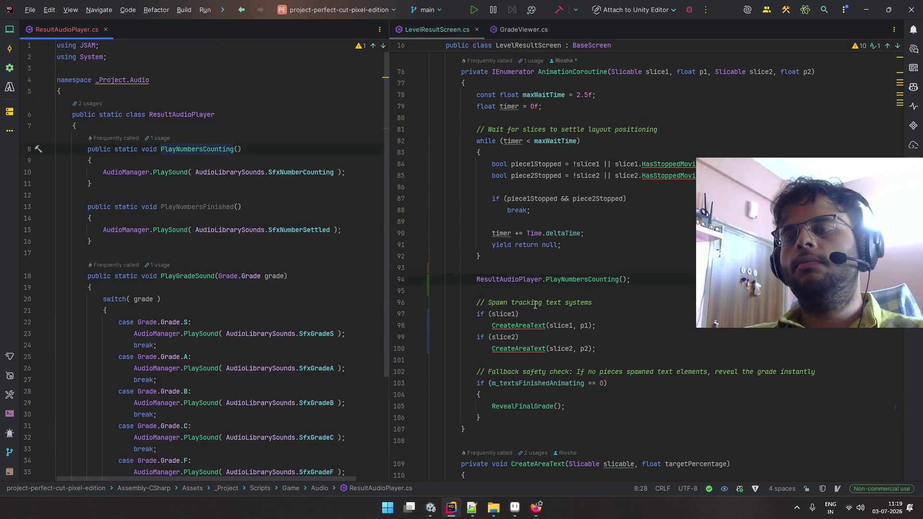
{"action": "key", "text": "alt+Tab"}
{"action": "key", "text": "Escape"}
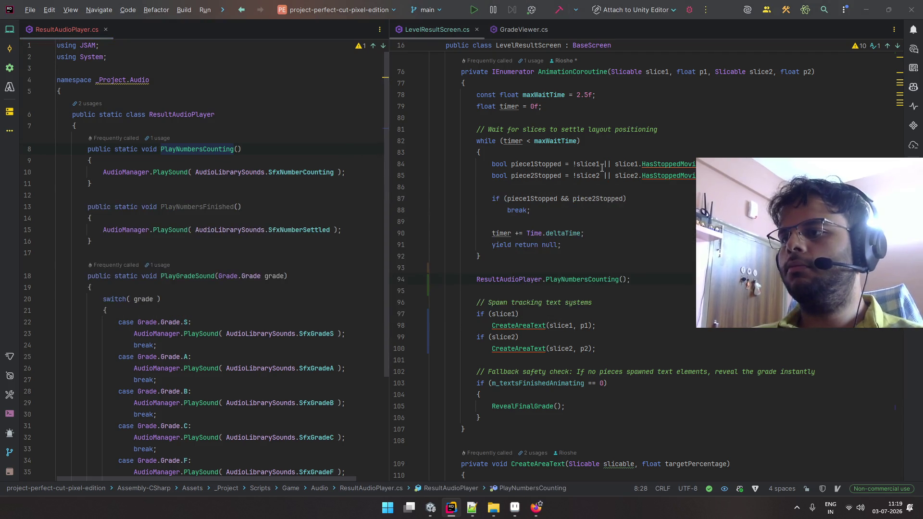
{"action": "scroll", "coordinate": [666, 219], "scroll_direction": "down", "scroll_amount": 3}
{"action": "scroll", "coordinate": [665, 219], "scroll_direction": "down", "scroll_amount": 8}
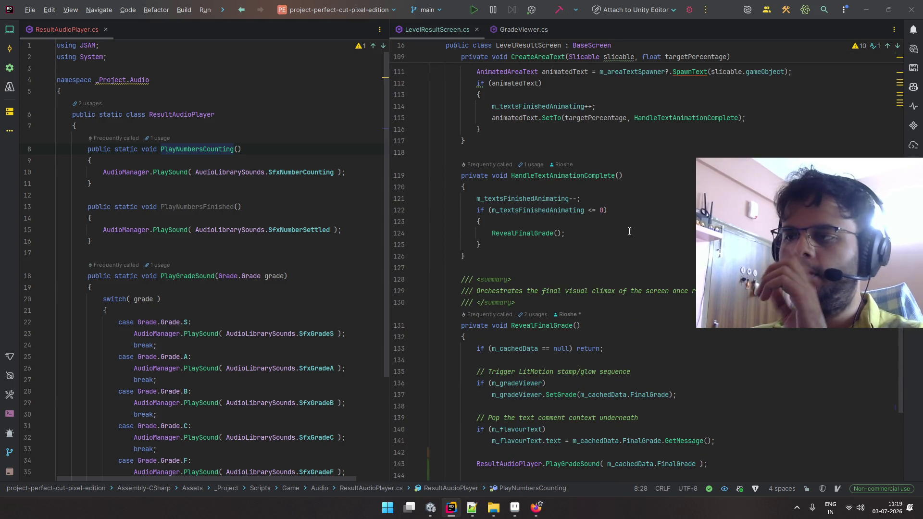
{"action": "scroll", "coordinate": [624, 231], "scroll_direction": "up", "scroll_amount": 6}
{"action": "scroll", "coordinate": [596, 227], "scroll_direction": "down", "scroll_amount": 4}
{"action": "scroll", "coordinate": [597, 228], "scroll_direction": "down", "scroll_amount": 5}
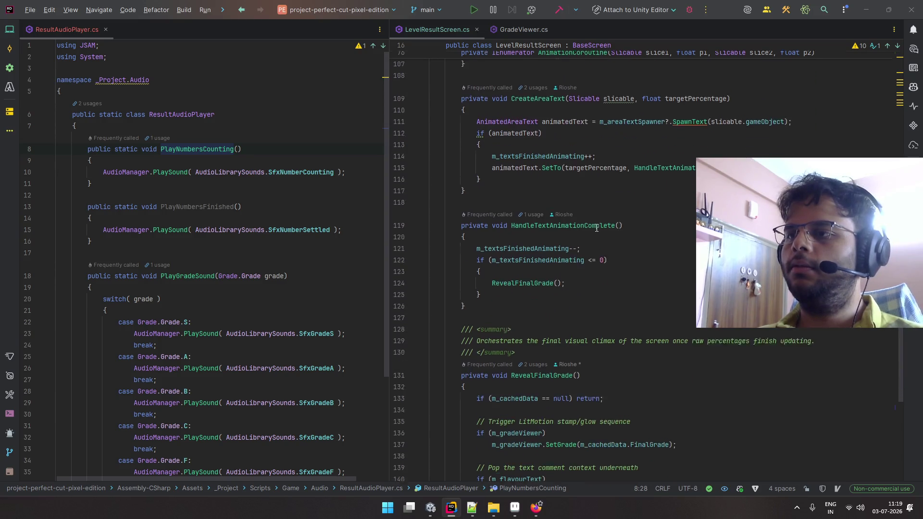
{"action": "scroll", "coordinate": [597, 228], "scroll_direction": "up", "scroll_amount": 8}
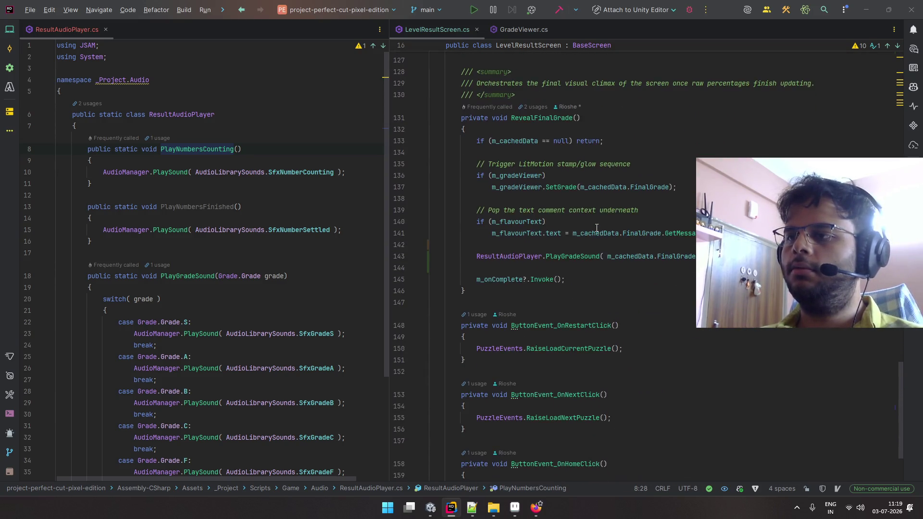
{"action": "scroll", "coordinate": [596, 228], "scroll_direction": "up", "scroll_amount": 1}
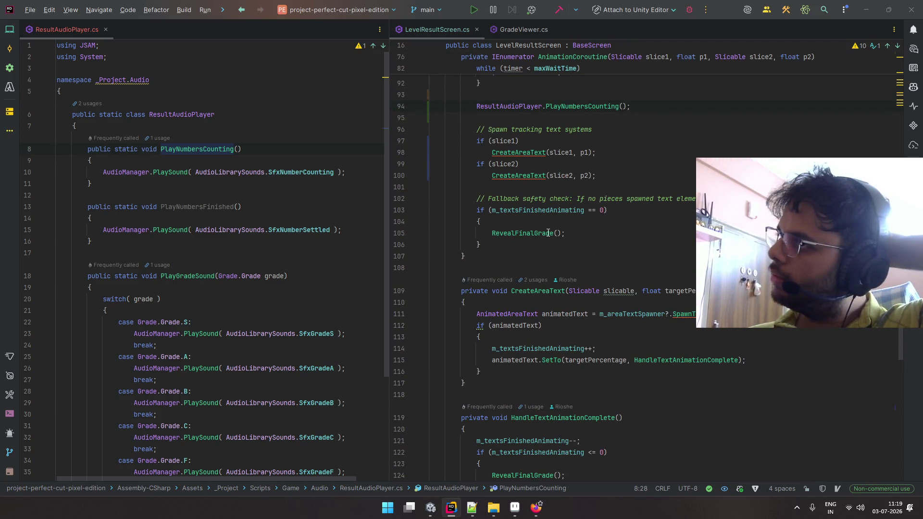
- Navigate from CreateAreaText through the m_areaTextSpawner field into the AreaTextSpawner class
{"action": "left_click", "coordinate": [534, 152]}
{"action": "key", "text": "ctrl+b"}
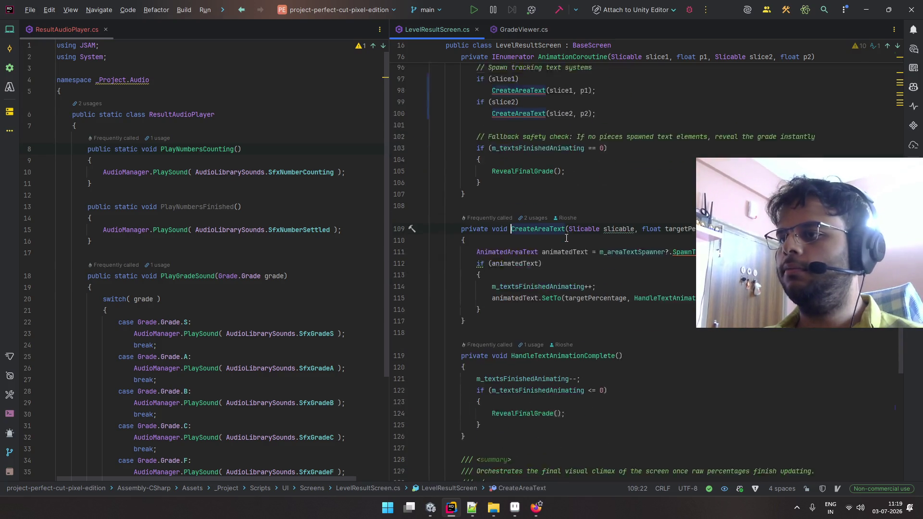
{"action": "scroll", "coordinate": [566, 239], "scroll_direction": "down", "scroll_amount": 1}
{"action": "left_click", "coordinate": [613, 211], "text": "ctrl"}
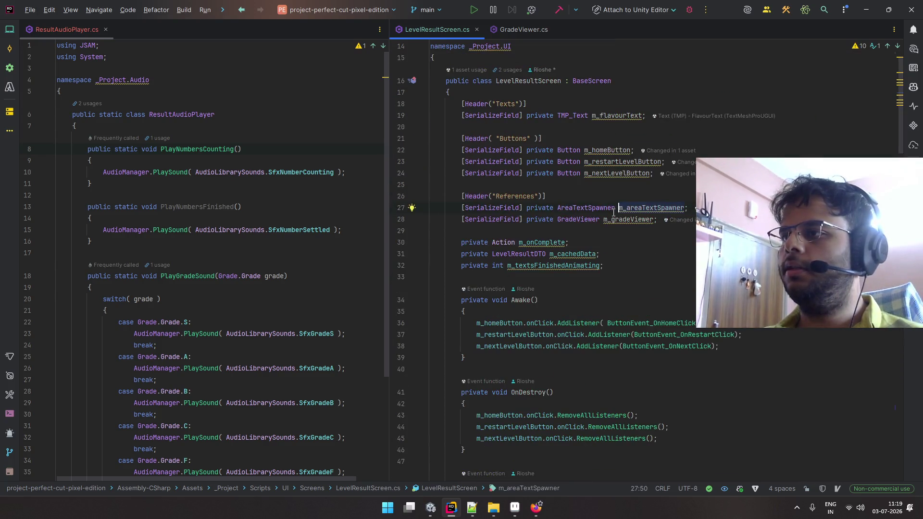
{"action": "left_click", "coordinate": [613, 212], "text": "ctrl"}
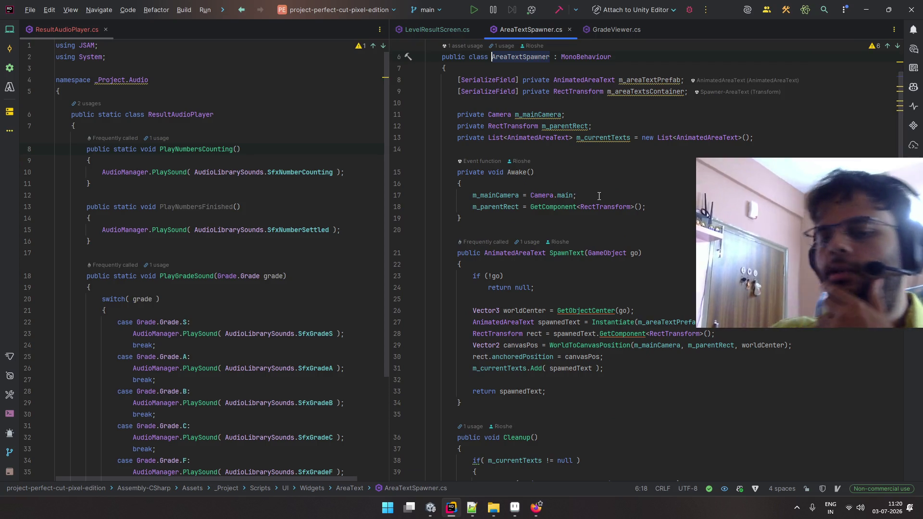
{"action": "scroll", "coordinate": [609, 192], "scroll_direction": "down", "scroll_amount": 4}
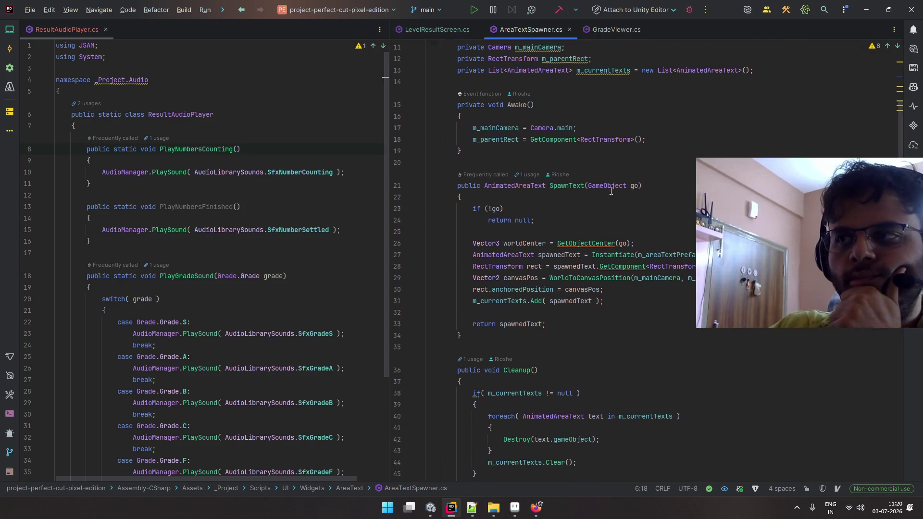
{"action": "scroll", "coordinate": [613, 189], "scroll_direction": "up", "scroll_amount": 5}
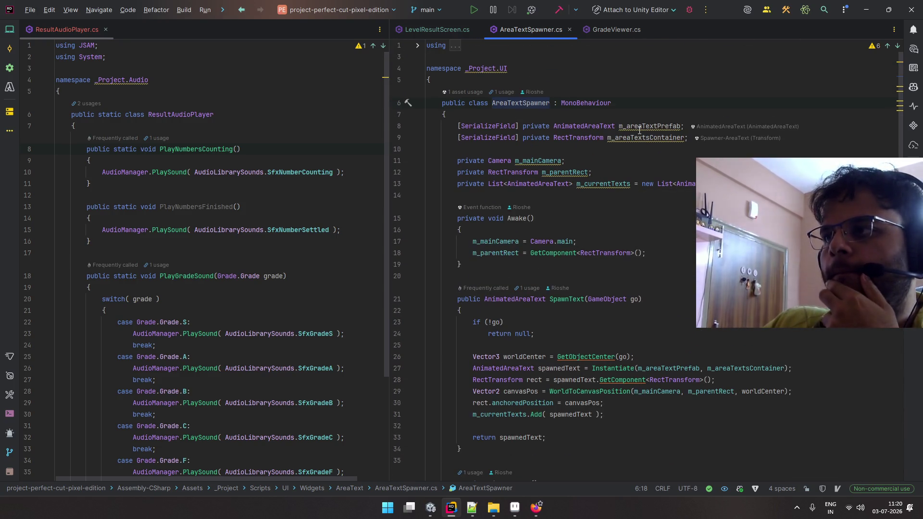
- Inspect AnimatedAreaText's m_animationDuration of 1.0f, then return to LevelResultScreen.cs
{"action": "left_click", "coordinate": [592, 127], "text": "ctrl"}
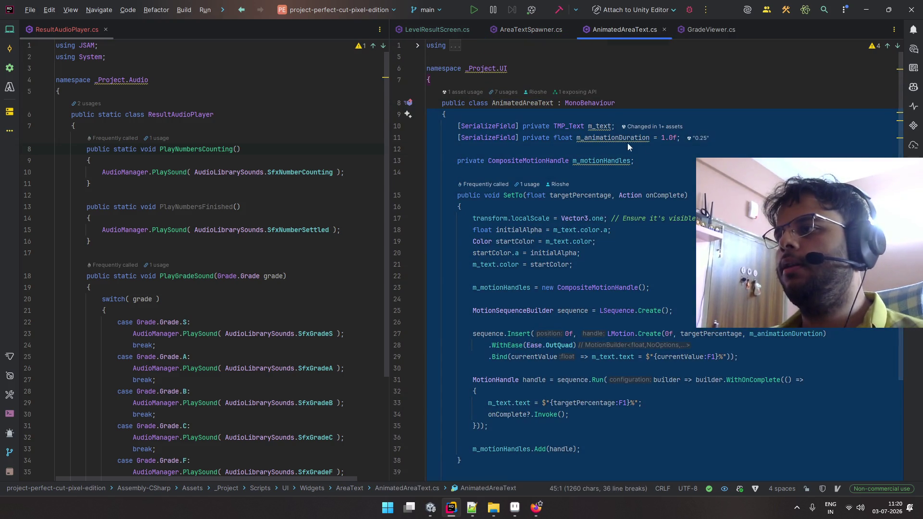
{"action": "key", "text": "ctrl+w"}
{"action": "key", "text": "ctrl+w"}
{"action": "key", "text": "ctrl+w"}
{"action": "left_click", "coordinate": [713, 156]}
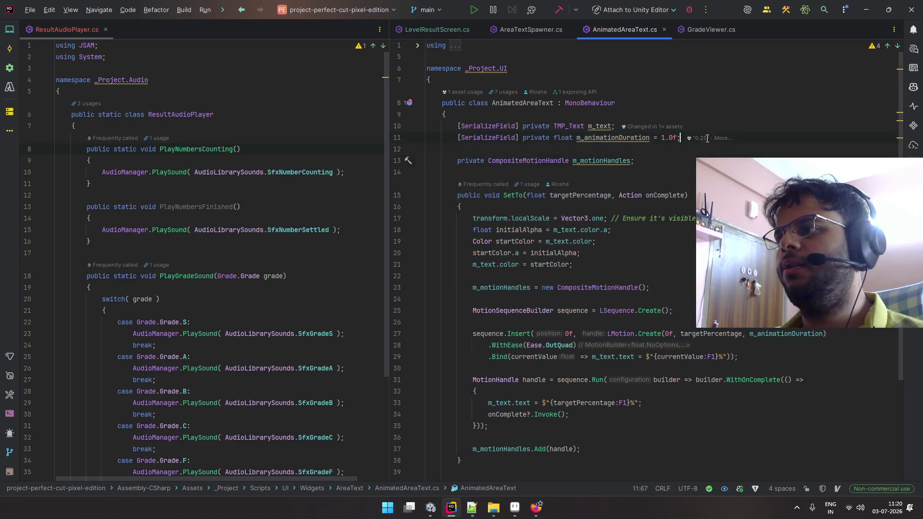
{"action": "left_click", "coordinate": [587, 139], "text": "shift"}
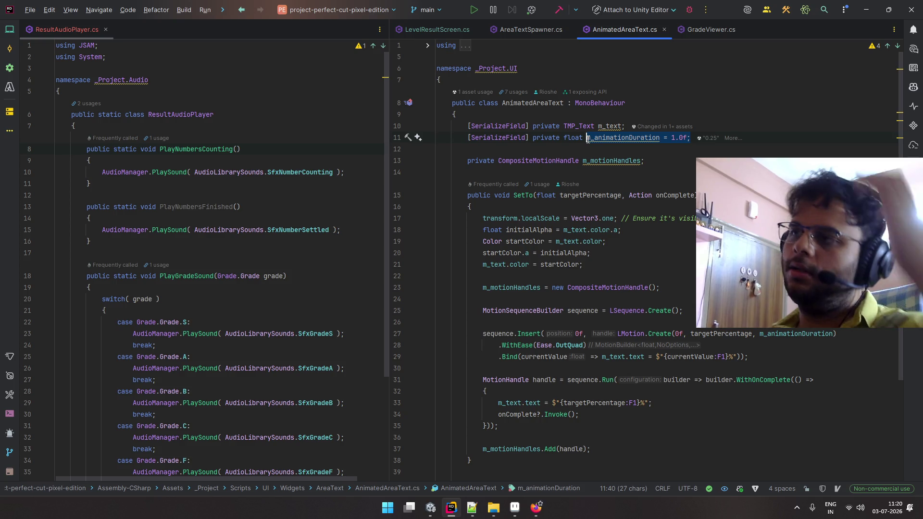
{"action": "left_click", "coordinate": [653, 104]}
{"action": "key", "text": "alt+Tab"}
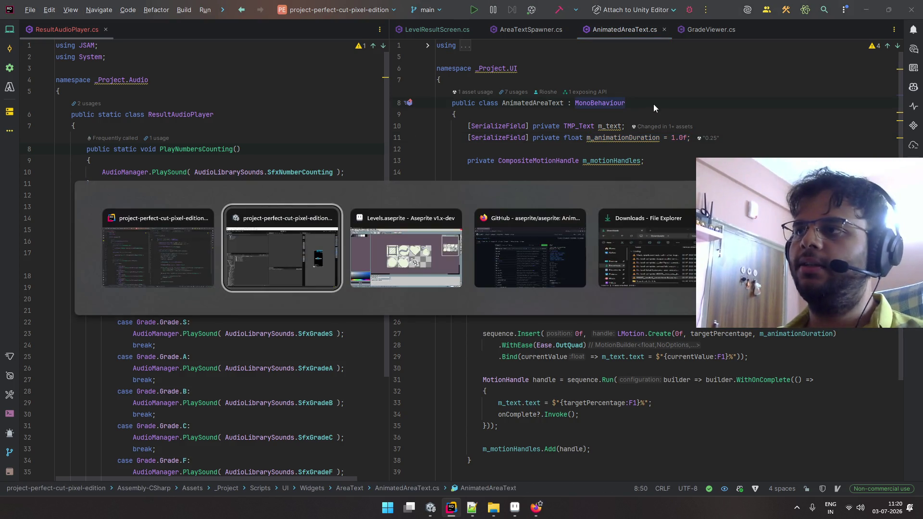
{"action": "key", "text": "alt+Tab"}
{"action": "key", "text": "alt+Tab"}
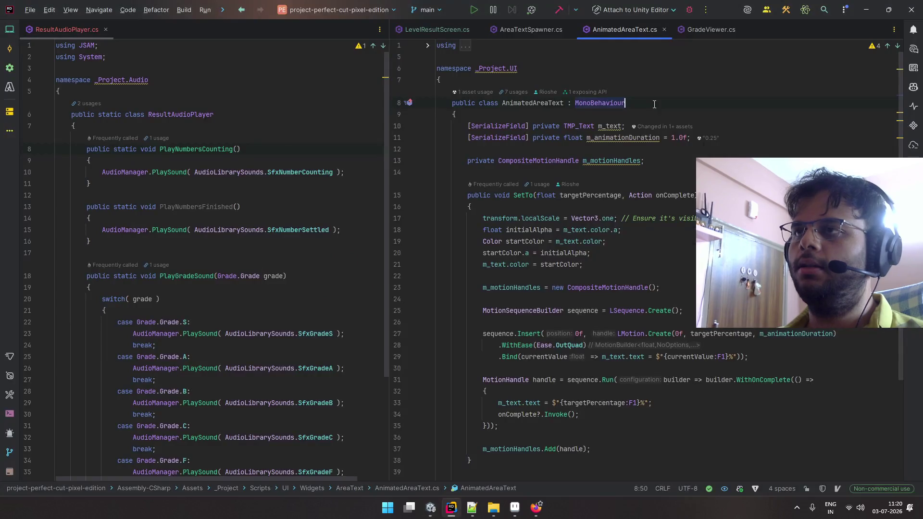
{"action": "left_click", "coordinate": [442, 29]}
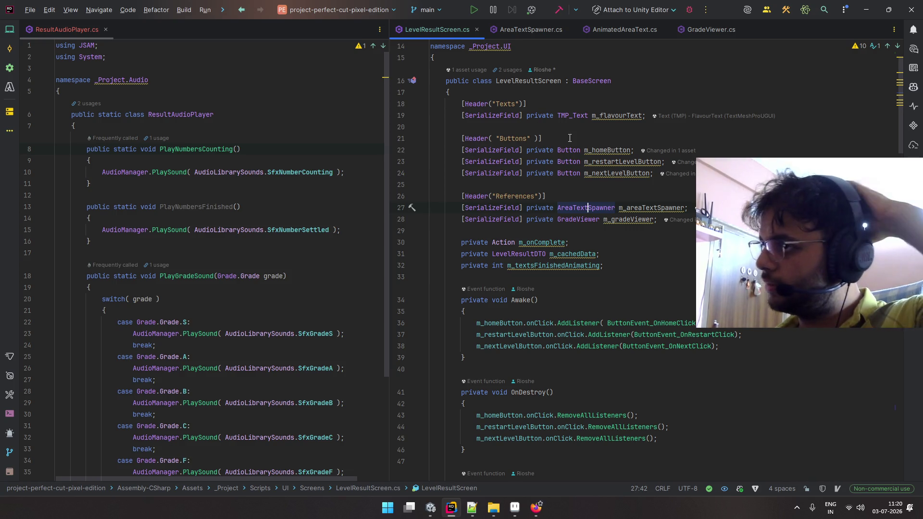
- Add public static void StopNumbersCounting() calling AudioManager.StopSound(AudioLibrarySounds.SfxNumberCounting)
{"action": "scroll", "coordinate": [534, 111], "scroll_direction": "down", "scroll_amount": 5}
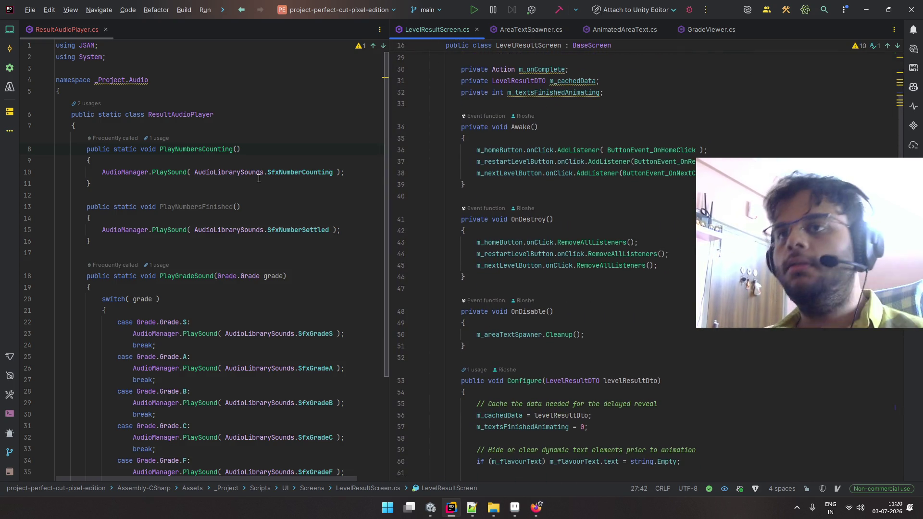
{"action": "left_click", "coordinate": [283, 174]}
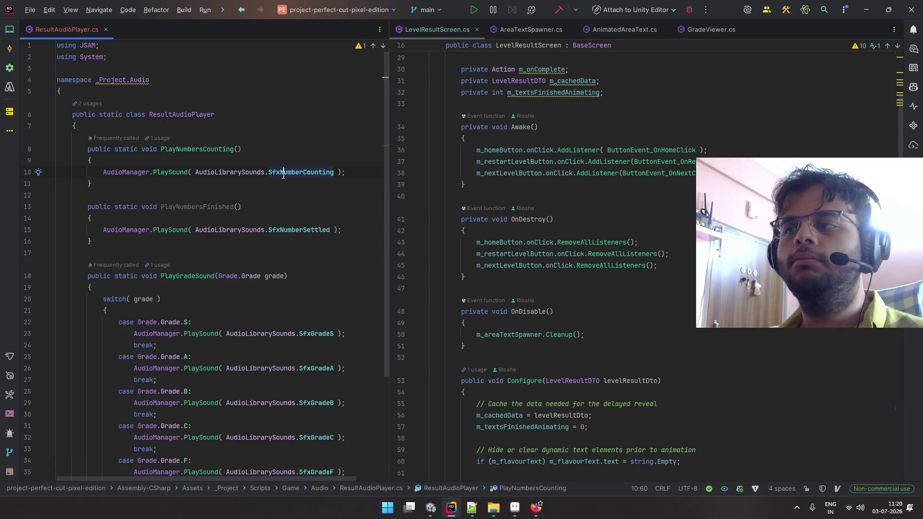
{"action": "double_click", "coordinate": [206, 204]}
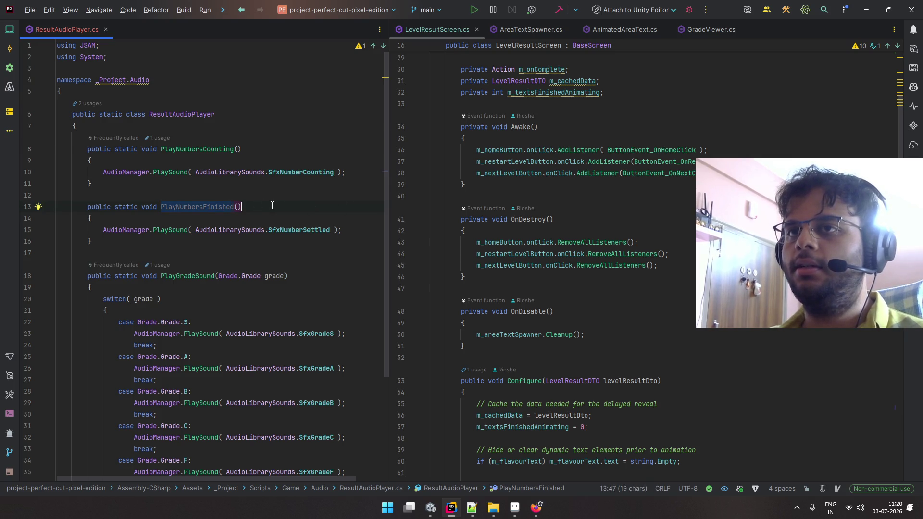
{"action": "left_click", "coordinate": [348, 173]}
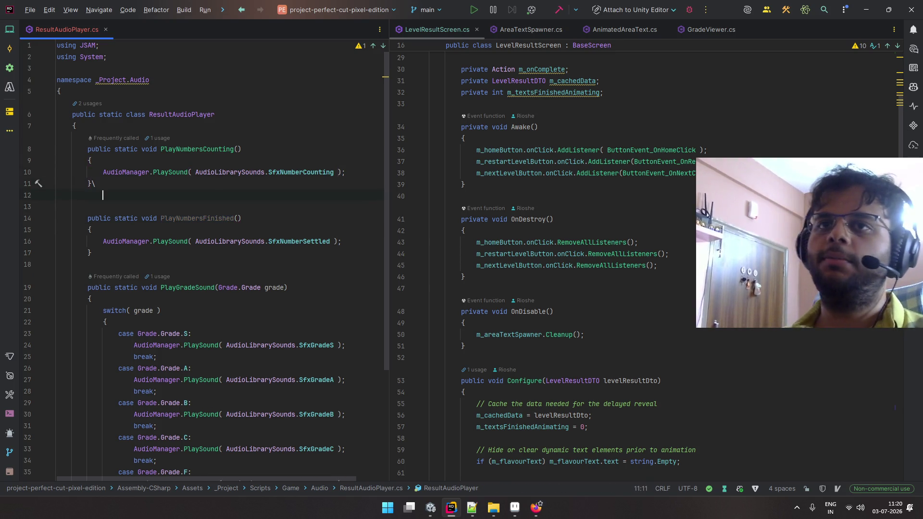
{"action": "key", "text": "Return"}
{"action": "key", "text": "Return"}
{"action": "type", "text": "p"}
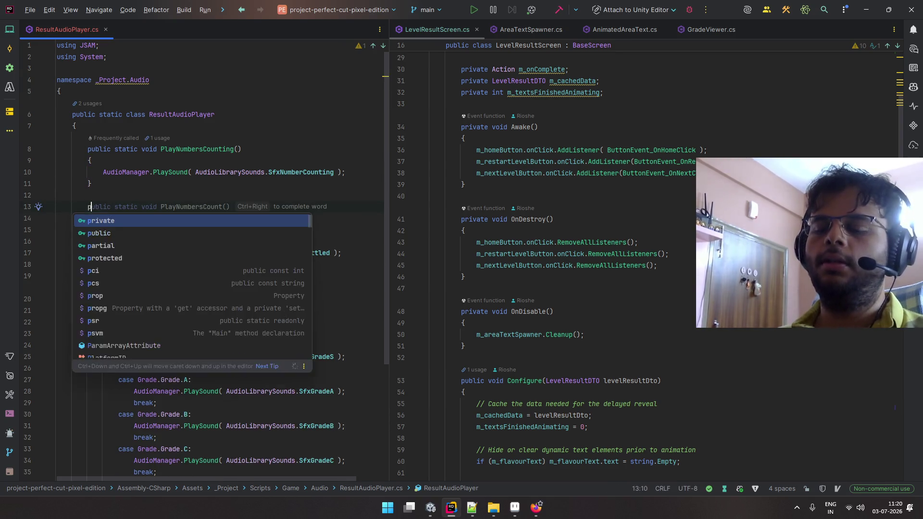
{"action": "type", "text": "ublic static vodi"}
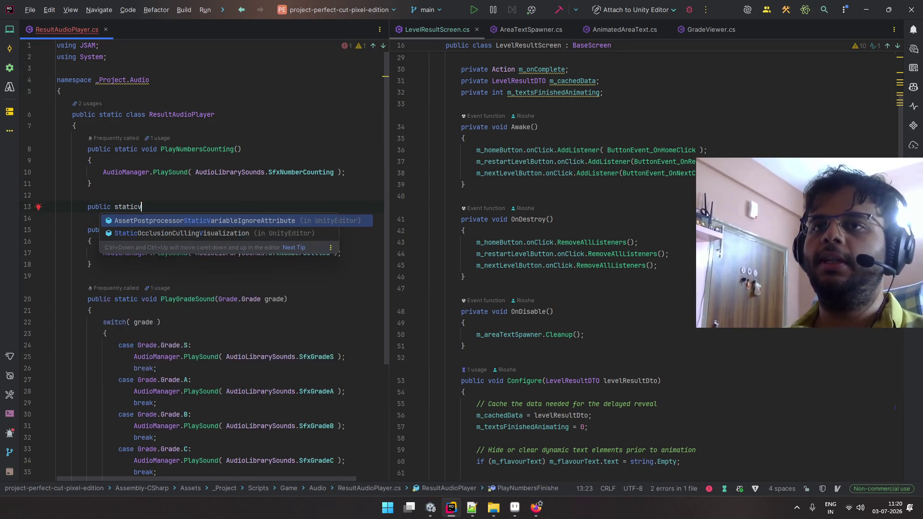
{"action": "key", "text": "BackSpace"}
{"action": "key", "text": "BackSpace"}
{"action": "key", "text": "BackSpace"}
{"action": "type", "text": "void S"}
{"action": "key", "text": "Tab"}
{"action": "key", "text": "Return"}
{"action": "key", "text": "Tab"}
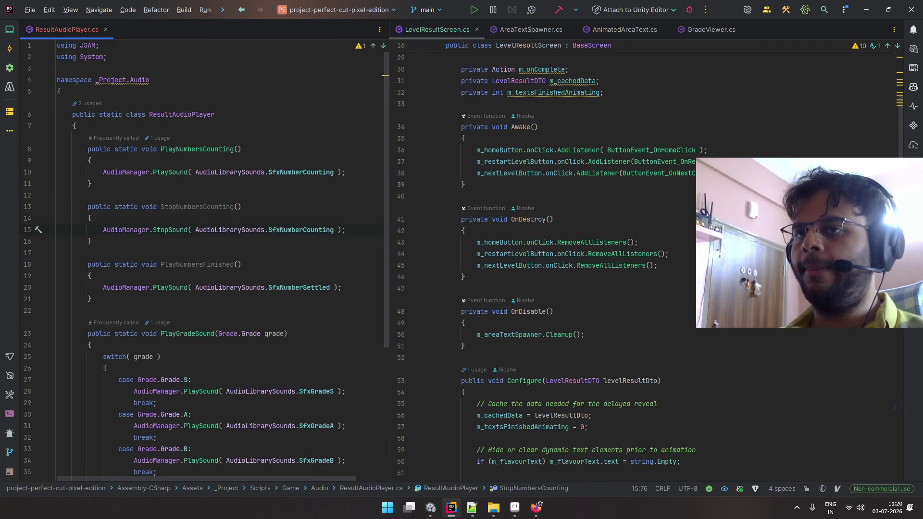
- Select the whole PlayNumbersFinished method in ResultAudioPlayer.cs
{"action": "double_click", "coordinate": [197, 265]}
{"action": "scroll", "coordinate": [546, 214], "scroll_direction": "down", "scroll_amount": 7}
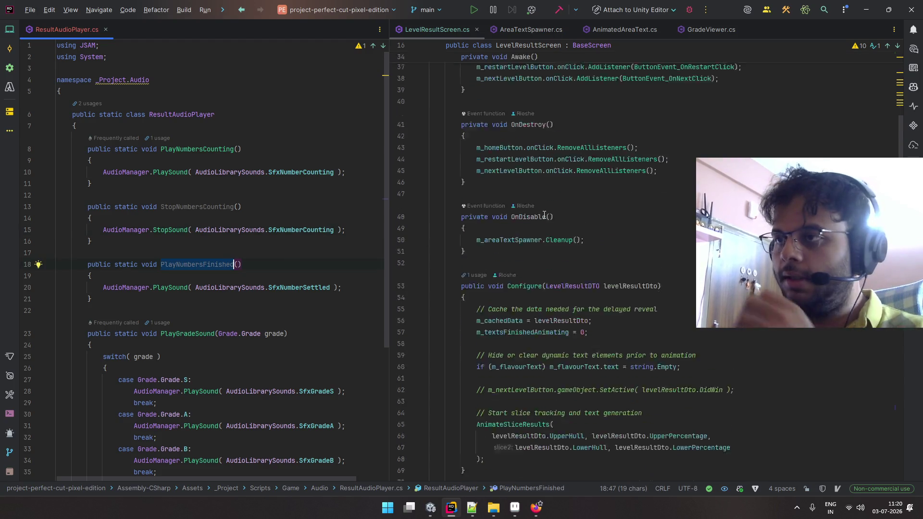
{"action": "left_click_drag", "start_coordinate": [144, 310], "coordinate": [248, 238]}
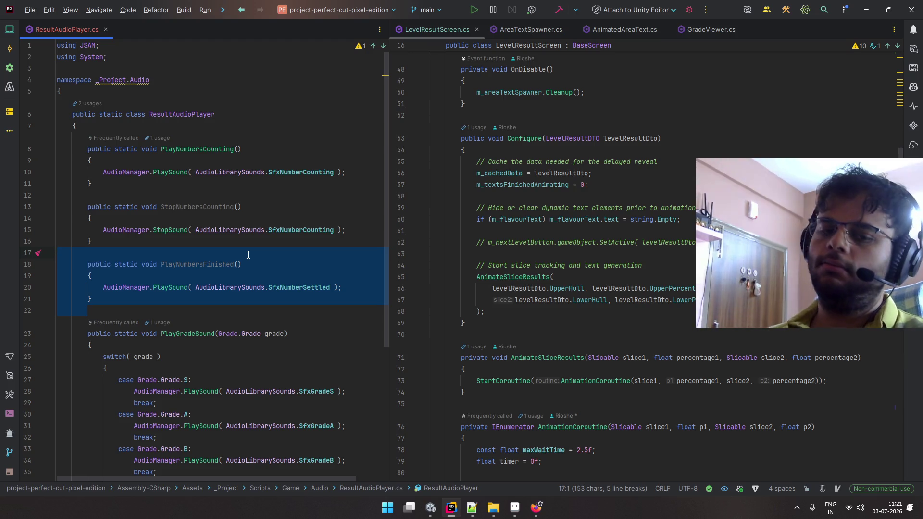
{"action": "key", "text": "shift+Left"}
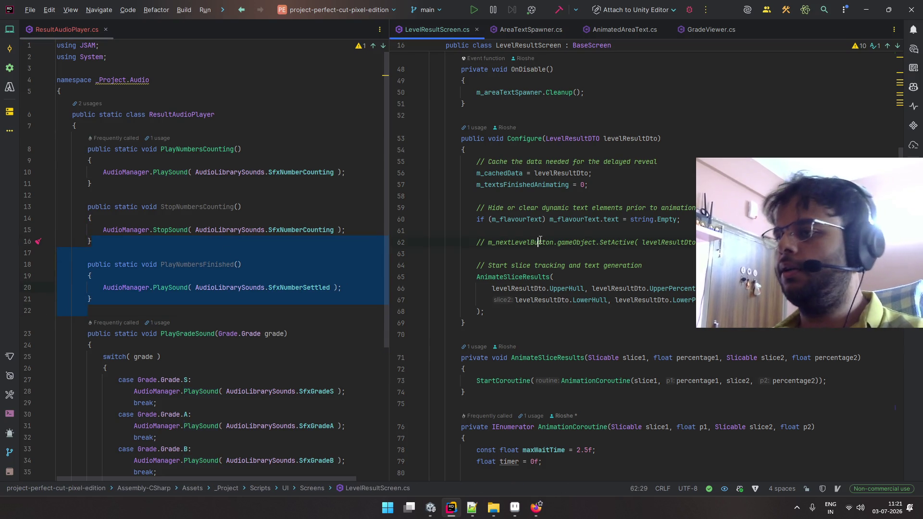
{"action": "scroll", "coordinate": [553, 231], "scroll_direction": "down", "scroll_amount": 3}
{"action": "scroll", "coordinate": [553, 231], "scroll_direction": "up", "scroll_amount": 8}
- Go back to the AnimationCoroutine code in LevelResultScreen.cs
{"action": "left_click", "coordinate": [553, 232]}
{"action": "scroll", "coordinate": [553, 231], "scroll_direction": "down", "scroll_amount": 13}
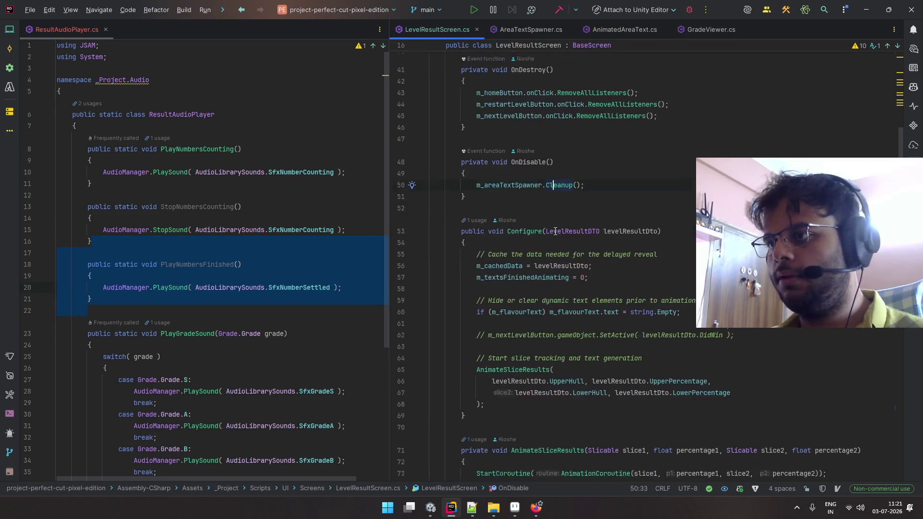
{"action": "scroll", "coordinate": [554, 232], "scroll_direction": "down", "scroll_amount": 1}
{"action": "left_click", "coordinate": [326, 230]}
{"action": "scroll", "coordinate": [516, 219], "scroll_direction": "down", "scroll_amount": 7}
{"action": "scroll", "coordinate": [516, 219], "scroll_direction": "up", "scroll_amount": 4}
{"action": "left_click", "coordinate": [517, 219]}
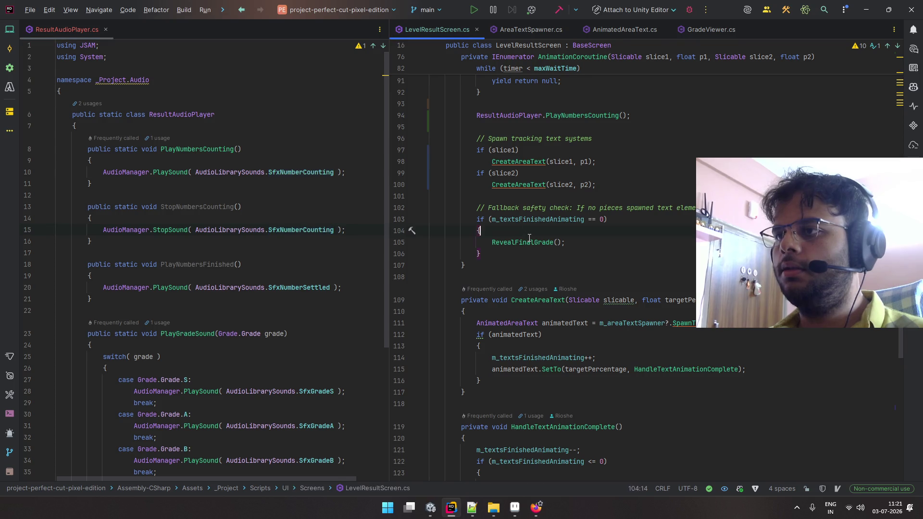
{"action": "left_click", "coordinate": [552, 196]}
{"action": "scroll", "coordinate": [576, 217], "scroll_direction": "up", "scroll_amount": 3}
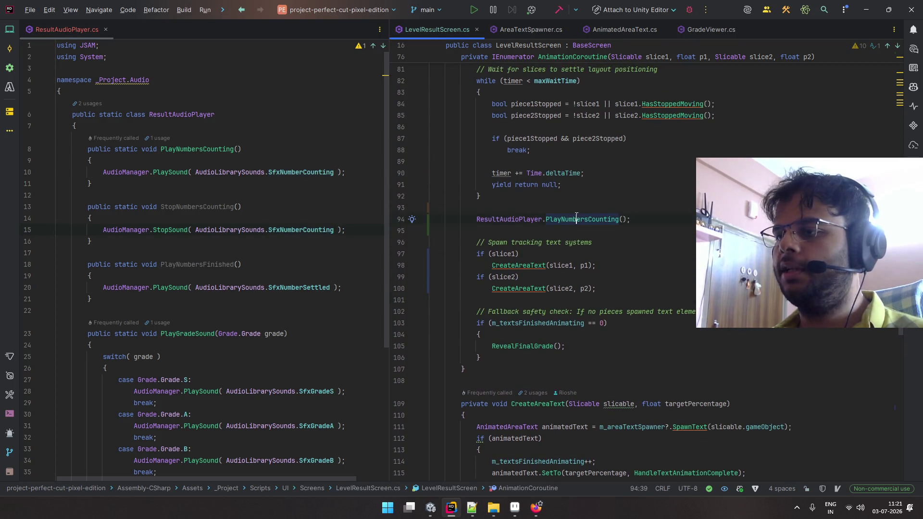
{"action": "scroll", "coordinate": [567, 226], "scroll_direction": "down", "scroll_amount": 3}
- Put the return statement in RevealFinalGrade on its own line
{"action": "left_click", "coordinate": [554, 235]}
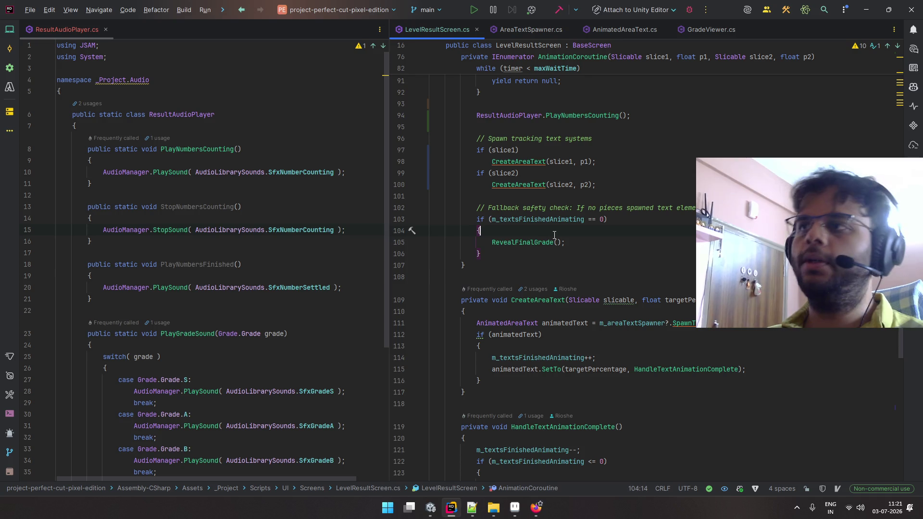
{"action": "key", "text": "Return"}
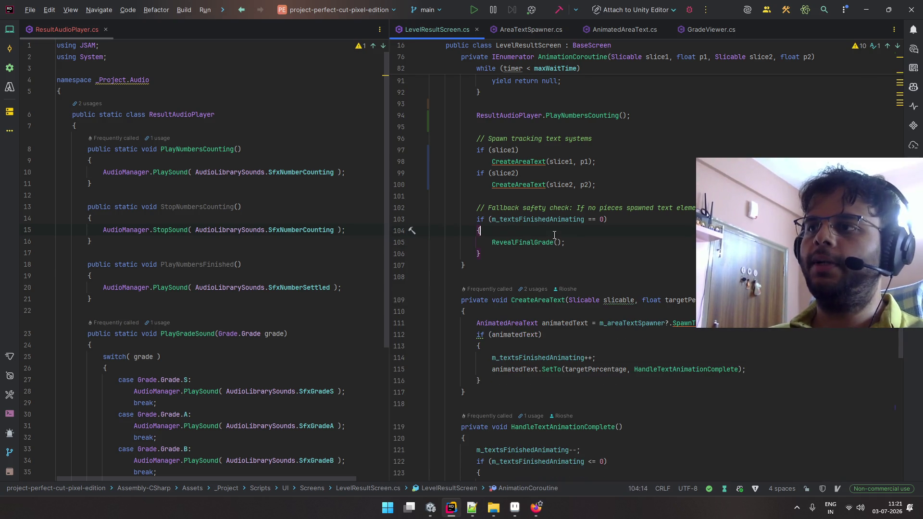
{"action": "key", "text": "ctrl+z"}
{"action": "left_click", "coordinate": [523, 242], "text": "ctrl"}
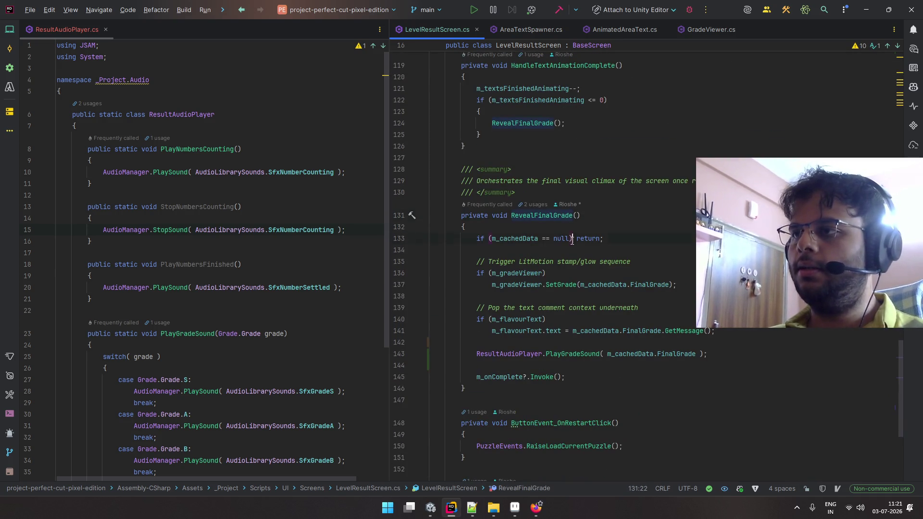
{"action": "key", "text": "Return"}
{"action": "scroll", "coordinate": [581, 238], "scroll_direction": "down", "scroll_amount": 1}
- Add a ResultAudioPlayer.StopNumbersCounting() call below the null check in RevealFinalGrade
{"action": "left_click", "coordinate": [584, 227]}
{"action": "key", "text": "Return"}
{"action": "key", "text": "Return"}
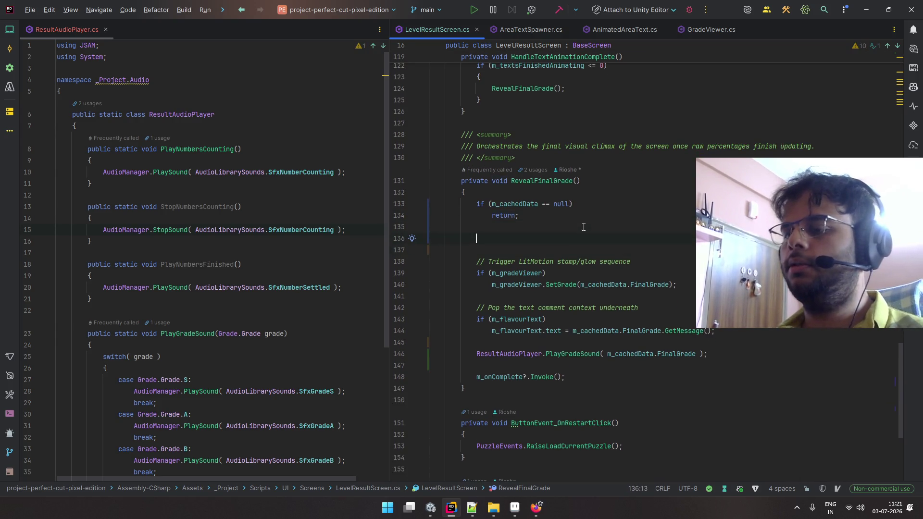
{"action": "type", "text": "ResultAu"}
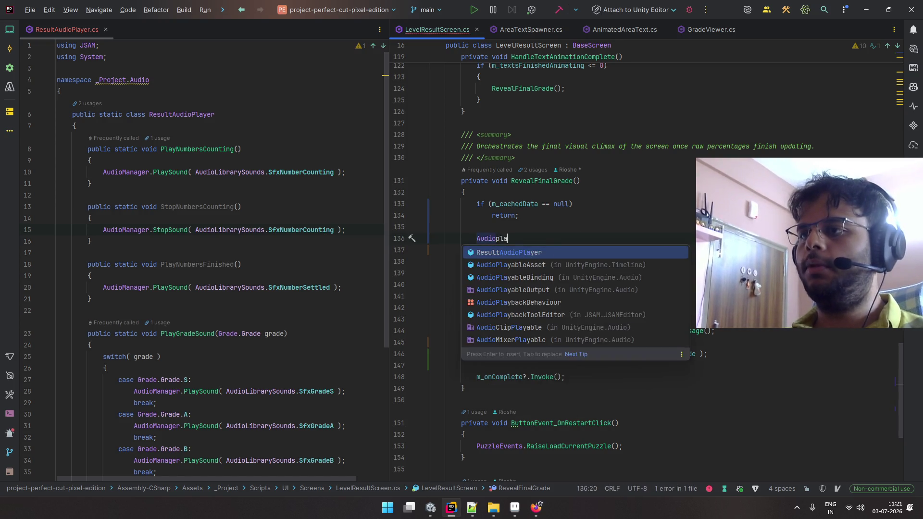
{"action": "key", "text": "Return"}
{"action": "key", "text": "ctrl+BackSpace"}
{"action": "type", "text": "Audiopla"}
{"action": "key", "text": "ctrl+BackSpace"}
{"action": "type", "text": "Resu"}
{"action": "key", "text": "Return"}
{"action": "type", "text": ".pl"}
{"action": "key", "text": "BackSpace"}
{"action": "key", "text": "BackSpace"}
{"action": "type", "text": "st"}
{"action": "key", "text": "Return"}
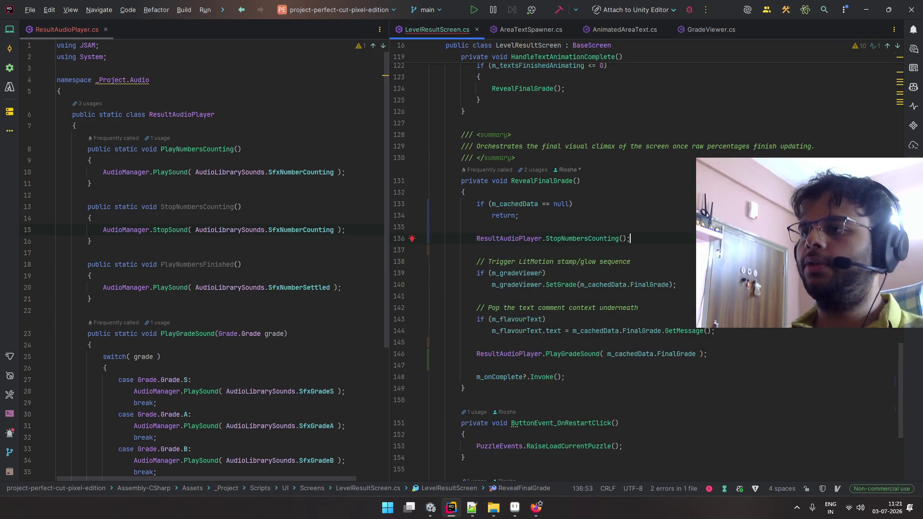
- Add a ResultAudioPlayer.PlayNumbersFinished(); call on the next line
{"action": "key", "text": "Return"}
{"action": "type", "text": "e"}
{"action": "key", "text": "Return"}
{"action": "type", "text": "."}
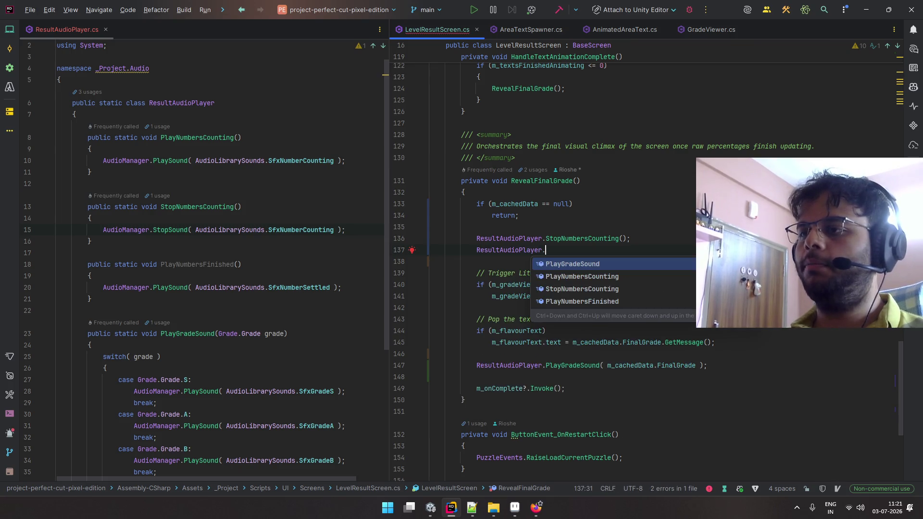
{"action": "key", "text": "Down"}
{"action": "key", "text": "Down"}
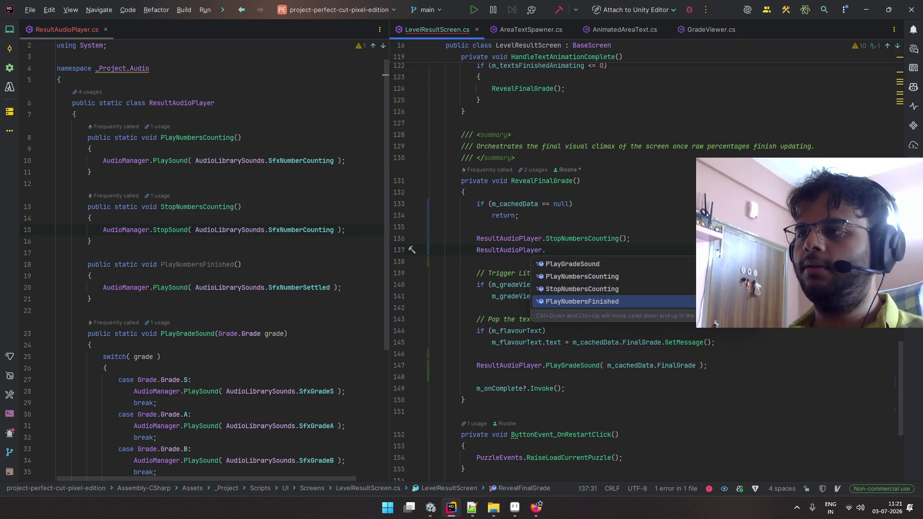
{"action": "key", "text": "Up"}
{"action": "key", "text": "Up"}
{"action": "key", "text": "Up"}
{"action": "key", "text": "Down"}
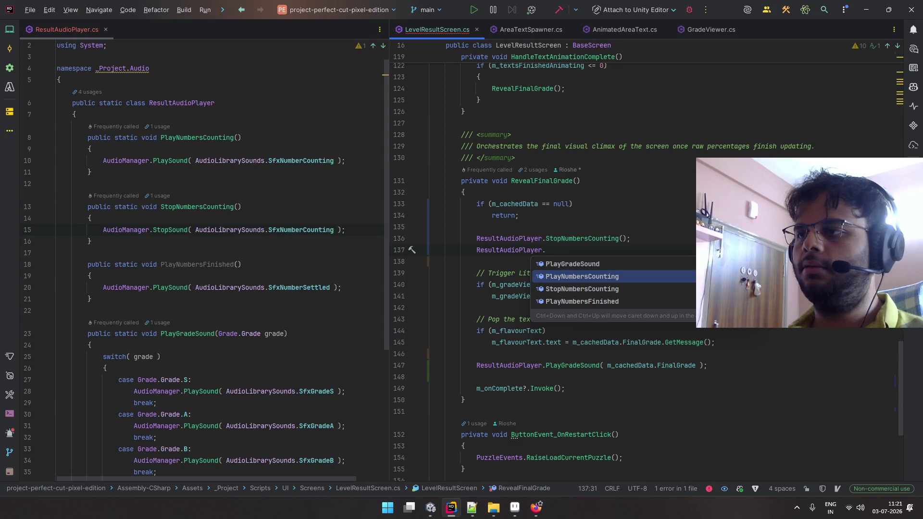
{"action": "key", "text": "Down"}
{"action": "key", "text": "Down"}
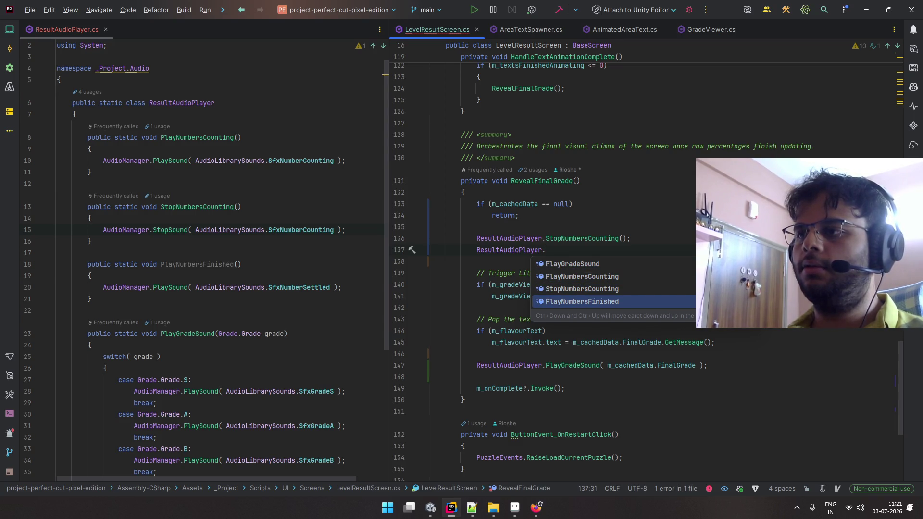
{"action": "key", "text": "Return"}
{"action": "type", "text": ";"}
- Rename the PlayNumbersFinished method to PlayNumbersSettled
{"action": "left_click", "coordinate": [210, 275]}
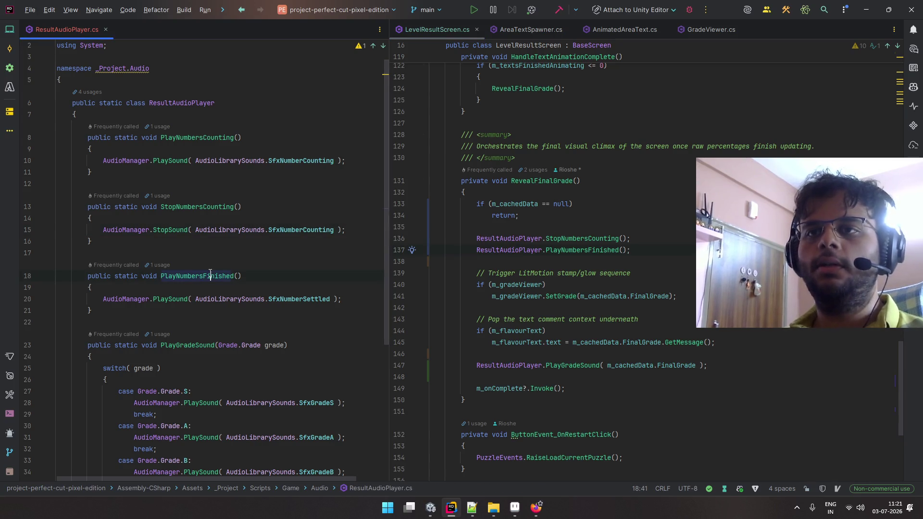
{"action": "key", "text": "F2"}
{"action": "key", "text": "End"}
{"action": "key", "text": "BackSpace"}
{"action": "key", "text": "BackSpace"}
{"action": "key", "text": "BackSpace"}
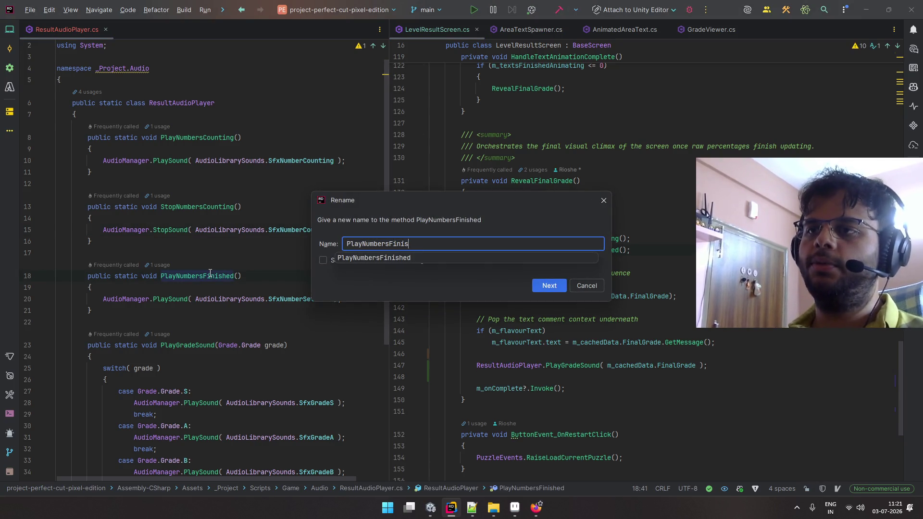
{"action": "key", "text": "BackSpace"}
{"action": "key", "text": "BackSpace"}
{"action": "type", "text": "Settled"}
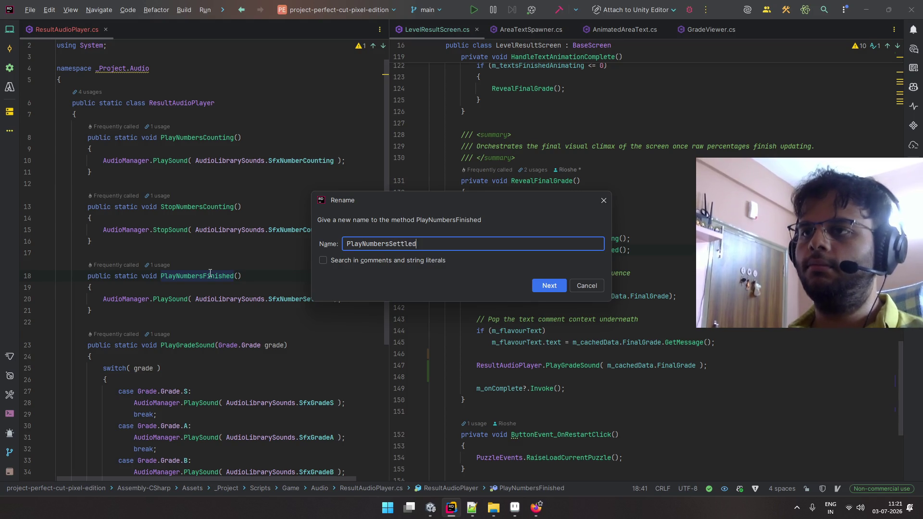
{"action": "key", "text": "Return"}
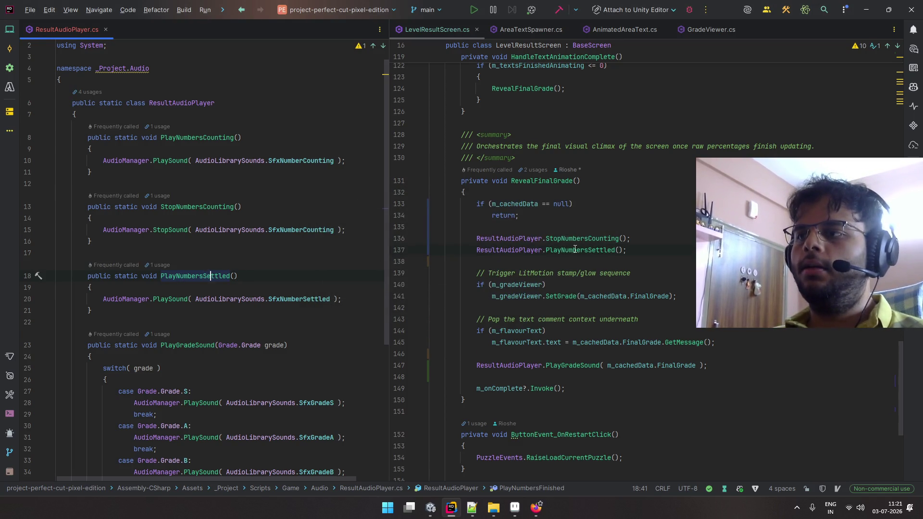
- Check the grade sound call follows, then switch back to Unity
{"action": "scroll", "coordinate": [575, 250], "scroll_direction": "down", "scroll_amount": 2}
{"action": "left_click", "coordinate": [588, 316]}
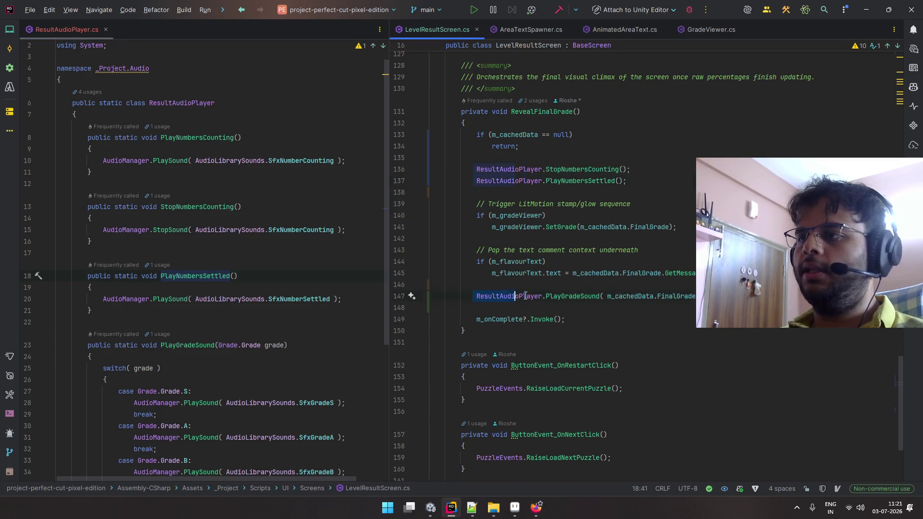
{"action": "key", "text": "alt+Tab"}
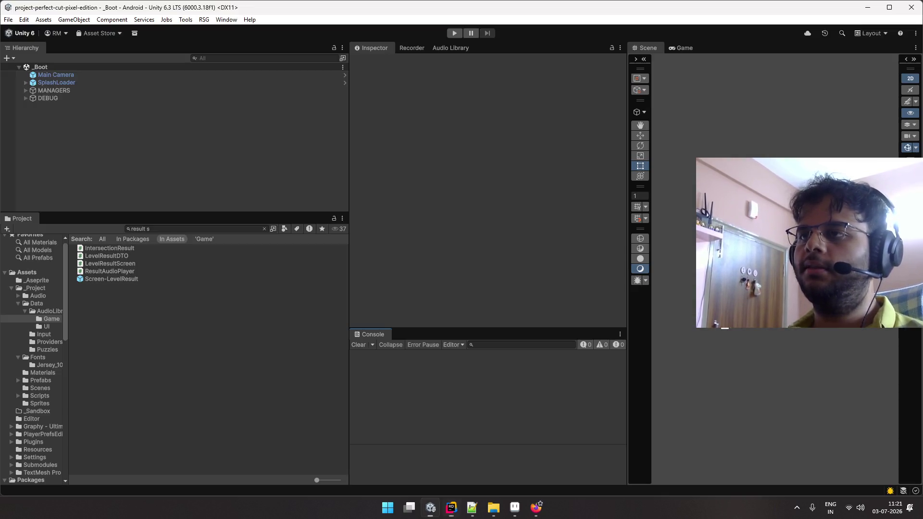